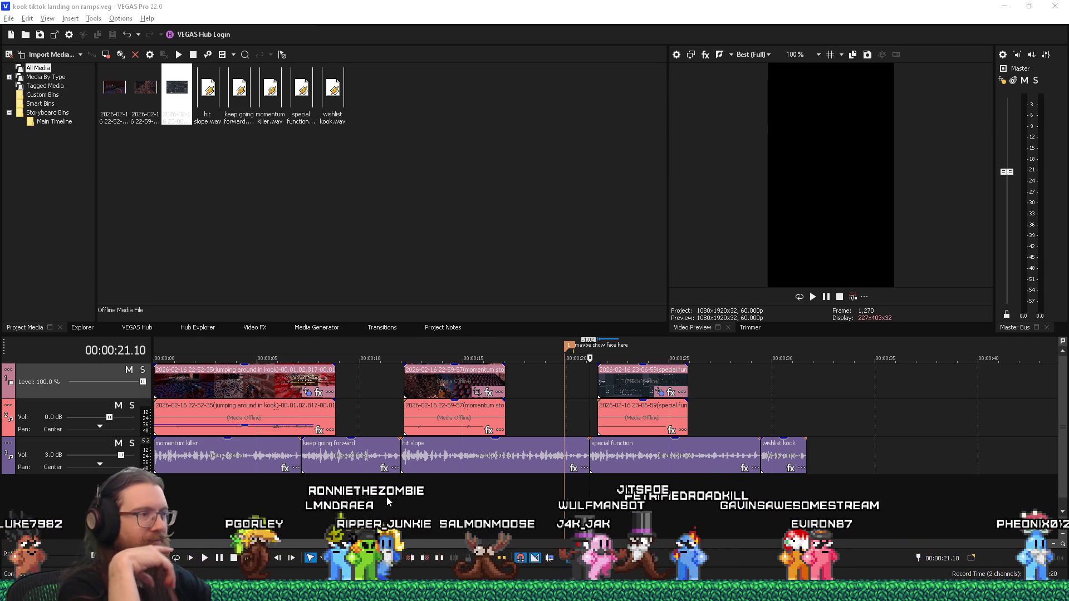
Open the Windows Start menu over the kook tiktok VEGAS Pro project
key(super)
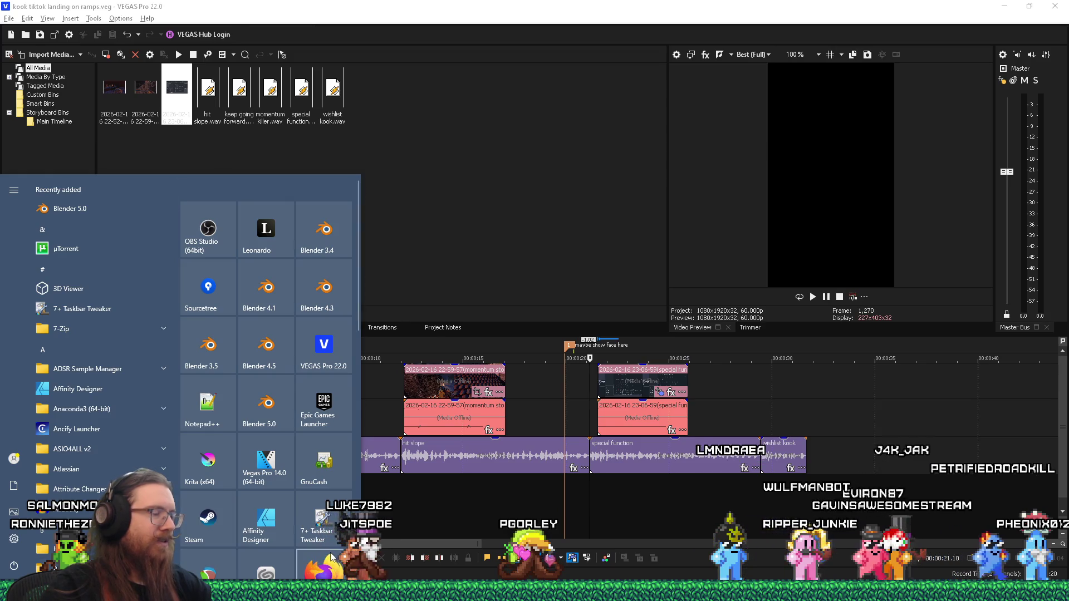
Search Start for 'affinity', launch Affinity Designer and open its New Document dialog
key(super)
key(super)
text(affinity)
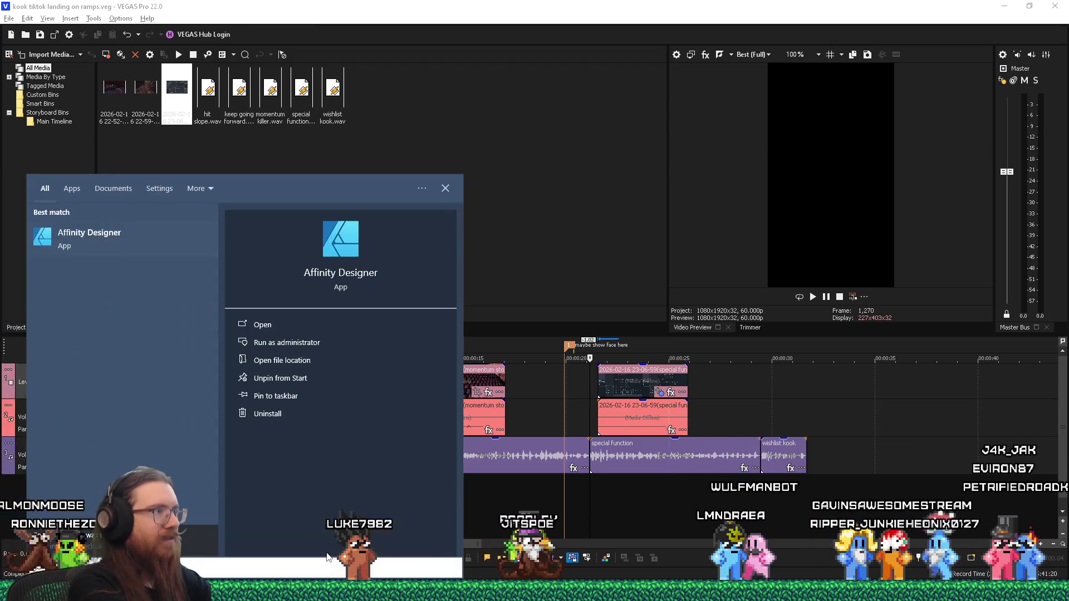
click(147, 231)
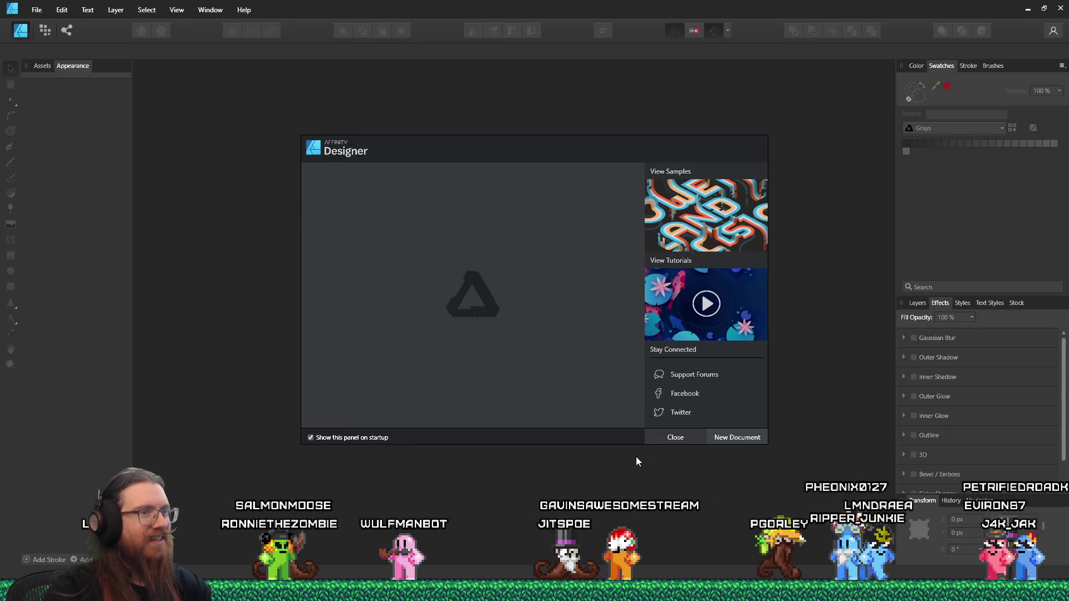
click(731, 437)
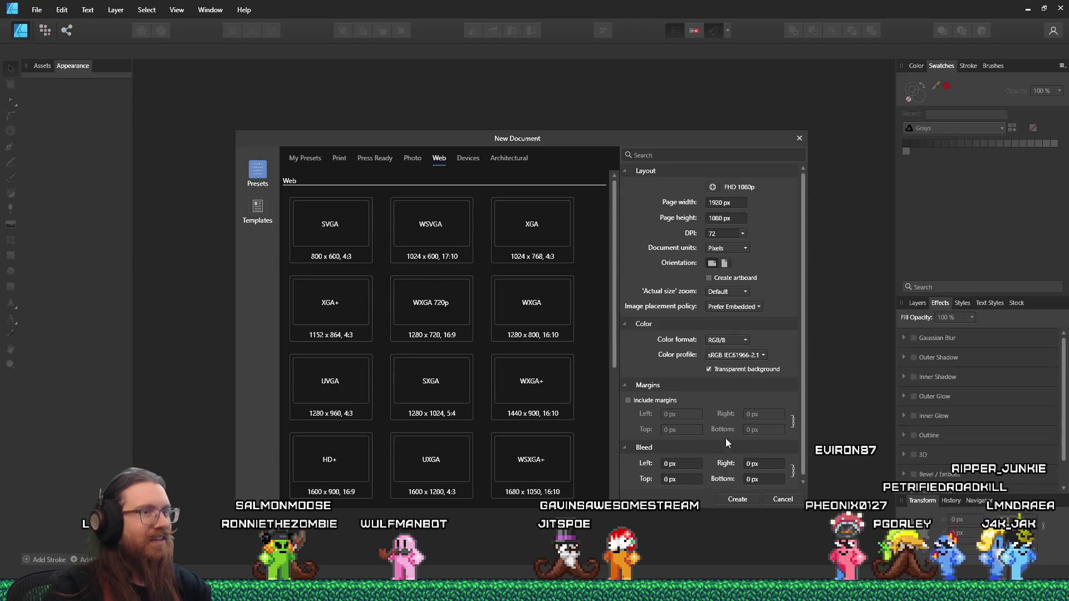
Create a 1920 × 1080 document and cover the page with a dark grey rectangle
click(737, 499)
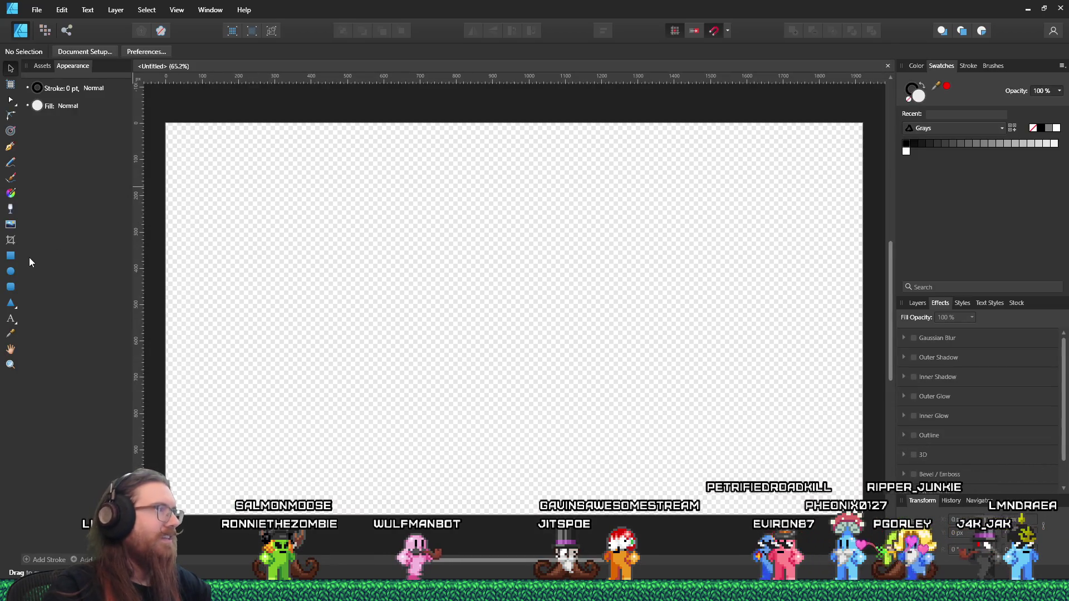
click(10, 256)
mouse_move(165, 123)
mouse_down()
mouse_move(752, 471)
mouse_move(862, 515)
mouse_up()
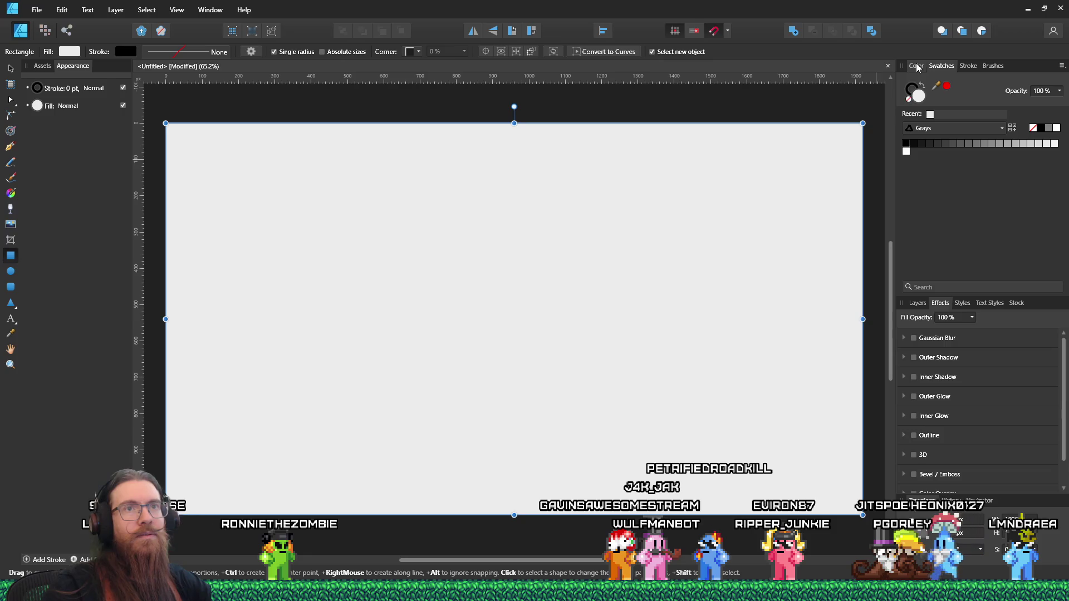
click(952, 144)
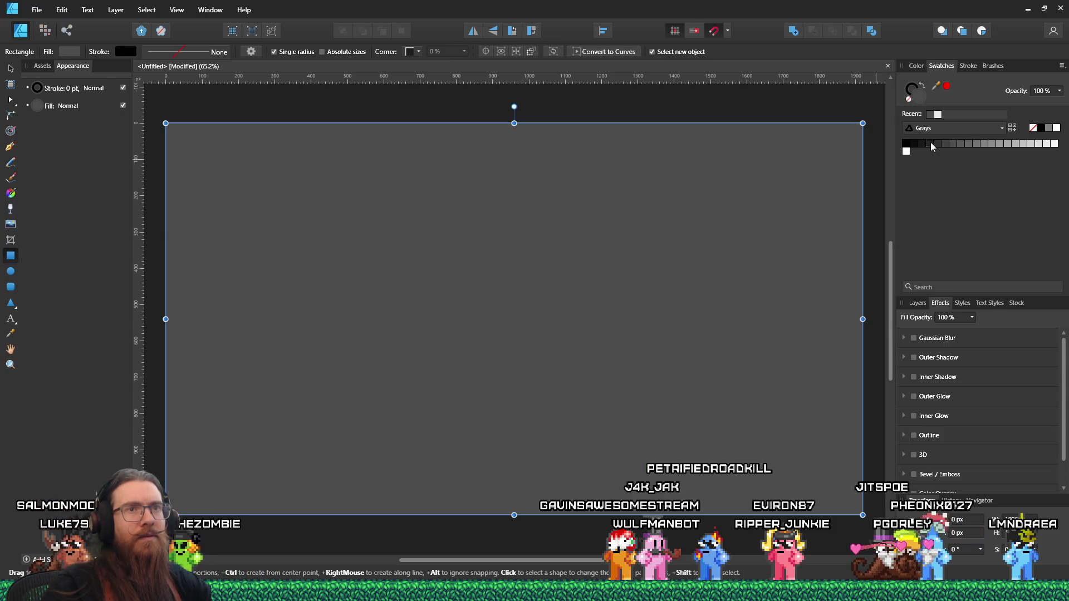
click(931, 143)
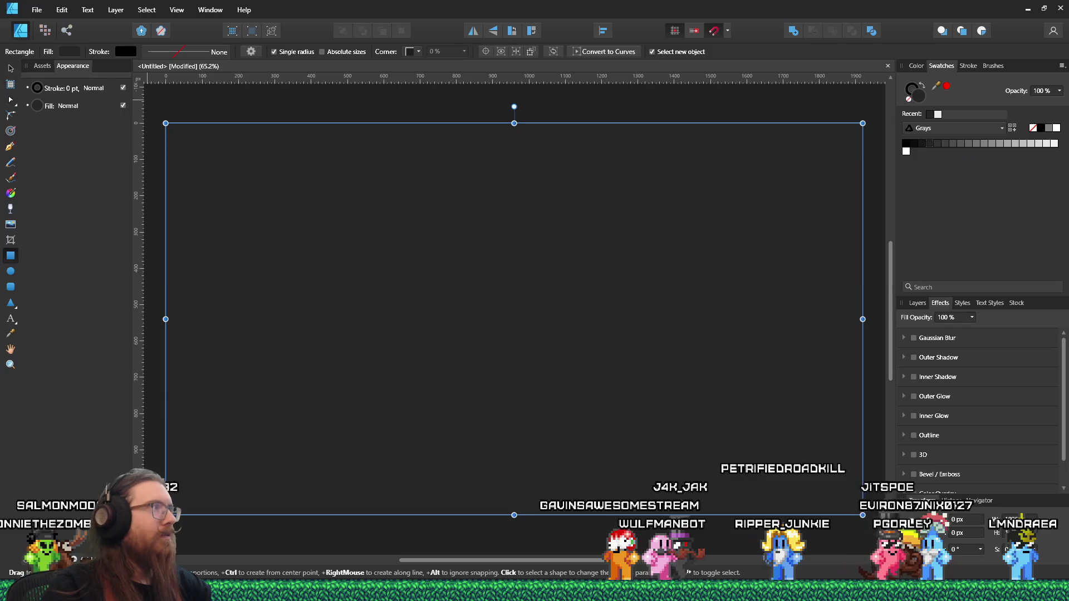
key(v)
click(244, 102)
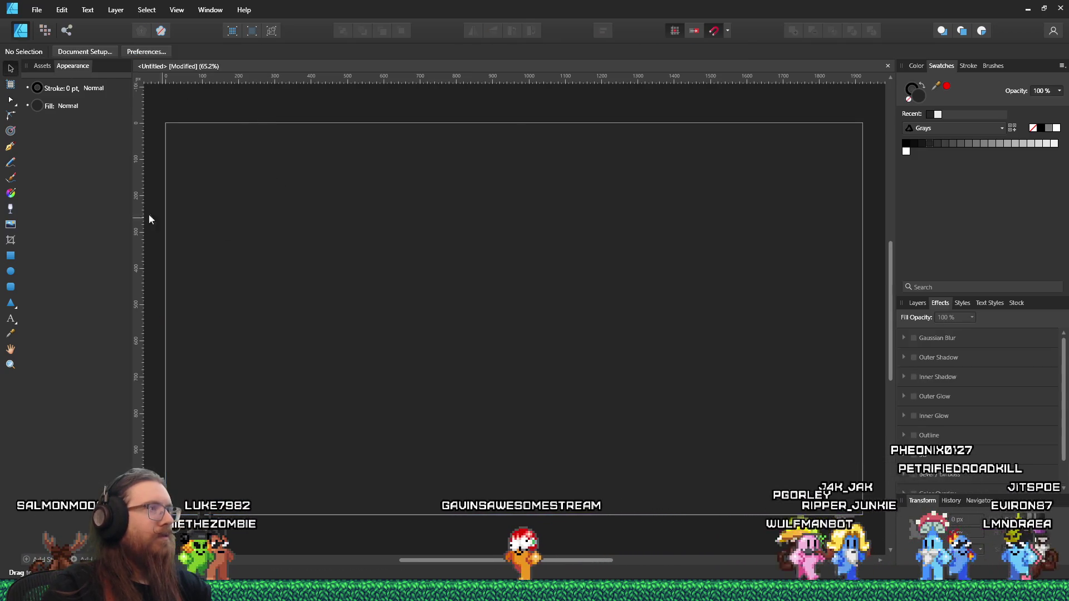
Draw a small tall 98 × 196 px unfilled rectangle left of centre
click(11, 258)
drag(316, 248, 351, 320)
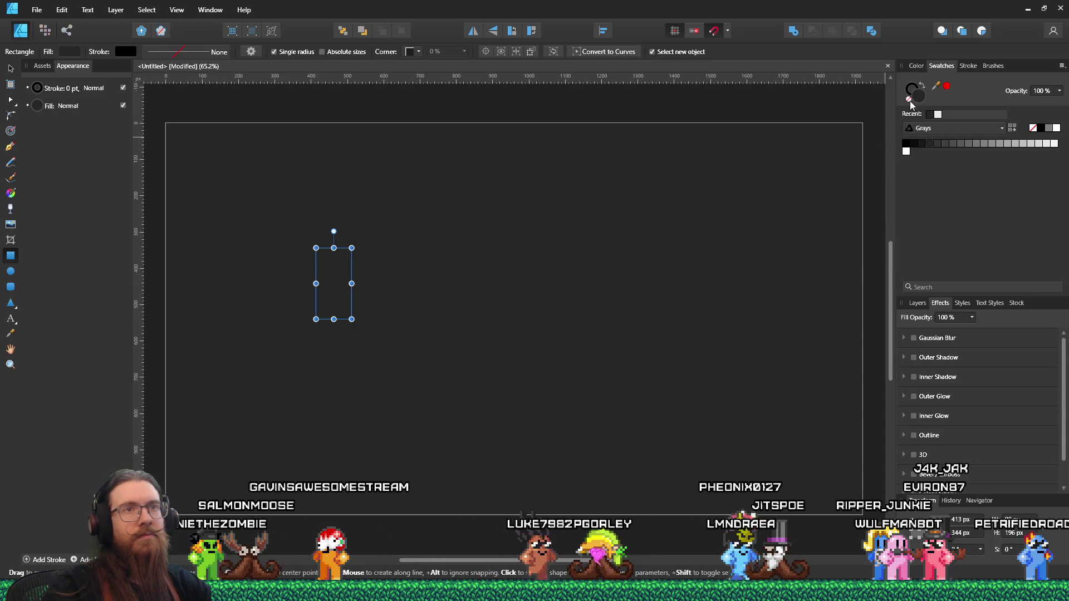
click(919, 66)
Give the tall rectangle a white 9.7 pt outline
drag(914, 139, 1036, 139)
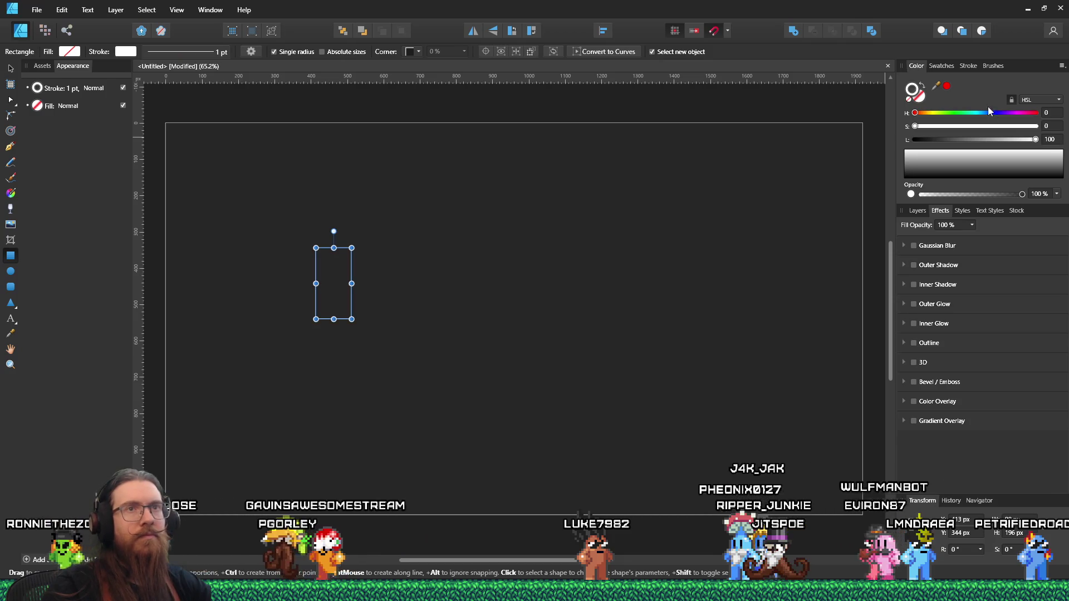
click(972, 68)
drag(947, 100, 967, 100)
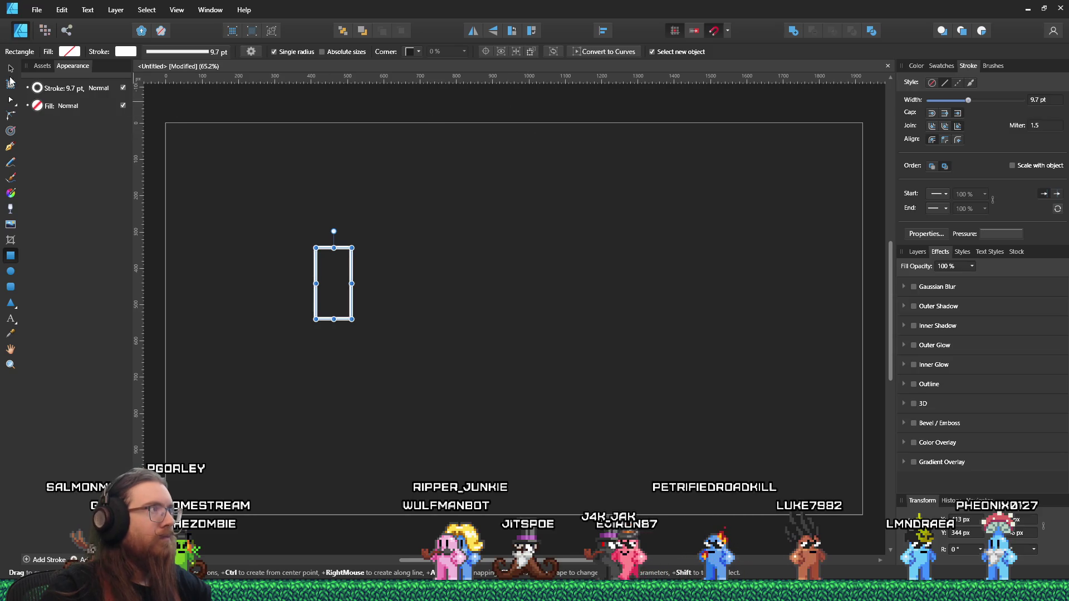
Move the tall rectangle up and slightly left to 347, 246 px
key(v)
click(390, 126)
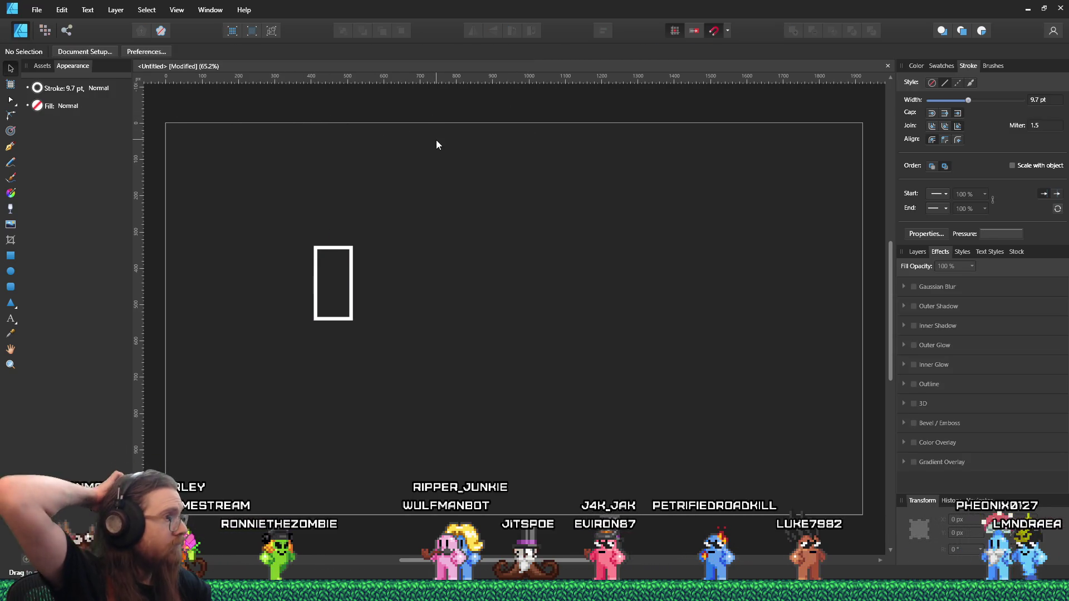
click(339, 312)
click(342, 317)
mouse_move(345, 312)
mouse_down()
mouse_move(374, 268)
mouse_move(454, 312)
mouse_move(620, 293)
mouse_move(357, 277)
mouse_move(418, 256)
mouse_move(572, 327)
mouse_move(319, 275)
mouse_up()
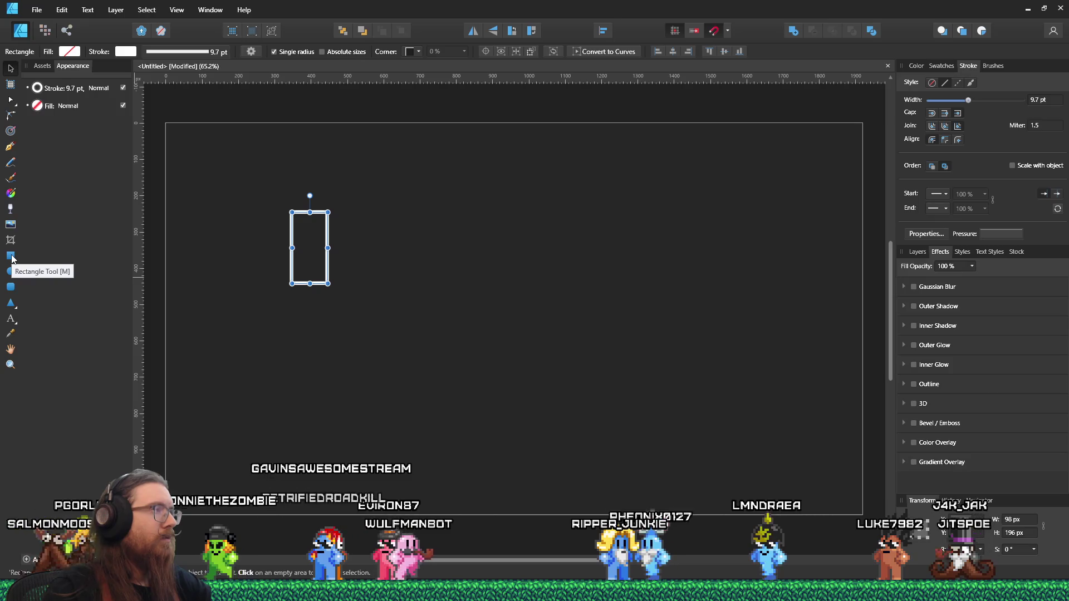
click(10, 148)
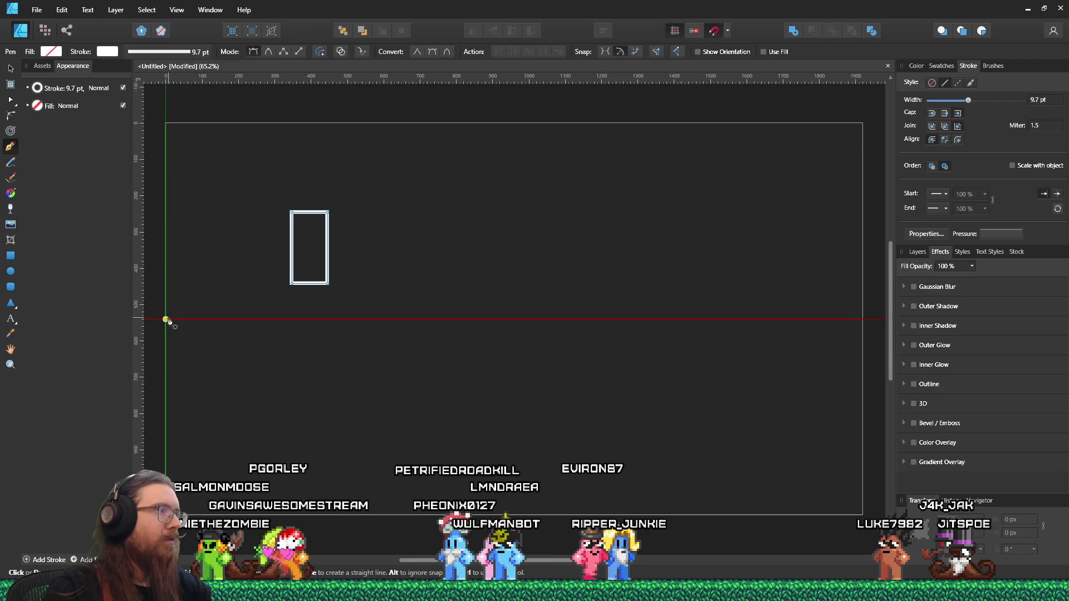
Draw a full-width white horizontal line at mid-height, then bring the KOOK Steam page video forward
drag(193, 321, 296, 321)
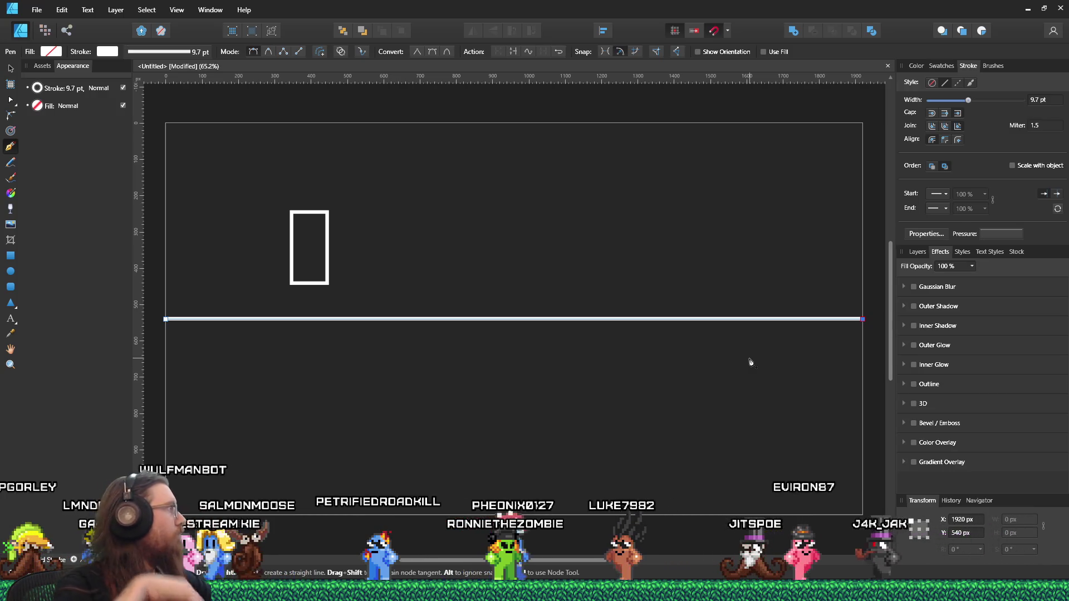
key(alt+Tab)
key(Escape)
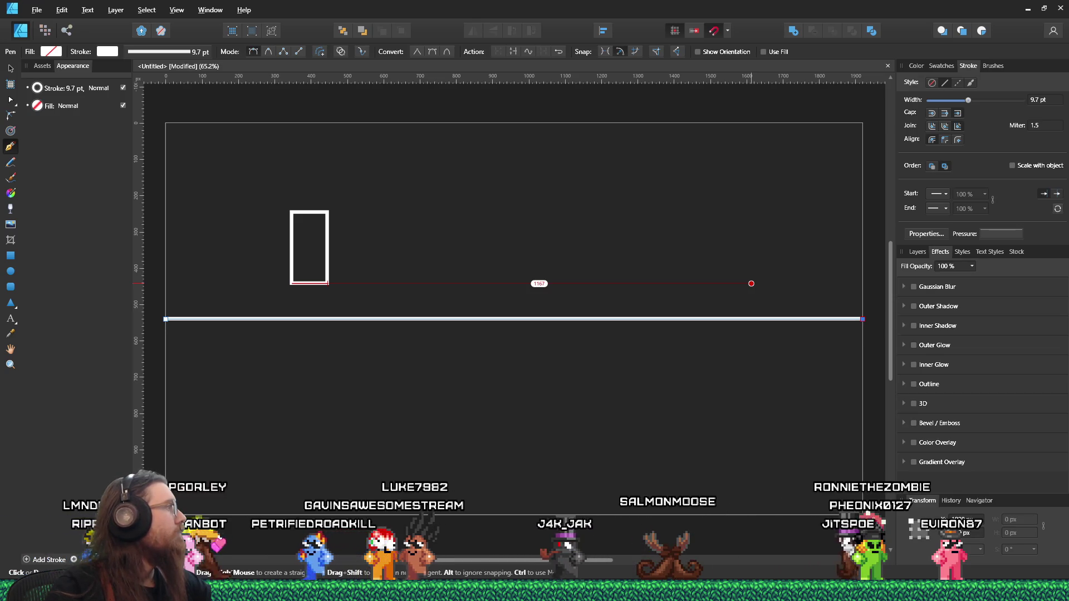
key(alt+Tab)
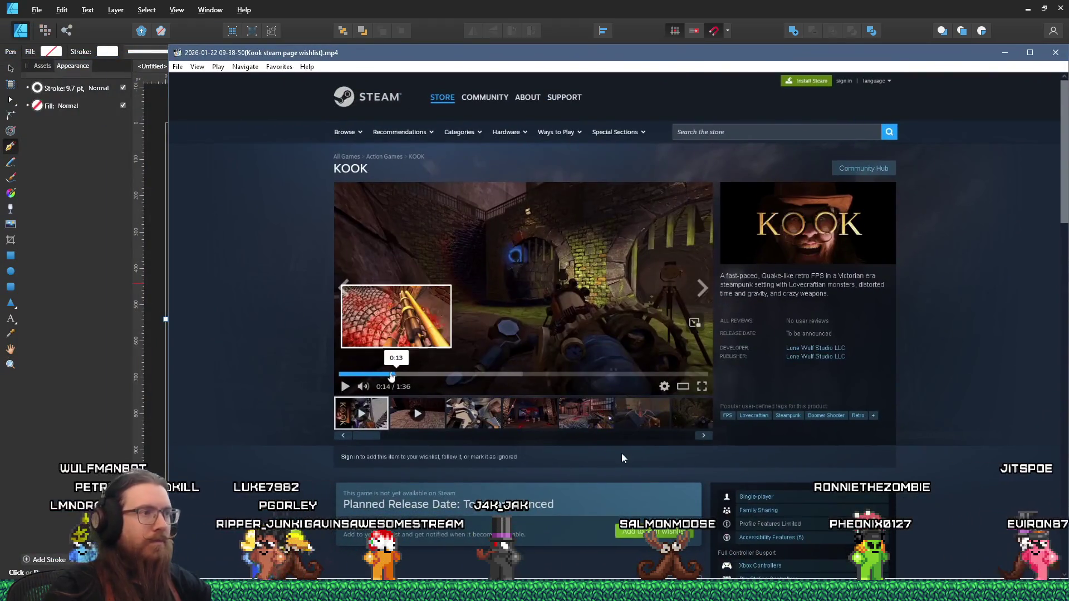
Rewind the Kook Steam page recording to about 00:04, then close Media Player Classic
drag(687, 62, 666, 6)
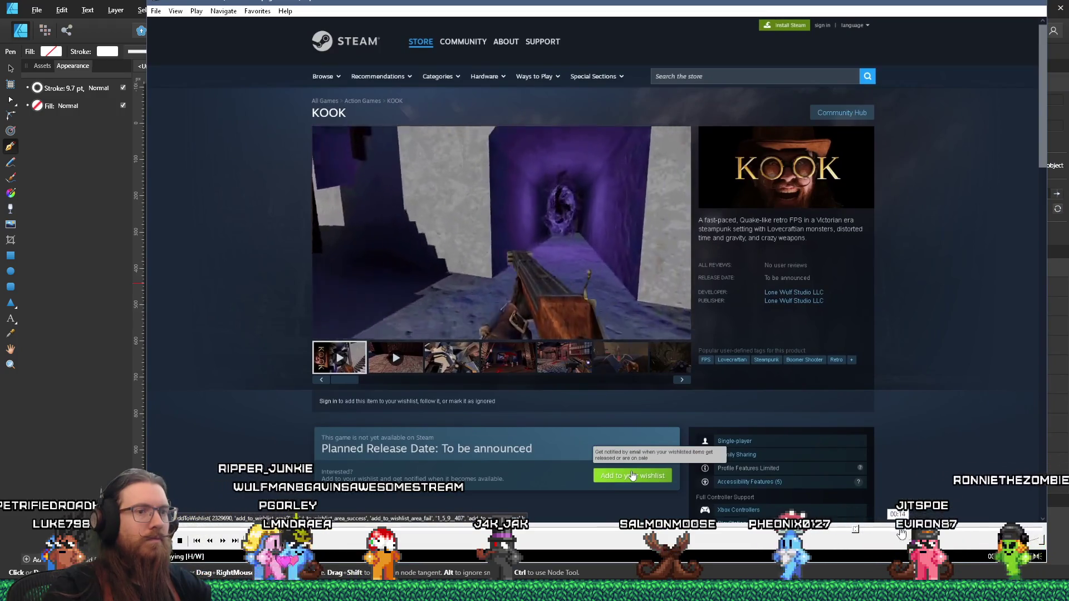
click(594, 530)
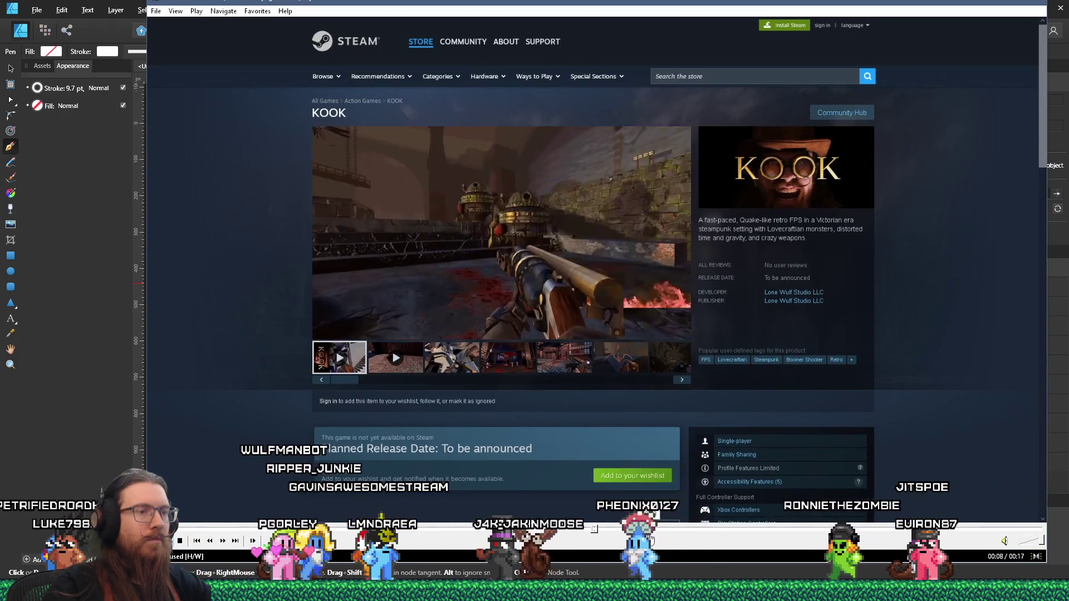
key(Left)
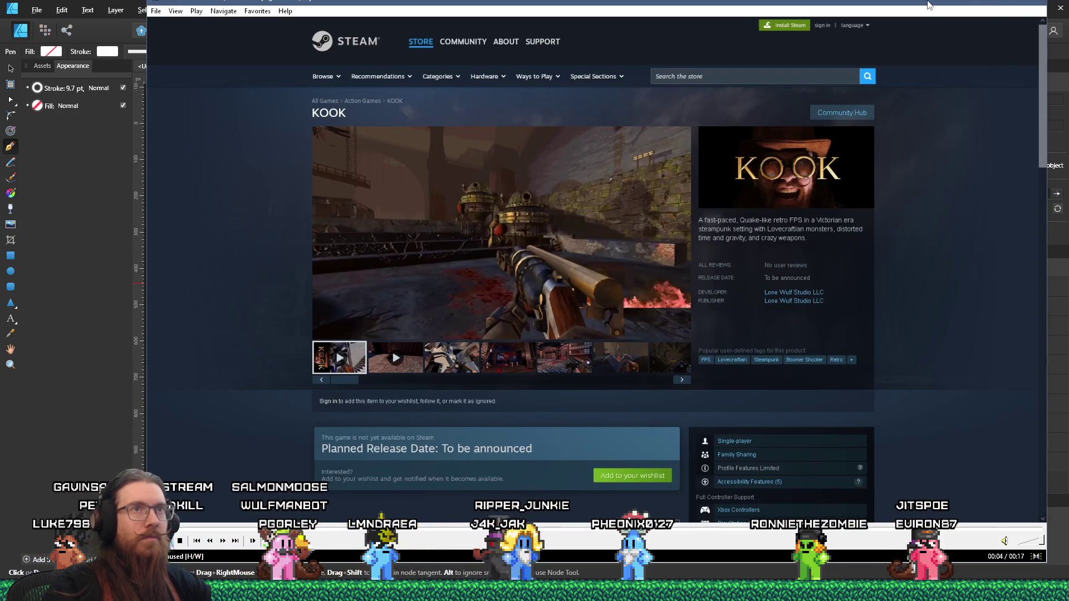
drag(928, 5, 918, 35)
click(998, 32)
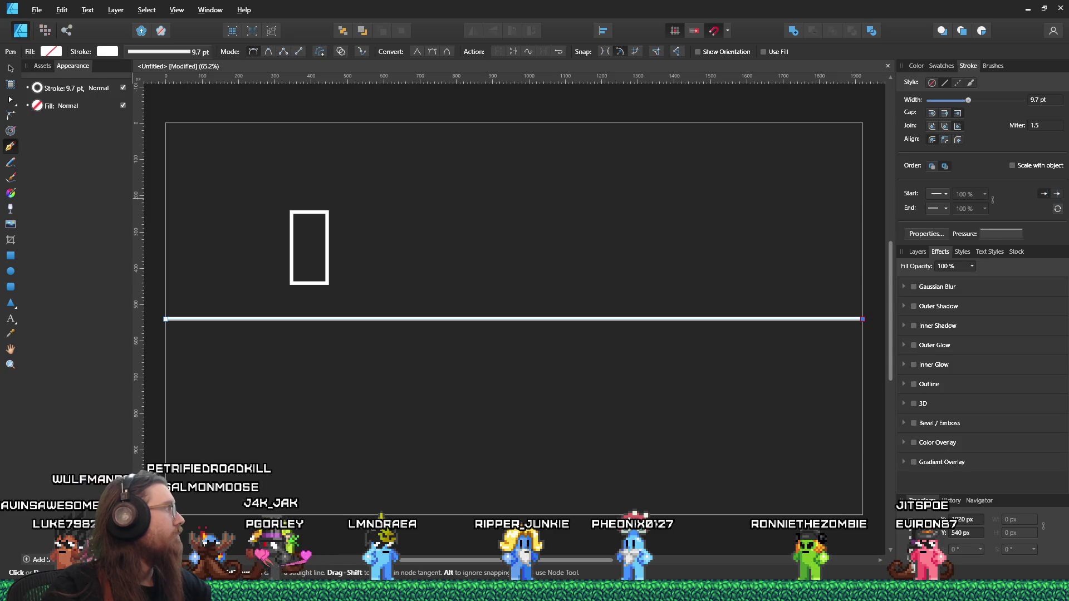
Switch back to the kook tiktok landing on ramps project in VEGAS Pro
key(alt+Tab)
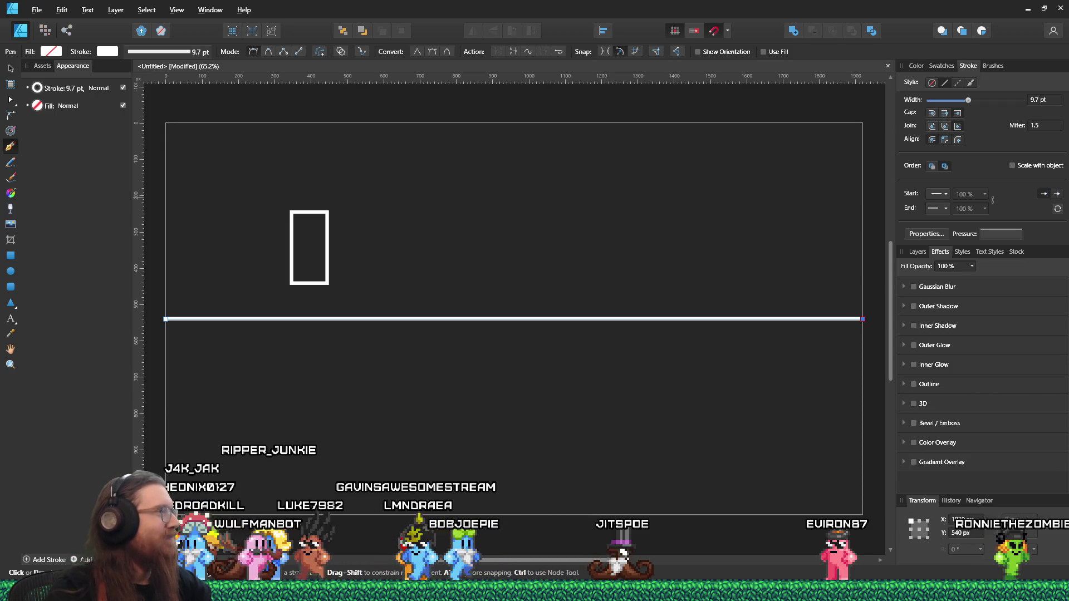
mouse_move(228, 591)
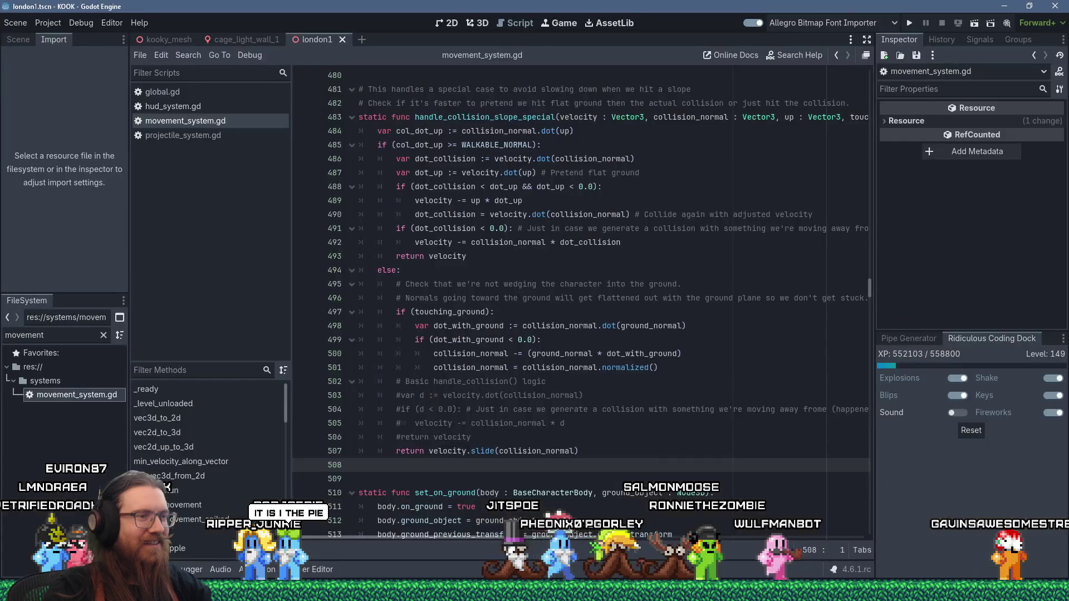
click(276, 545)
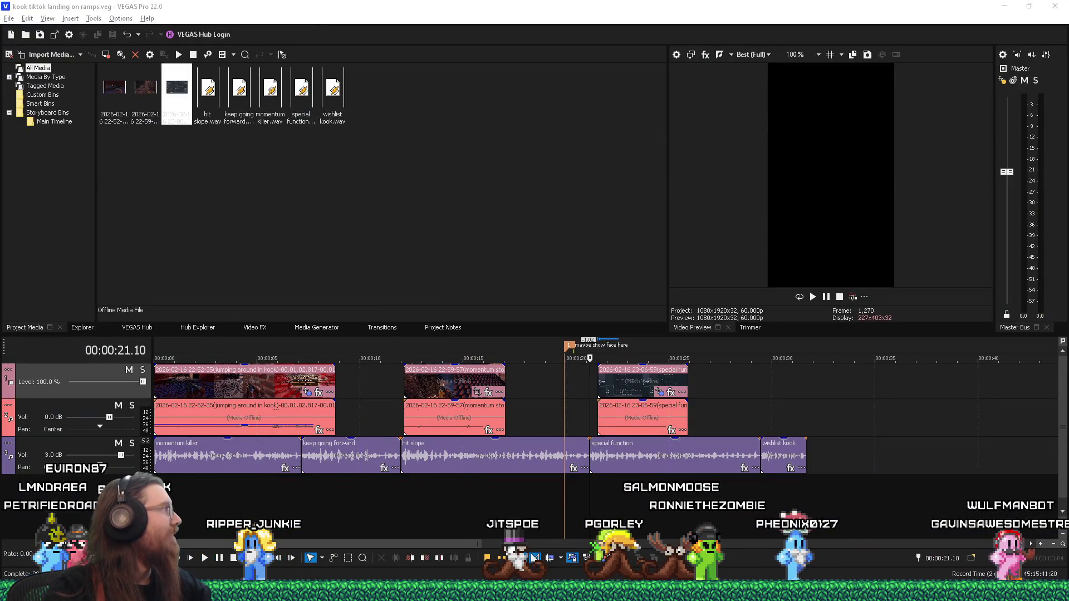
Add the Kook steam page wishlist recording after the existing clips and select its video
drag(796, 390, 796, 390)
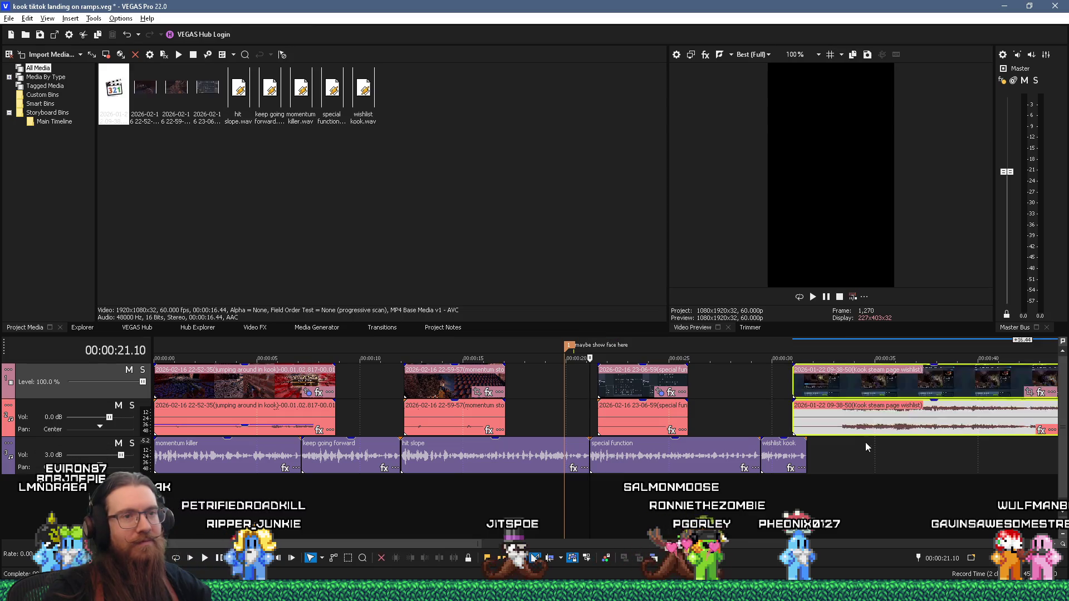
click(865, 440)
scroll(874, 453, down, 3)
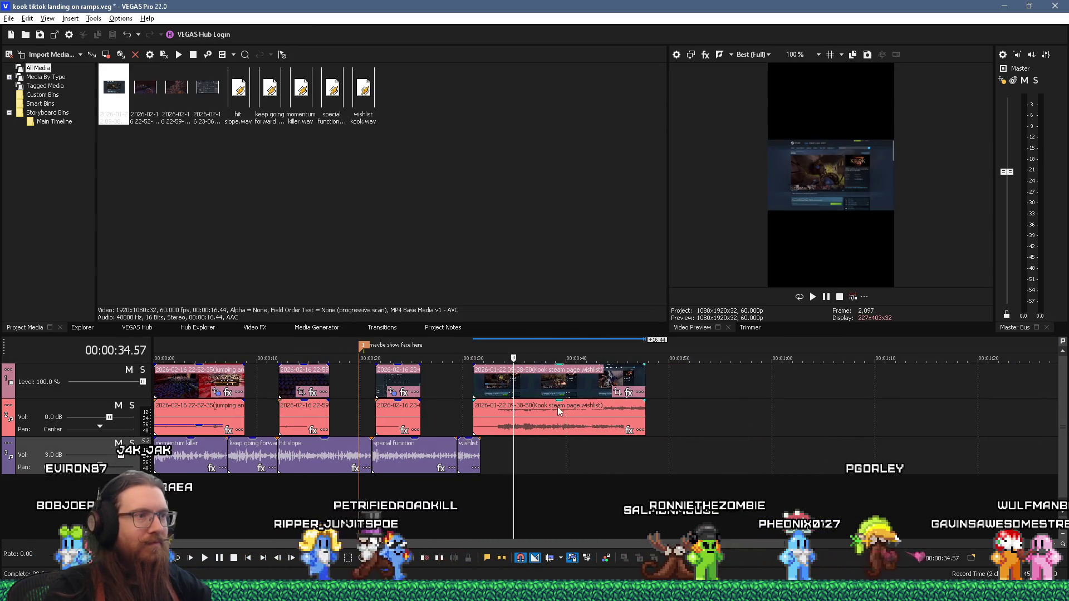
click(559, 427)
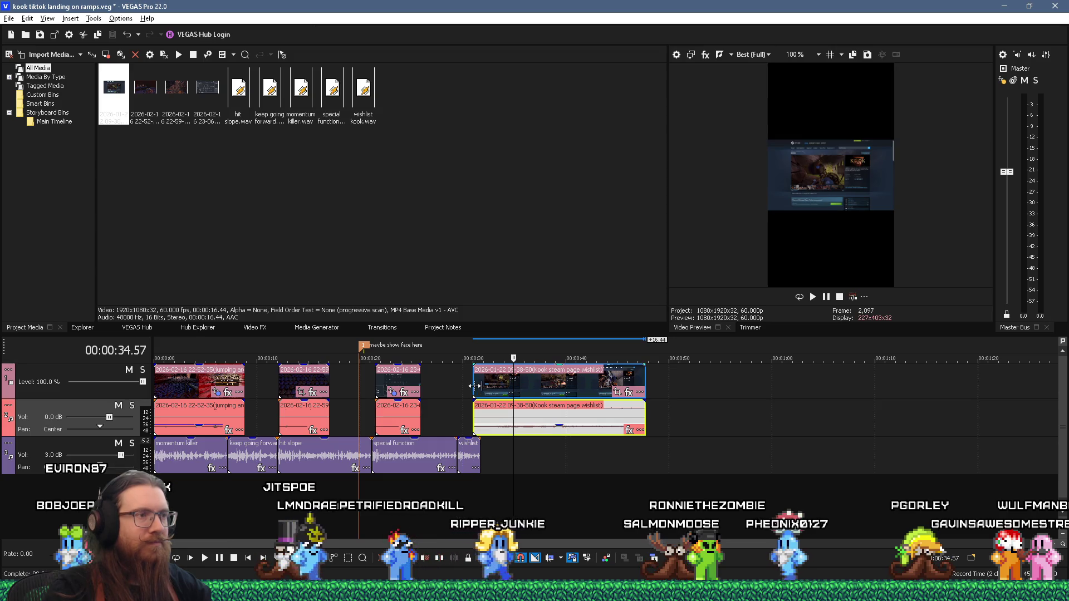
click(473, 383)
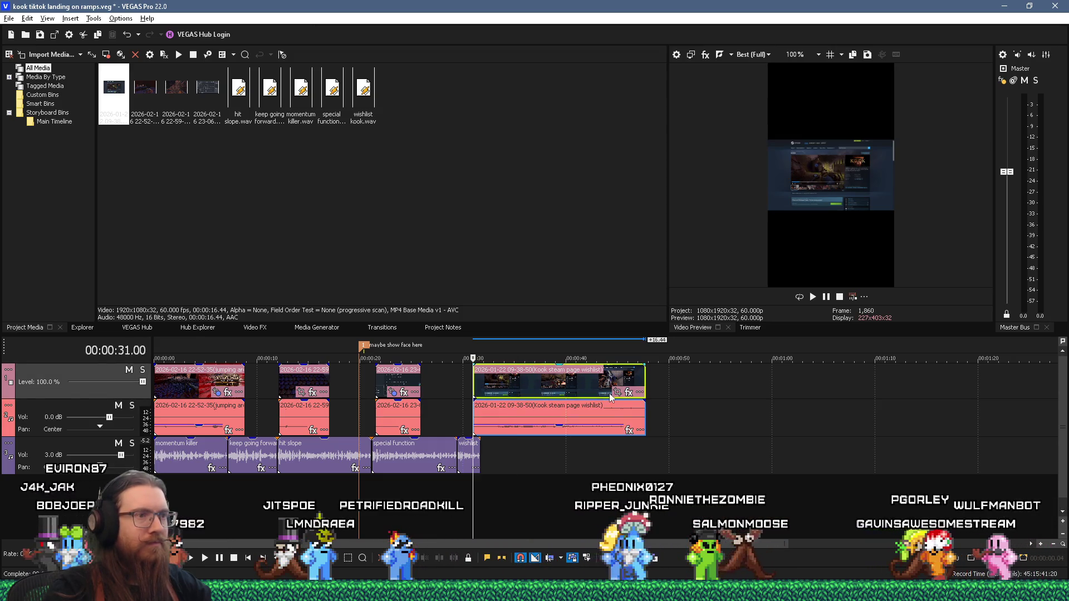
Crop the Steam clip's Pan/Crop frame to 1,212.6 × 1,080, centred at 952.3
click(617, 392)
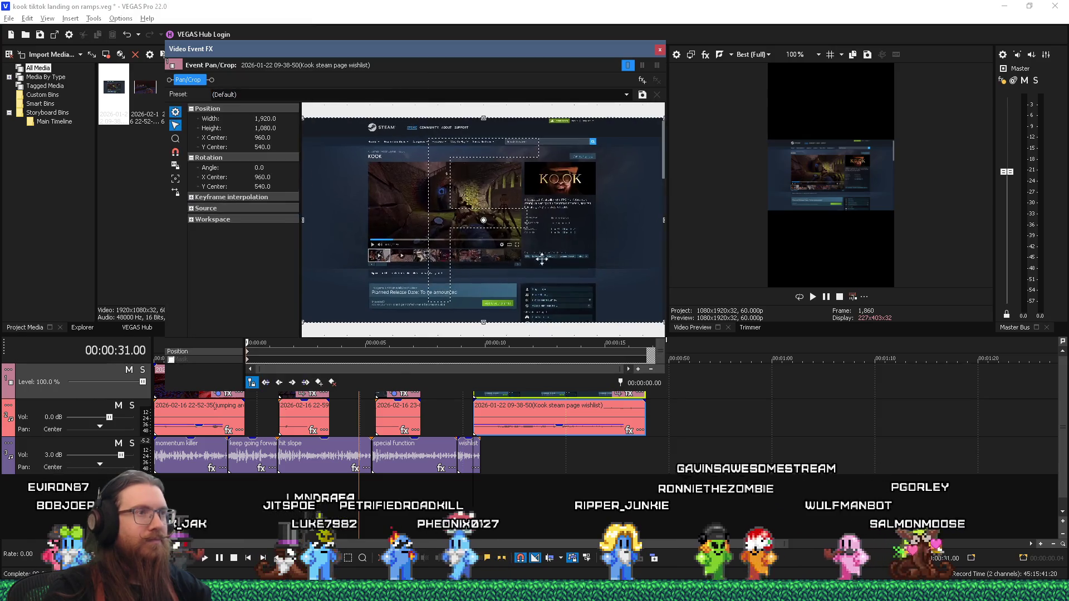
drag(648, 221, 586, 240)
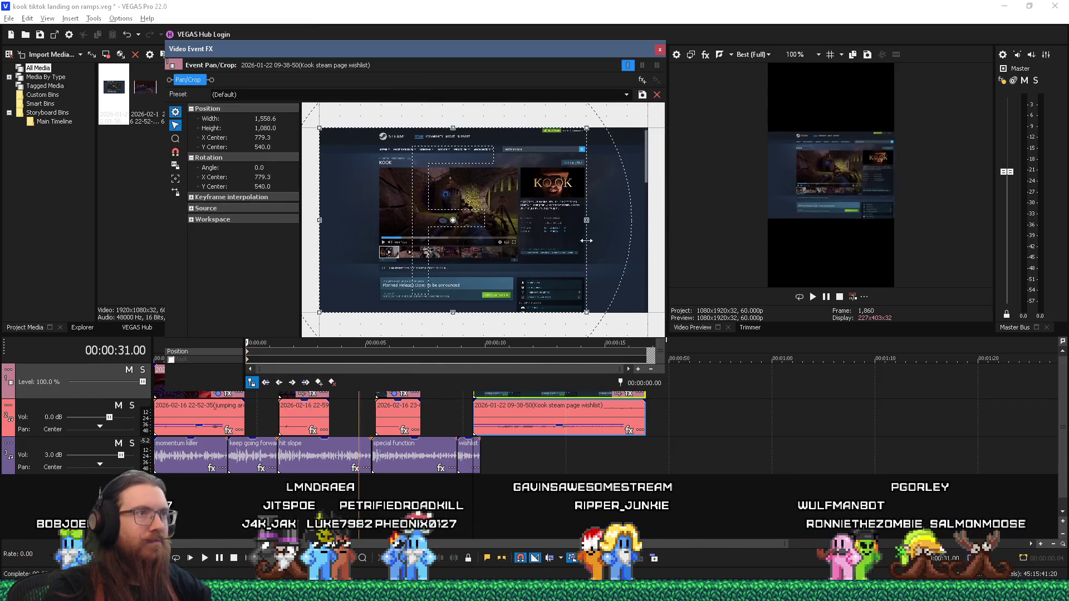
drag(319, 221, 378, 229)
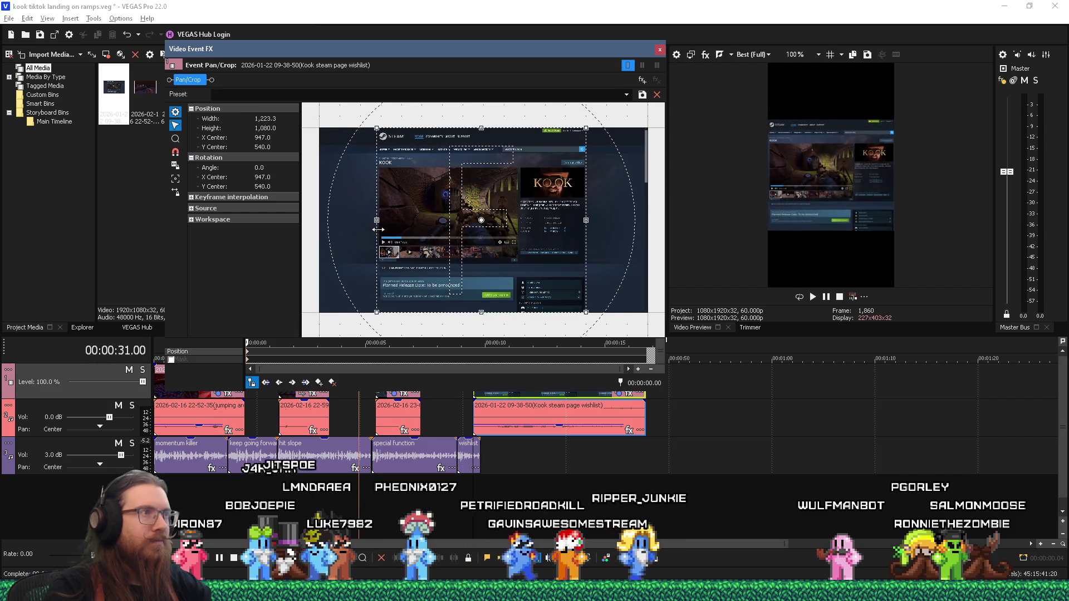
scroll(376, 228, up, 3)
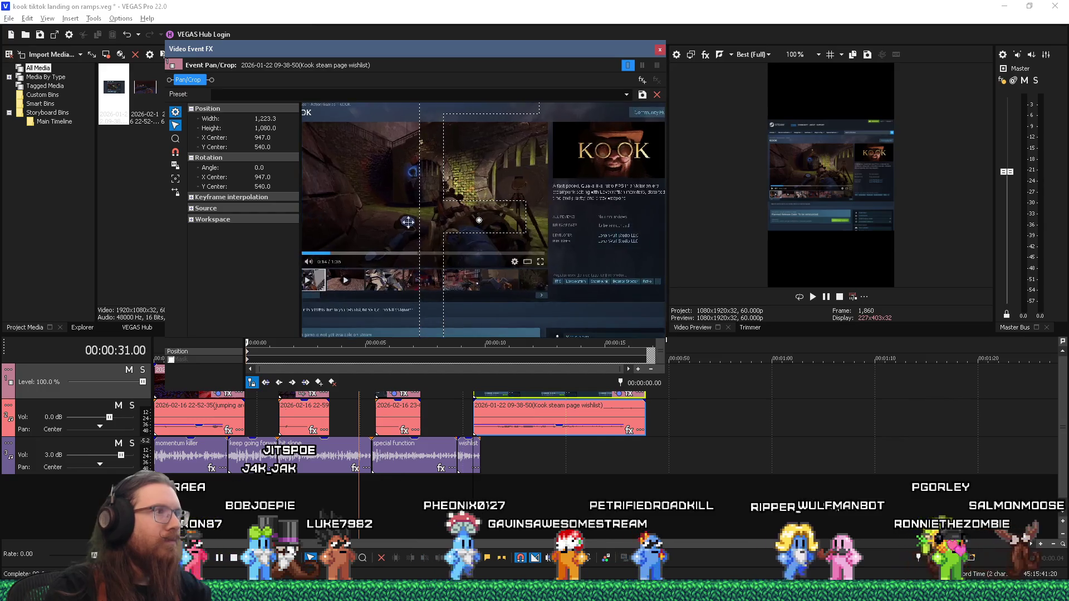
drag(320, 220, 323, 221)
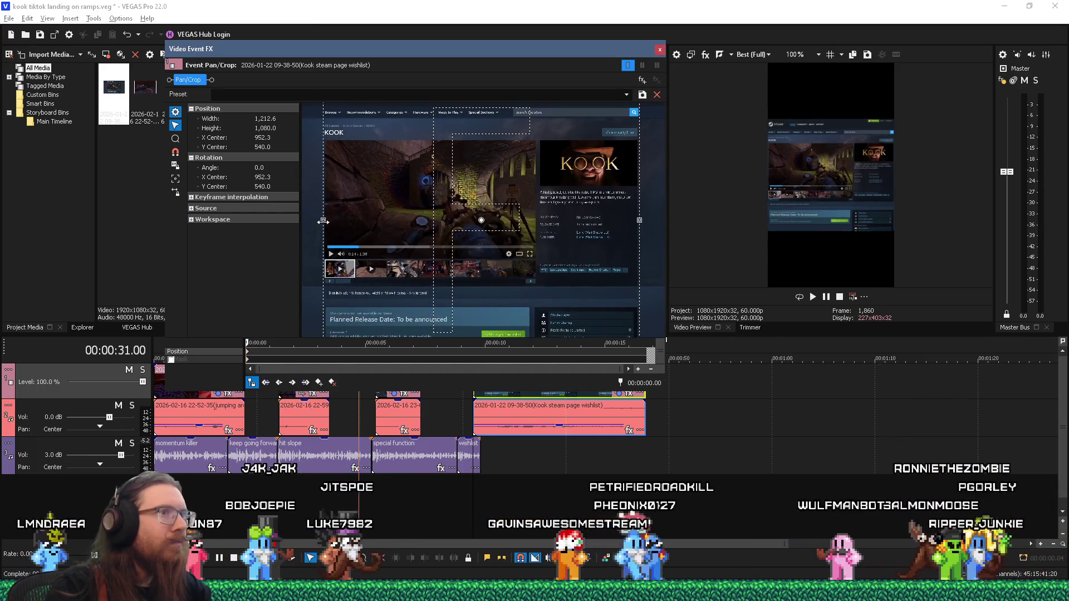
click(659, 51)
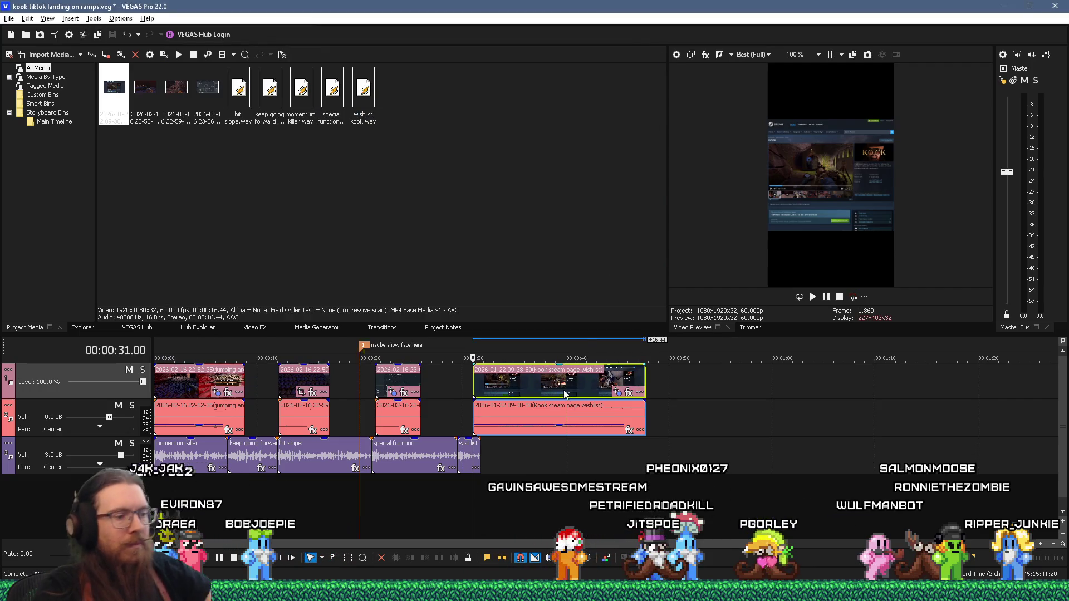
Trim the Steam clip's start and end so it runs about 32.4 seconds
click(459, 500)
drag(480, 388, 513, 389)
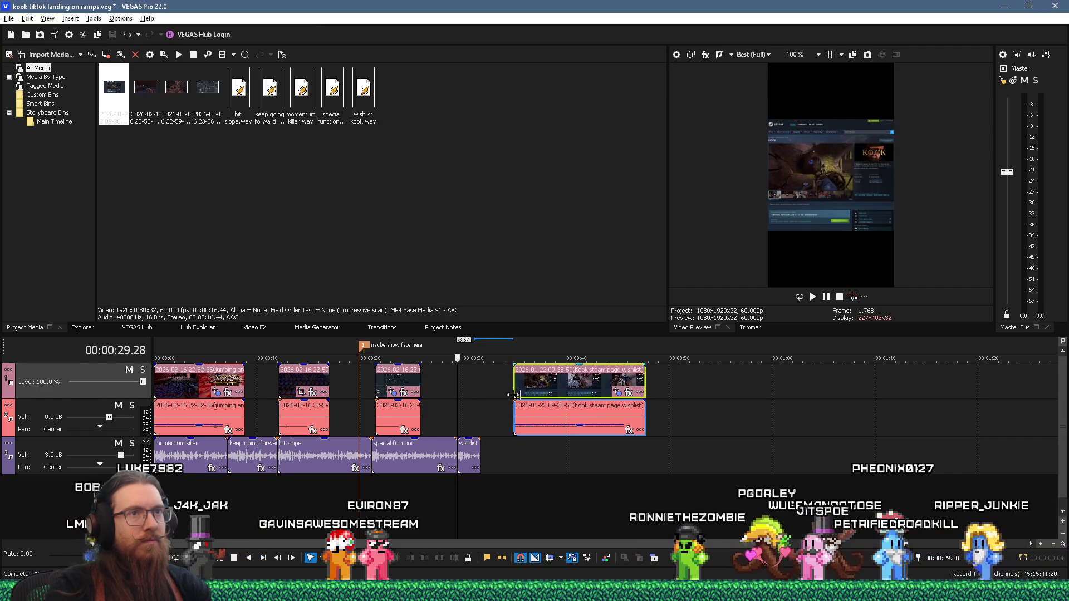
drag(518, 395, 479, 390)
click(454, 496)
key(space)
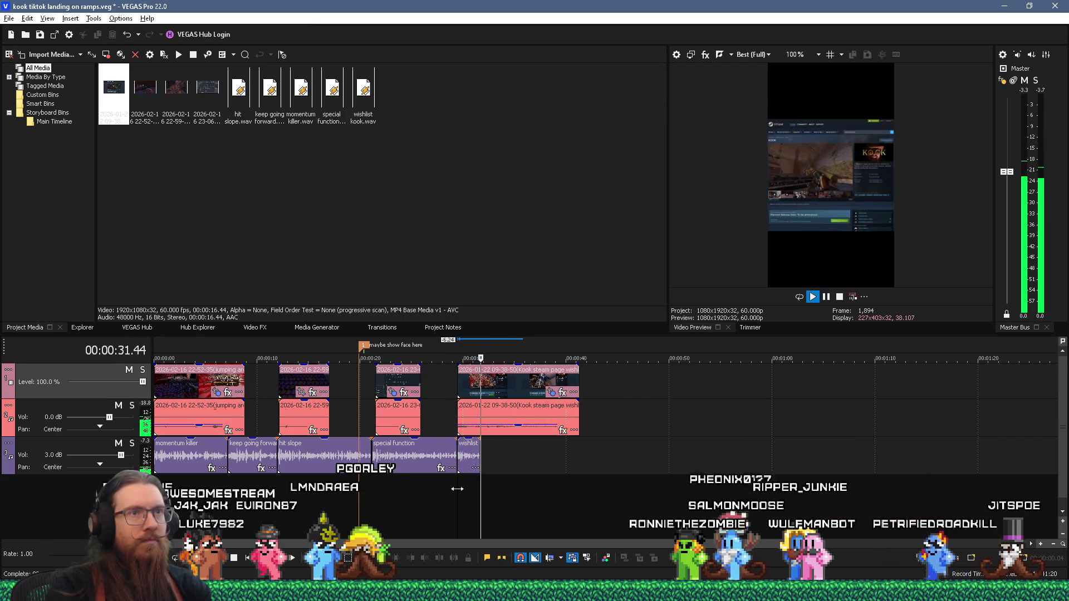
key(Return)
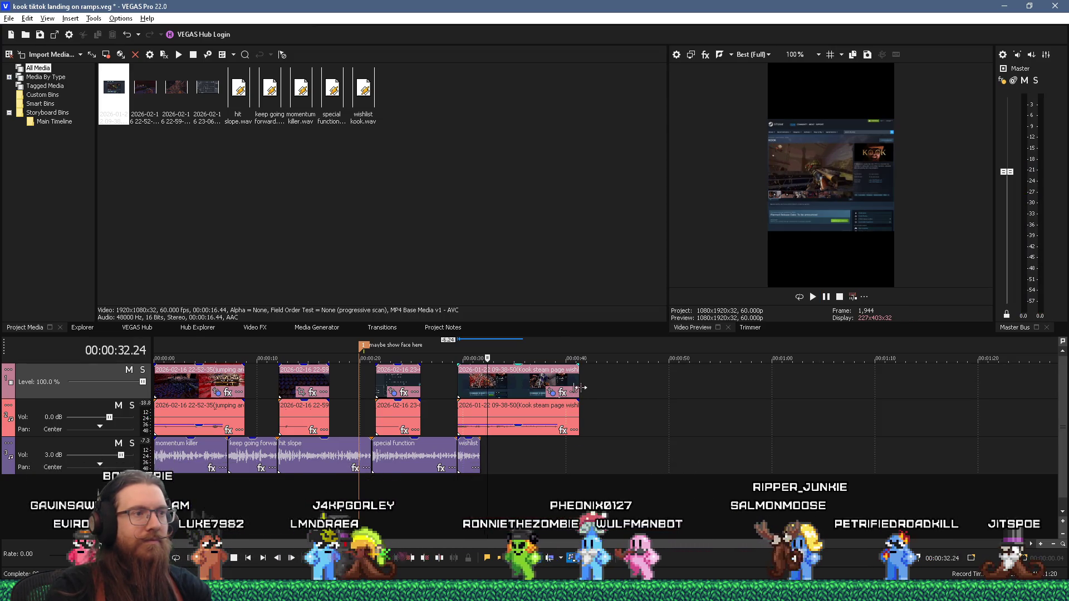
drag(580, 387, 500, 389)
Trim the Steam audio's start and move it onto a new audio track 4
scroll(501, 475, up, 5)
scroll(501, 475, up, 1)
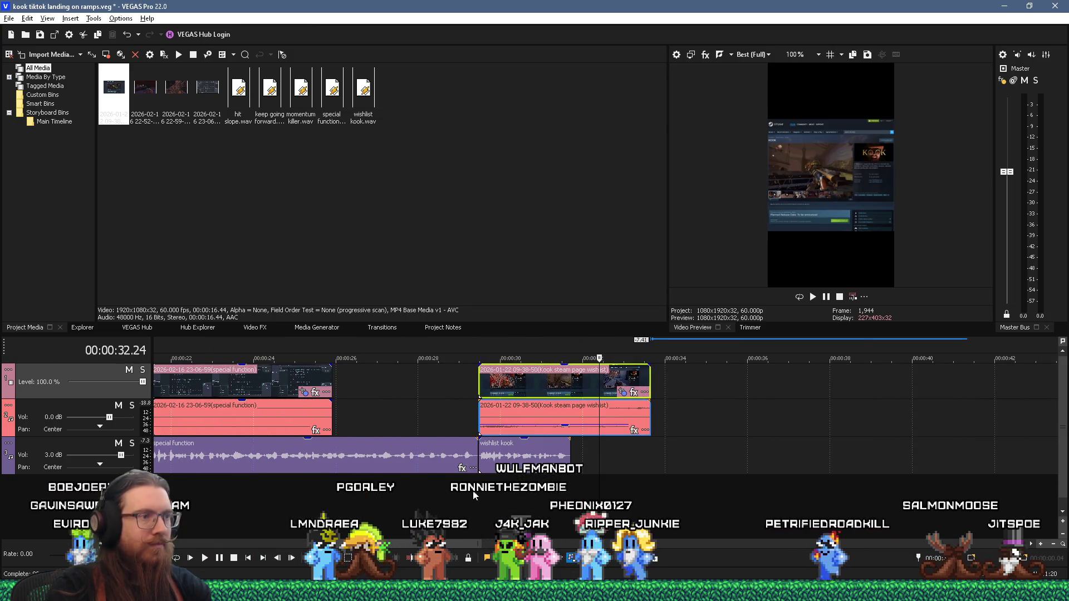
drag(480, 418, 472, 419)
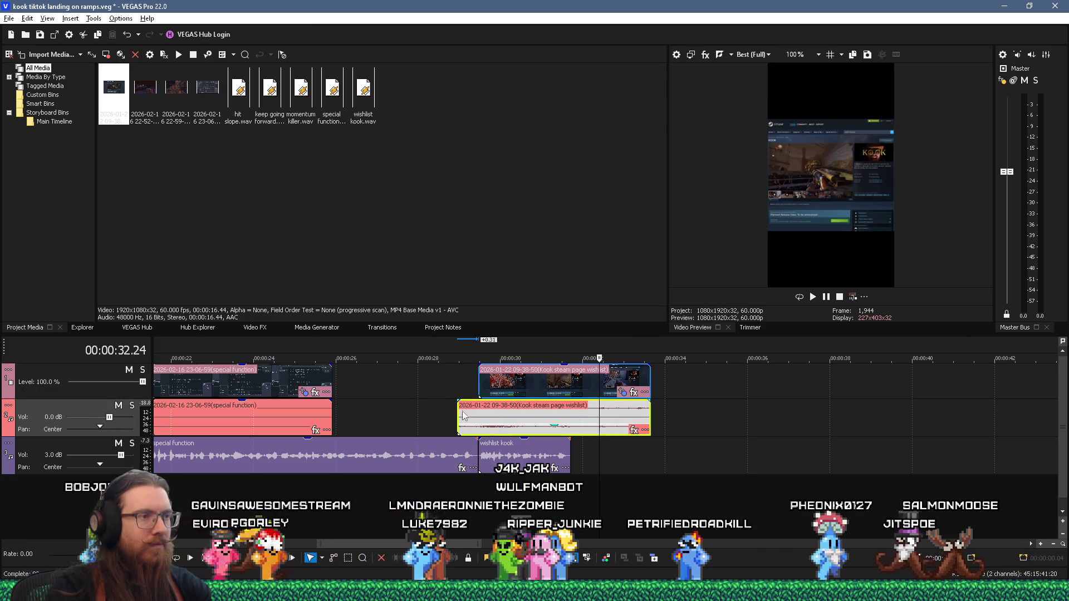
drag(461, 407, 476, 413)
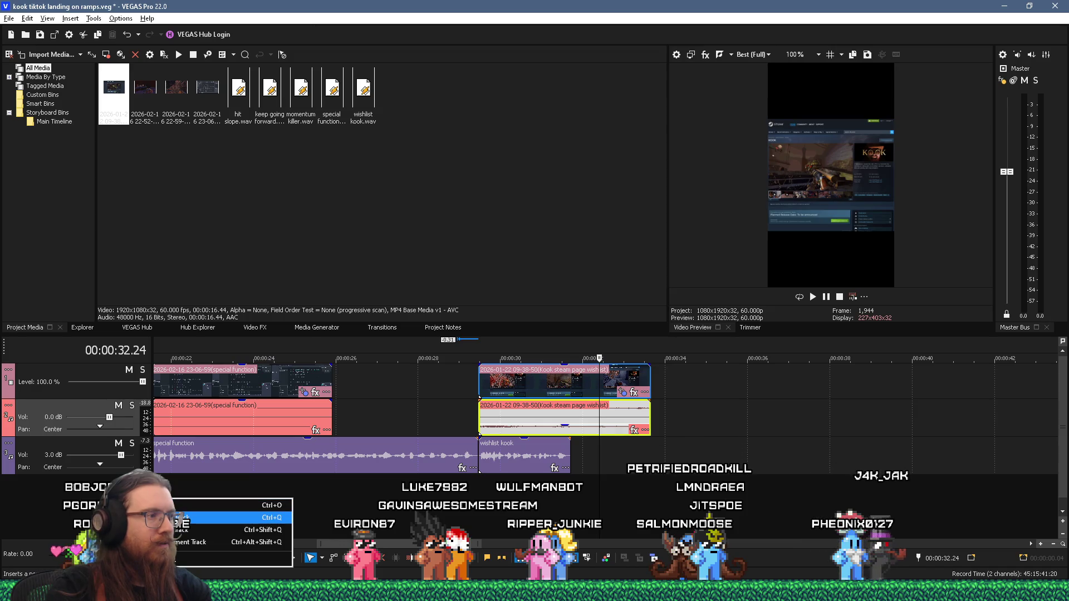
click(183, 518)
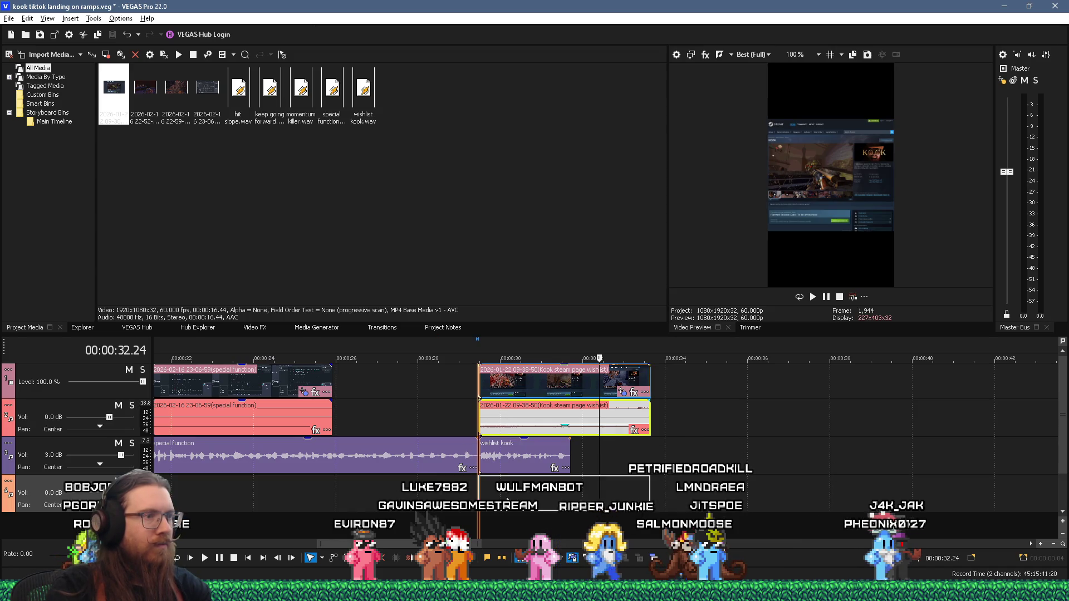
drag(506, 499, 501, 496)
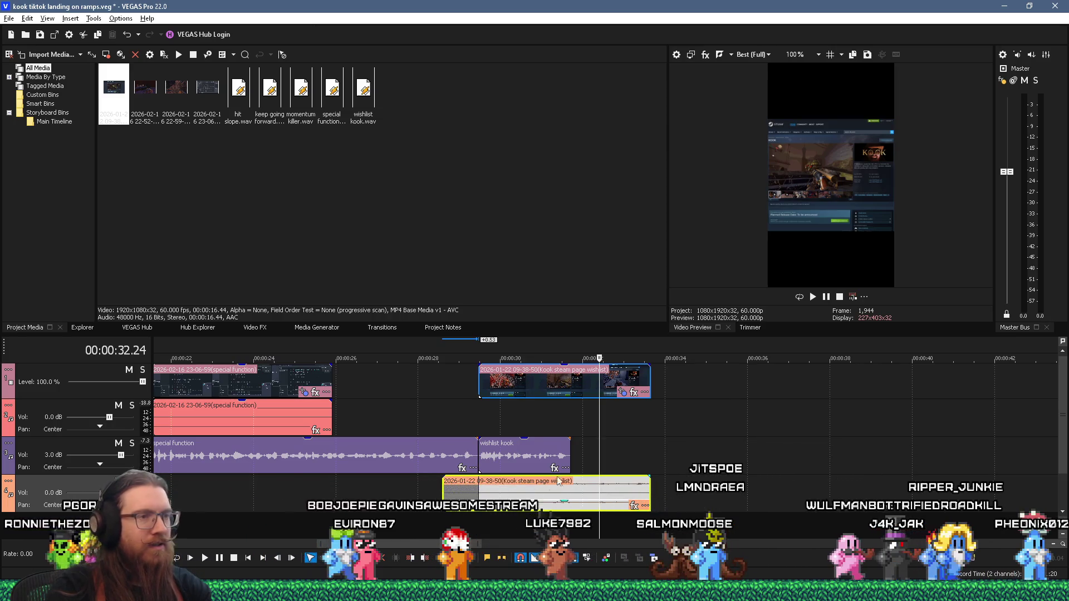
Trim the Steam clip's end to the playhead near 28 seconds
click(435, 490)
key(space)
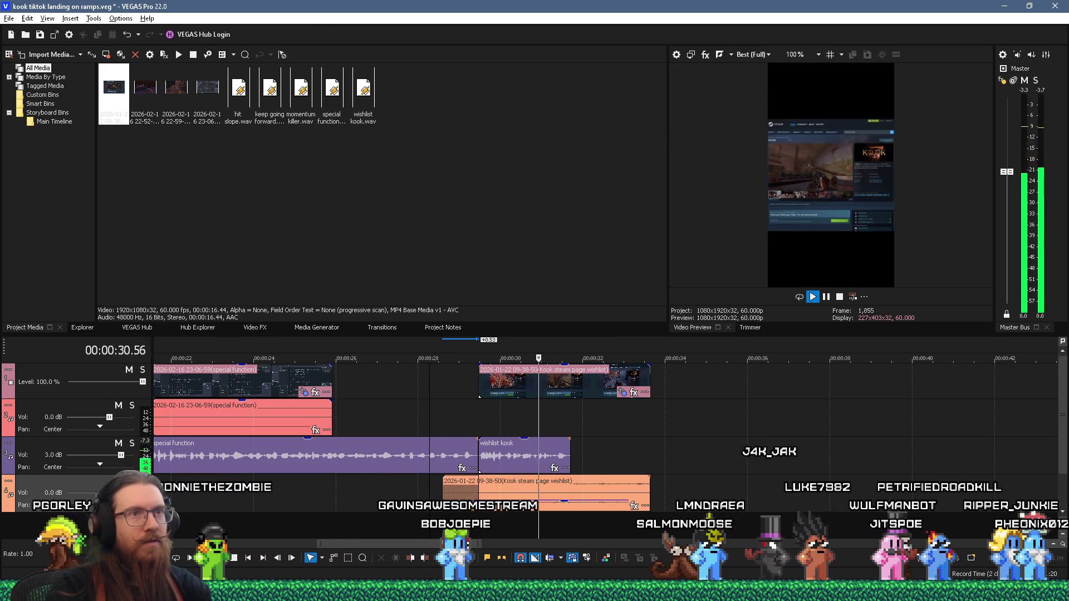
key(Return)
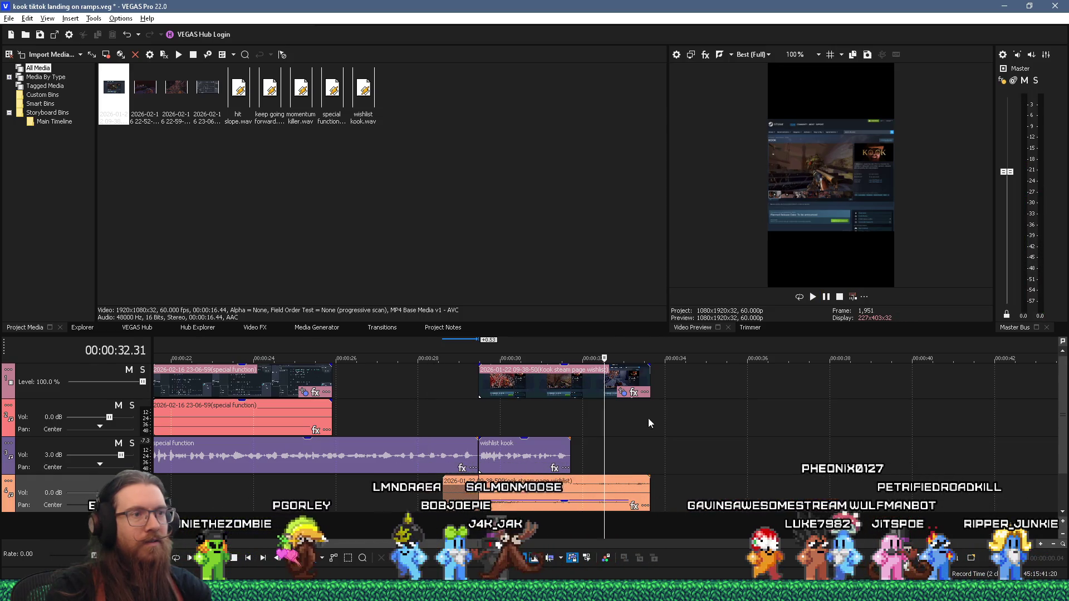
key(Right)
key(Right)
key(Right)
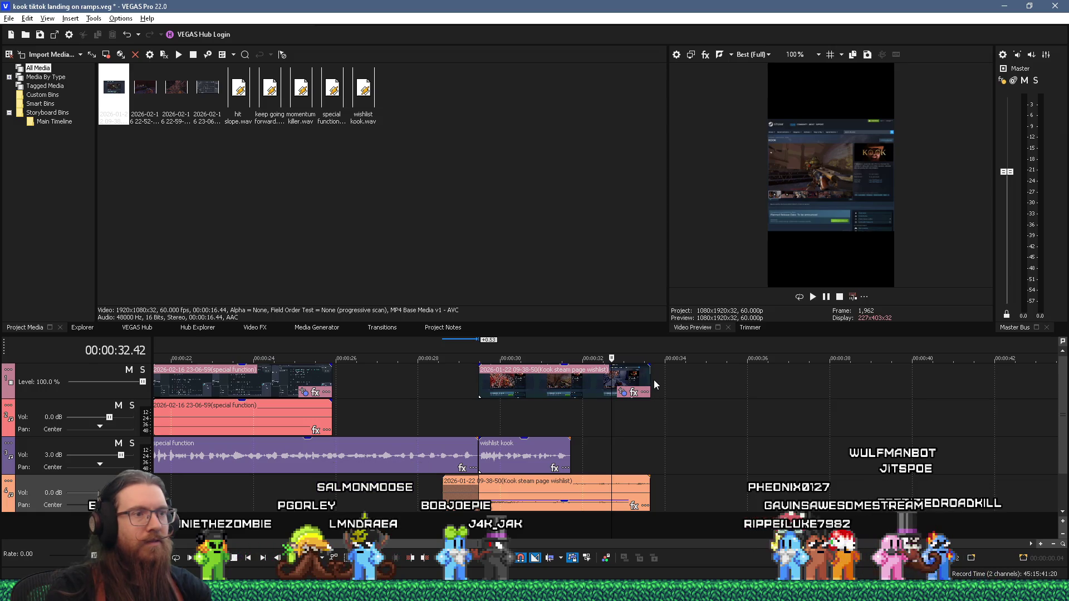
drag(650, 384, 608, 386)
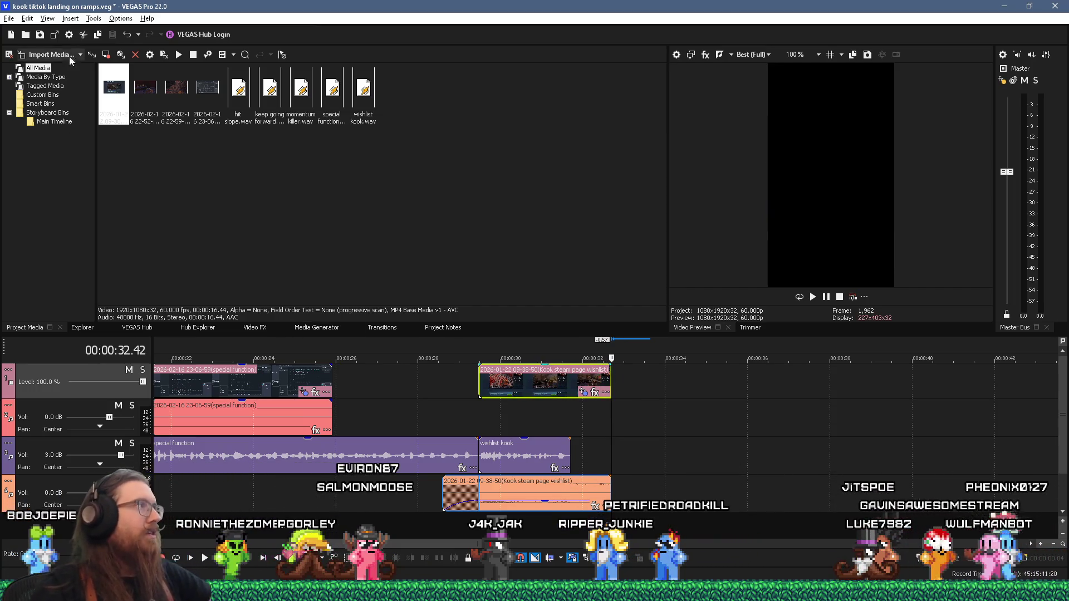
scroll(407, 467, down, 8)
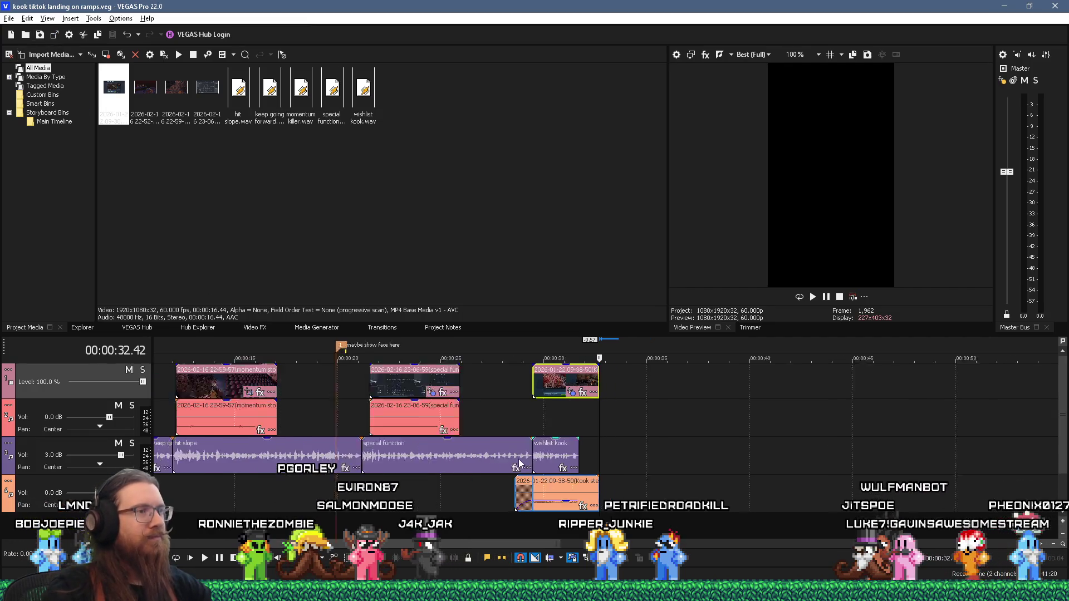
scroll(245, 458, up, 3)
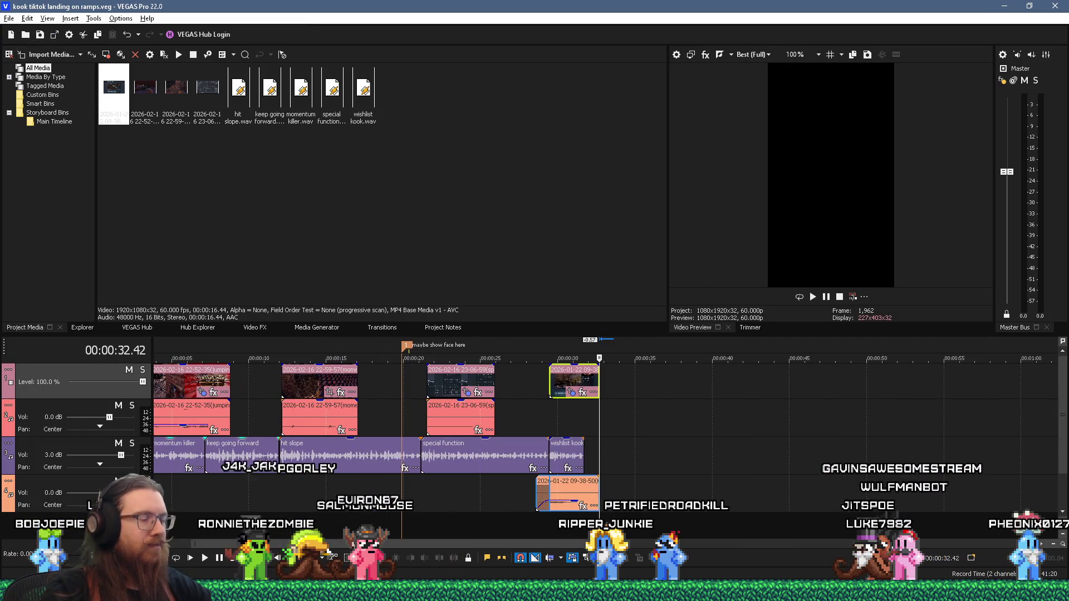
drag(321, 404, 322, 409)
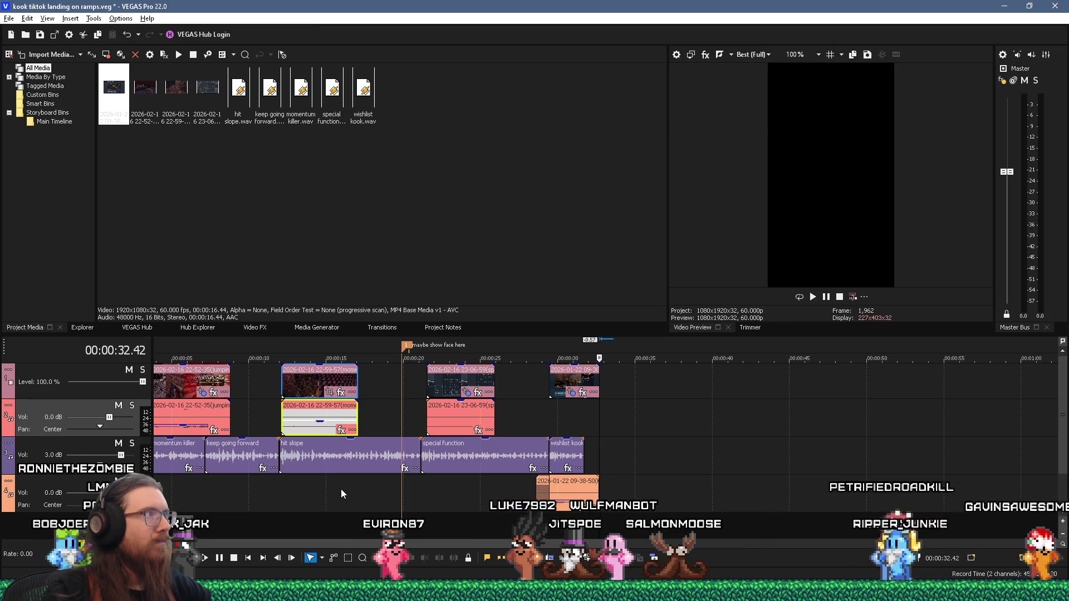
Save the VEGAS Pro project with Ctrl+S
key(ctrl+s)
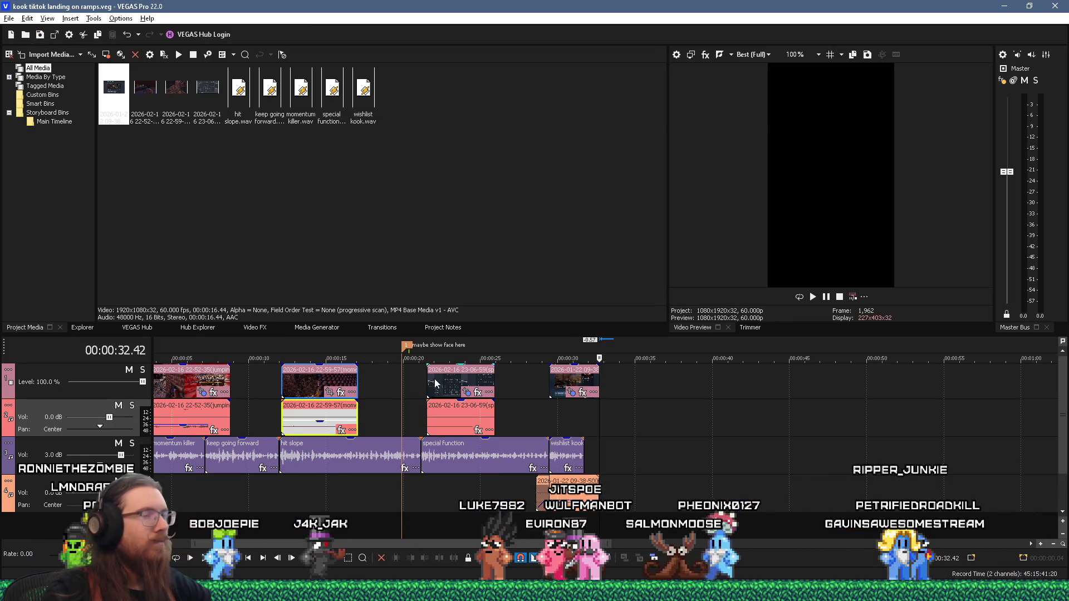
key(alt+Tab)
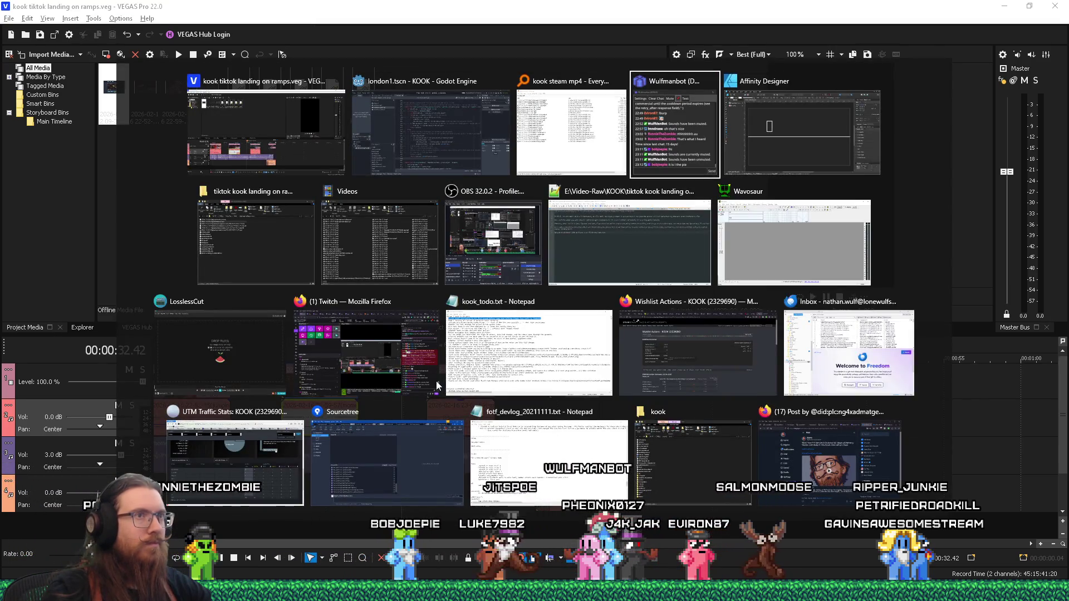
key(Escape)
click(218, 492)
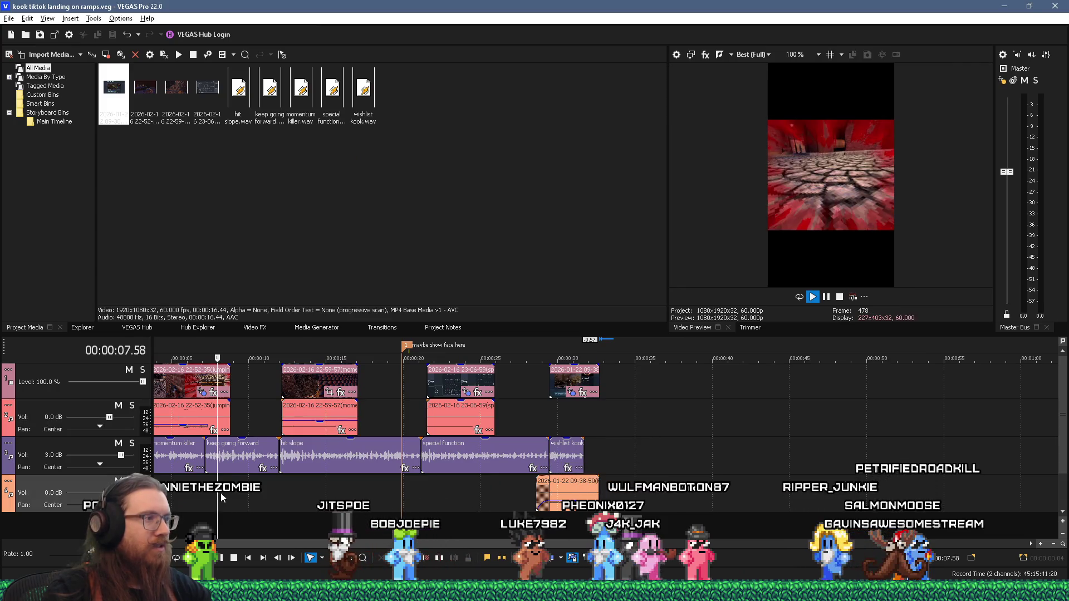
key(space)
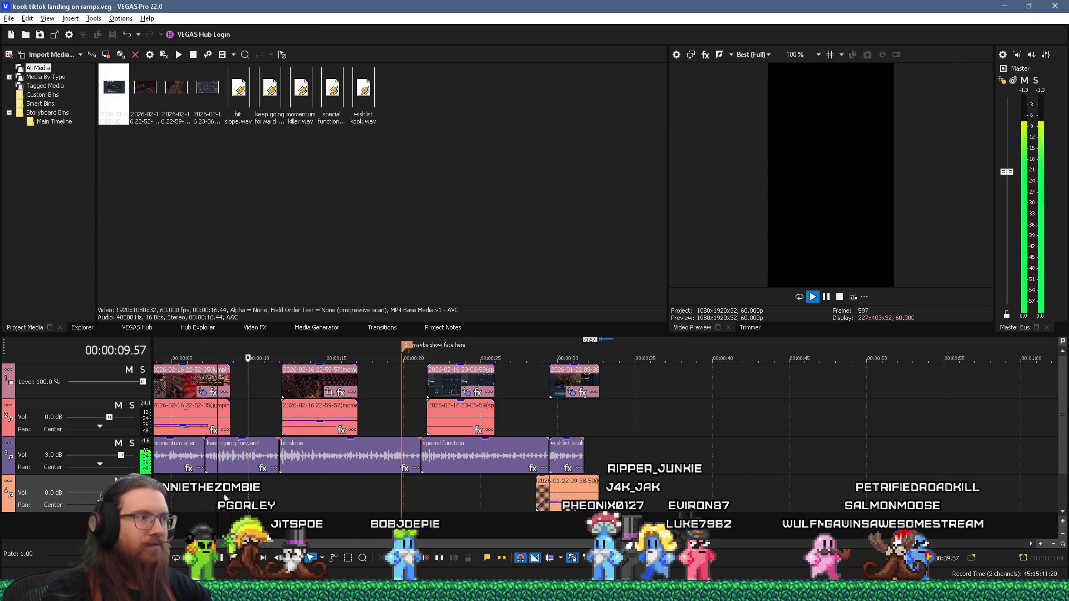
key(space)
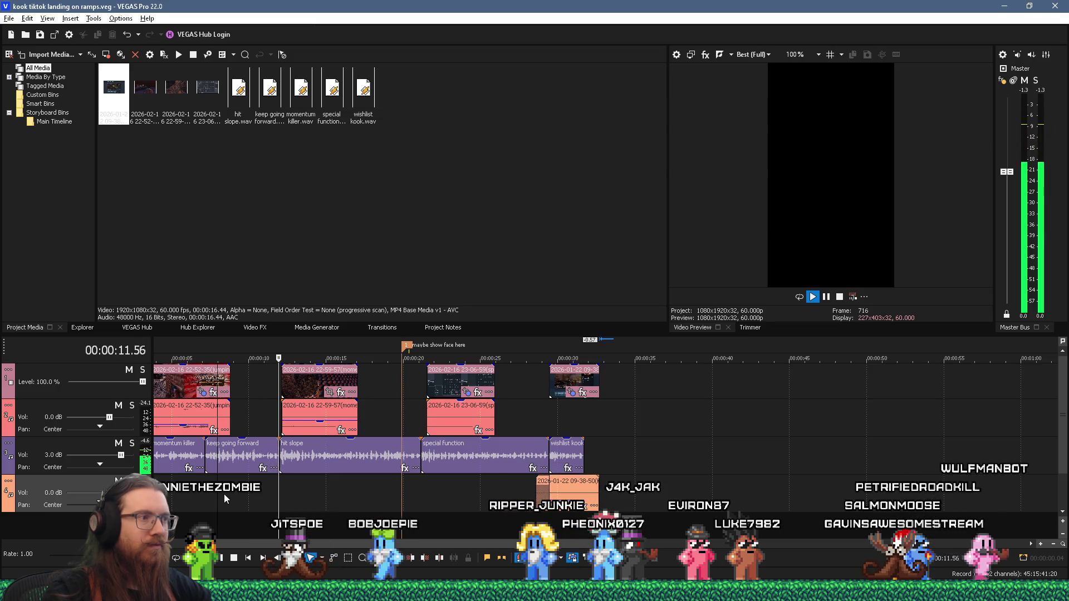
drag(228, 418, 249, 419)
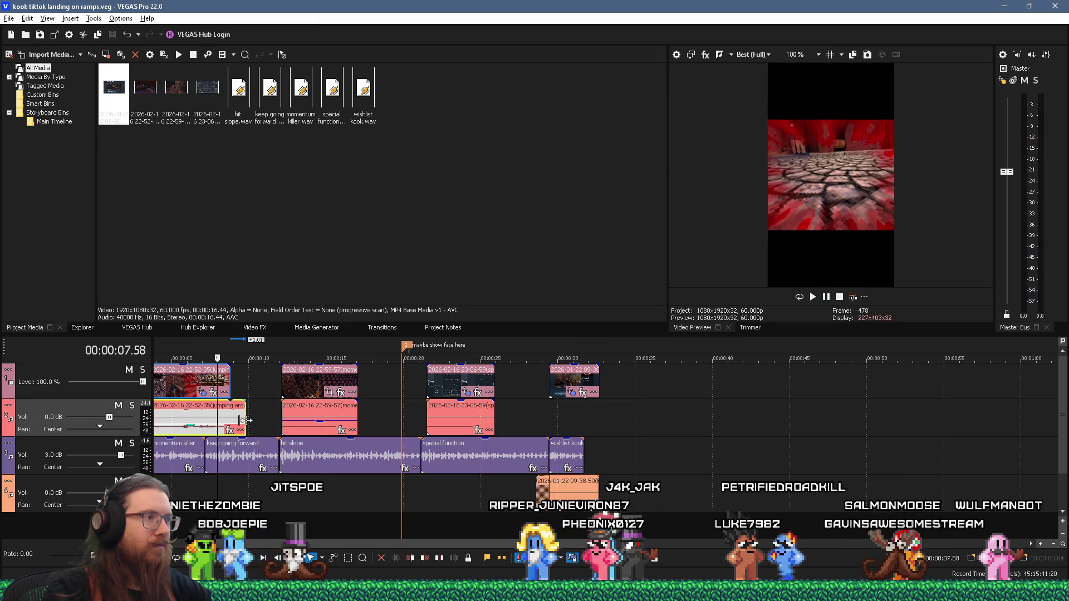
Trim the first jumping clip's end and give its audio a 0.27 s fade-out, checking by playback
scroll(248, 418, up, 5)
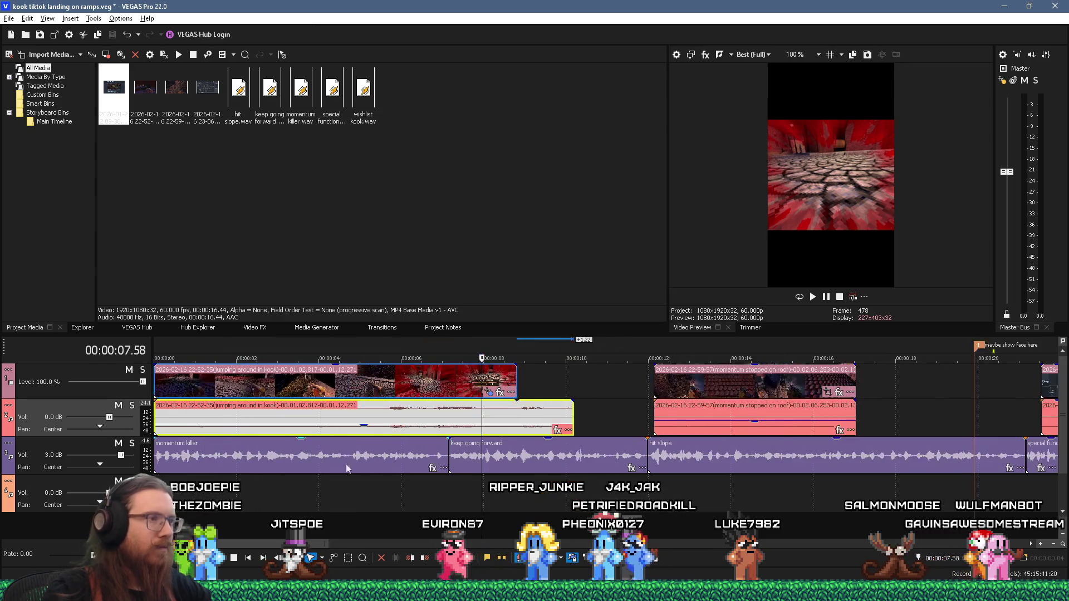
key(space)
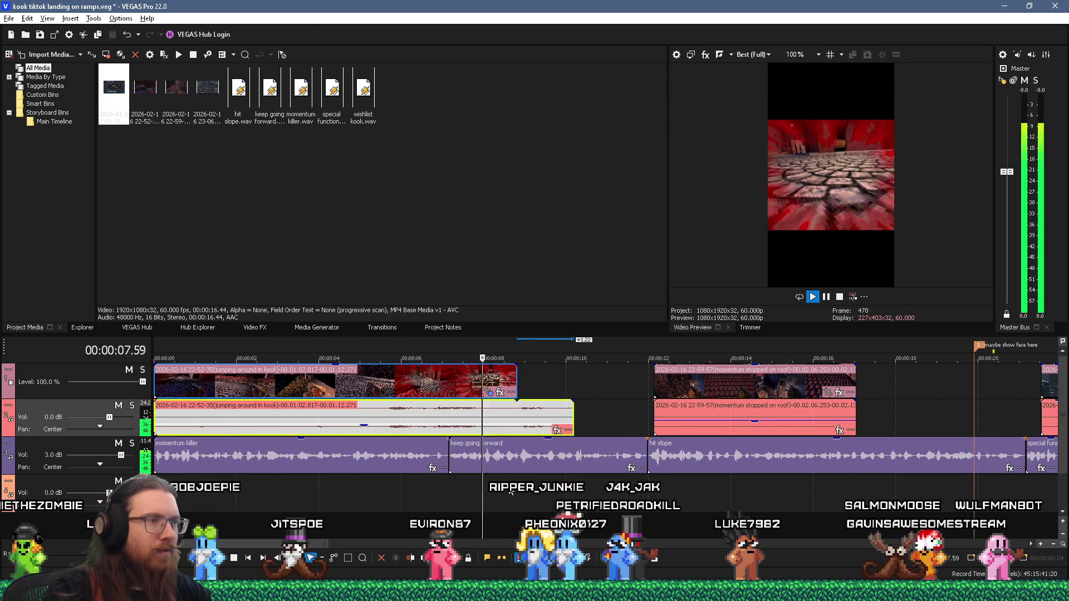
key(space)
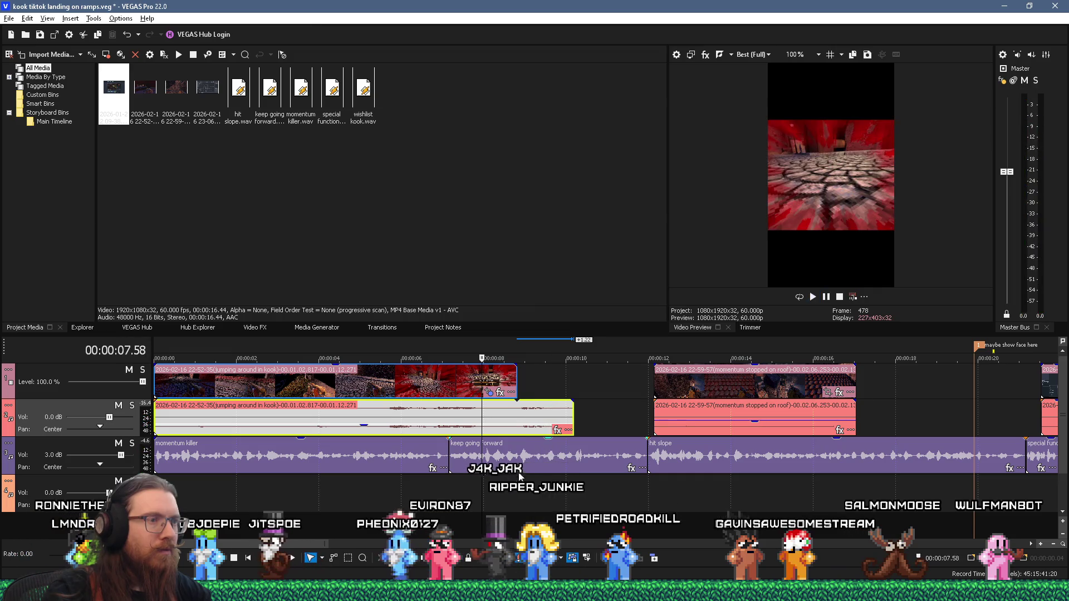
mouse_move(573, 413)
mouse_down()
mouse_move(510, 413)
mouse_move(510, 379)
mouse_move(491, 379)
mouse_up()
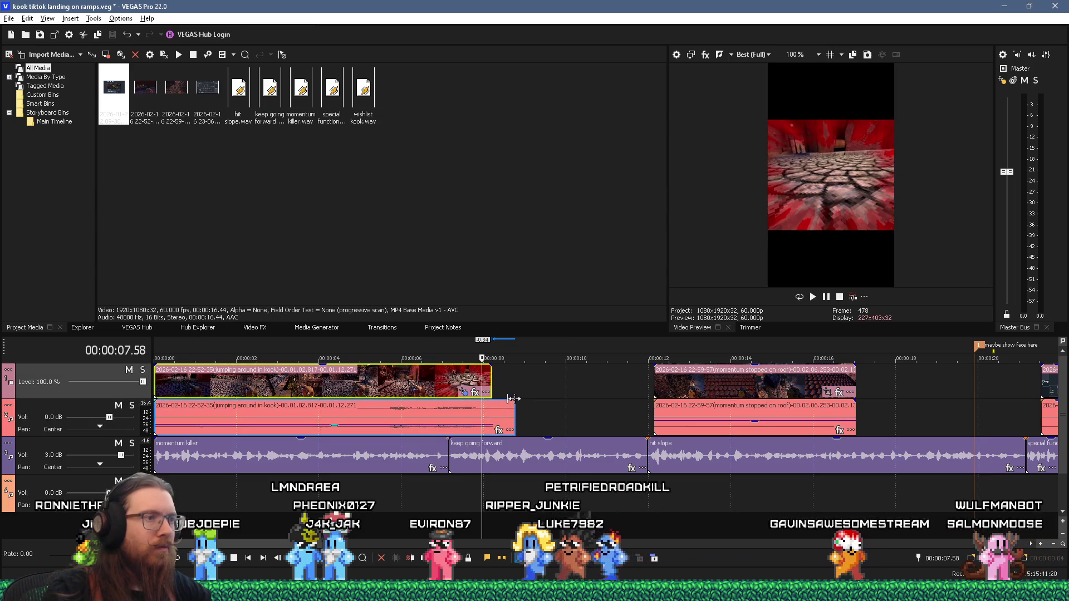
drag(513, 402, 502, 422)
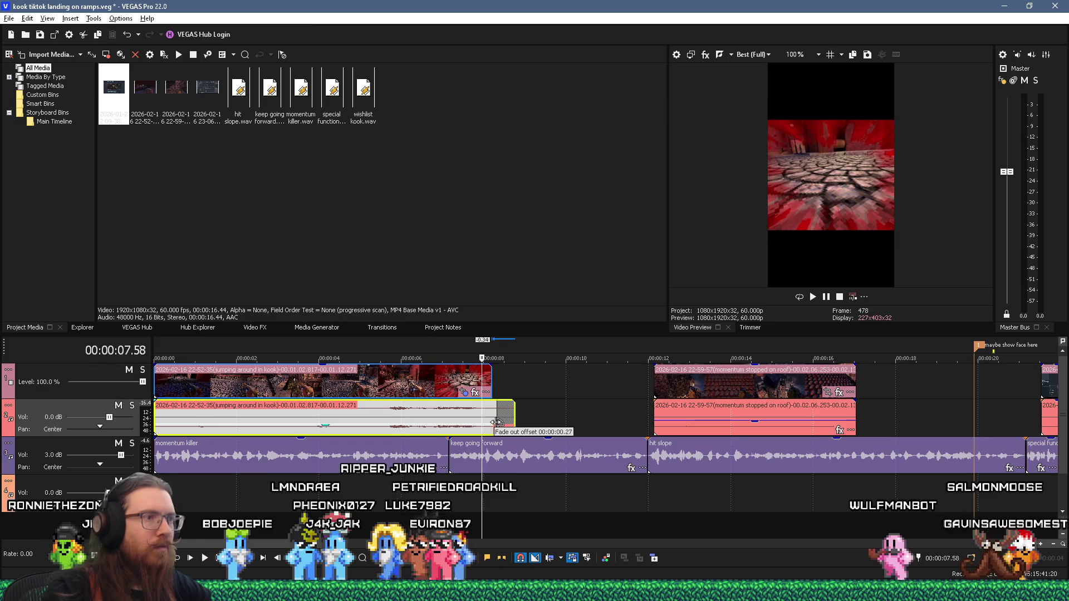
key(space)
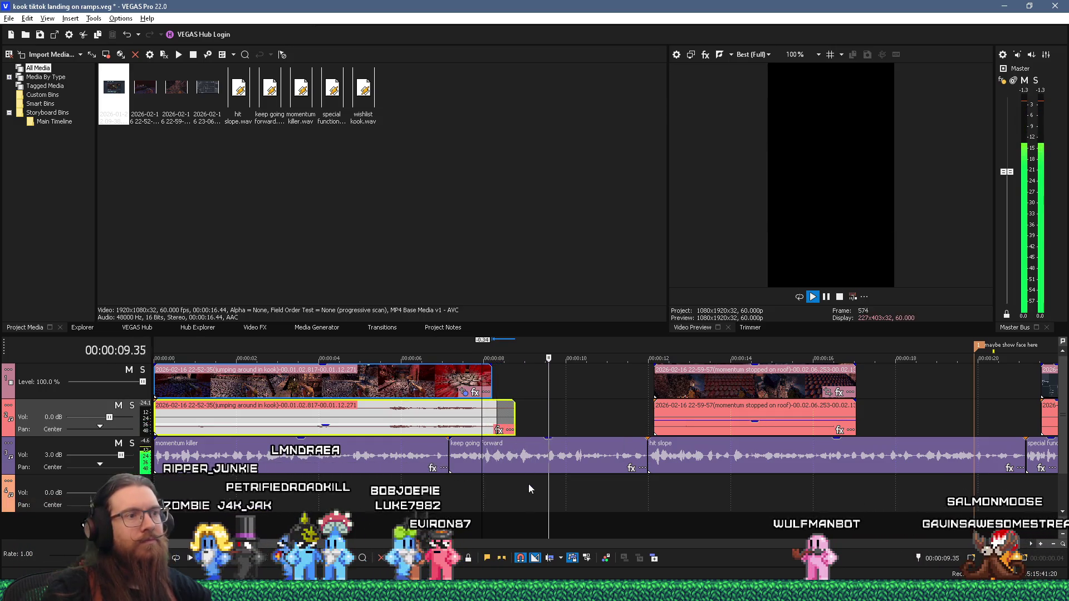
key(space)
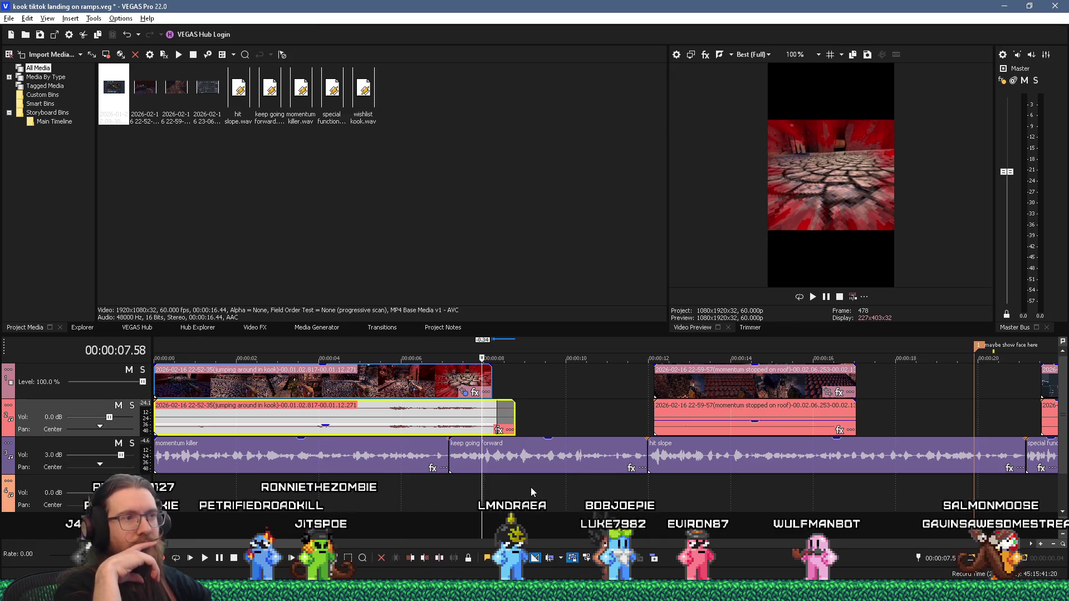
key(alt+Tab)
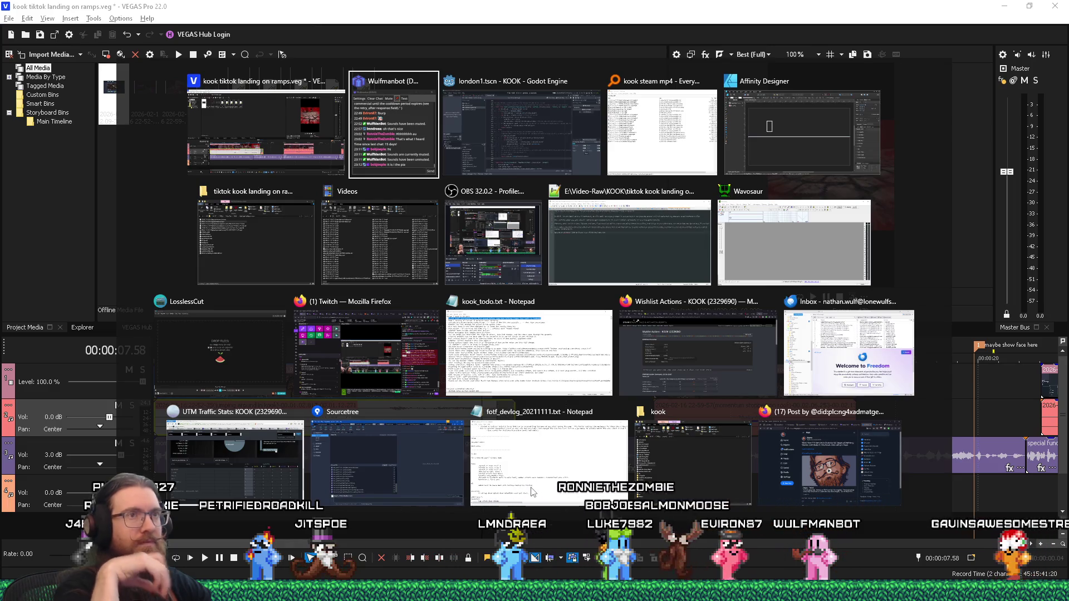
Lower the horizontal ground line's opacity to about 36% in the Color panel
key(alt+Tab)
key(alt+Tab)
key(alt+Tab)
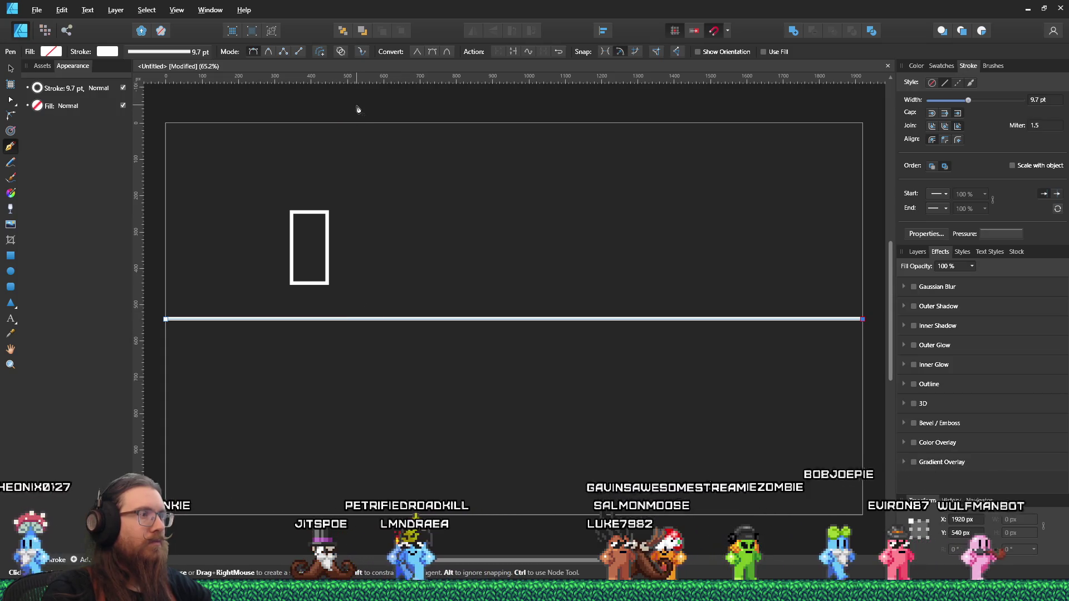
key(v)
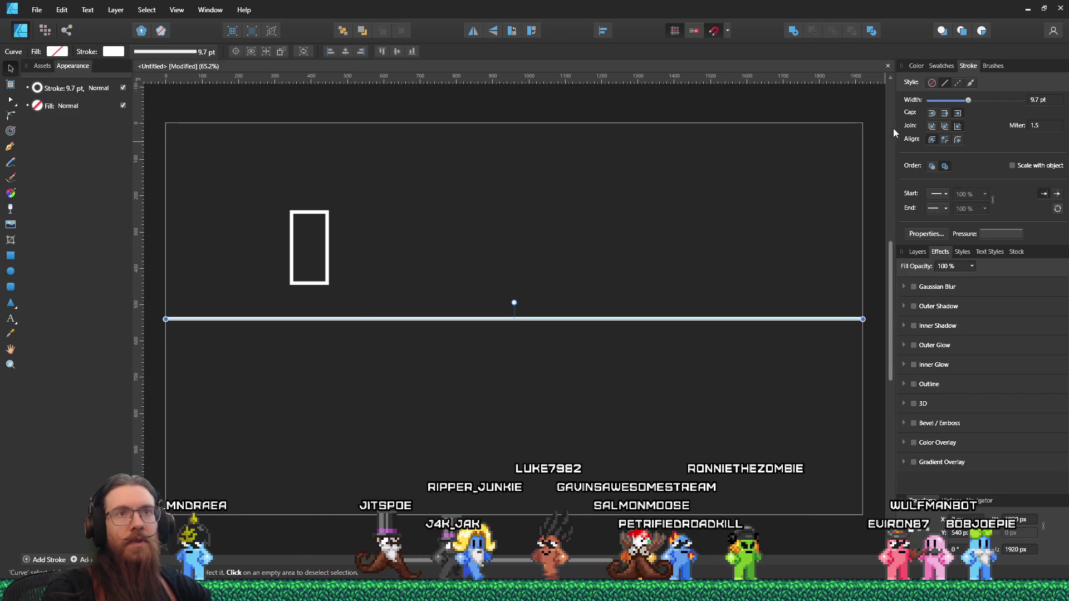
click(922, 66)
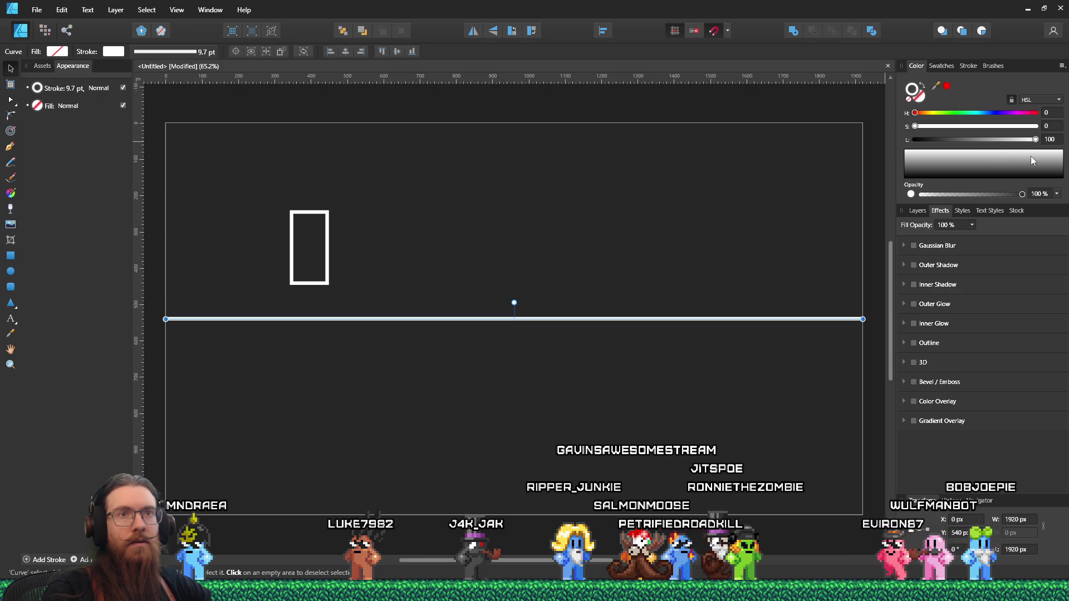
drag(1004, 189, 957, 195)
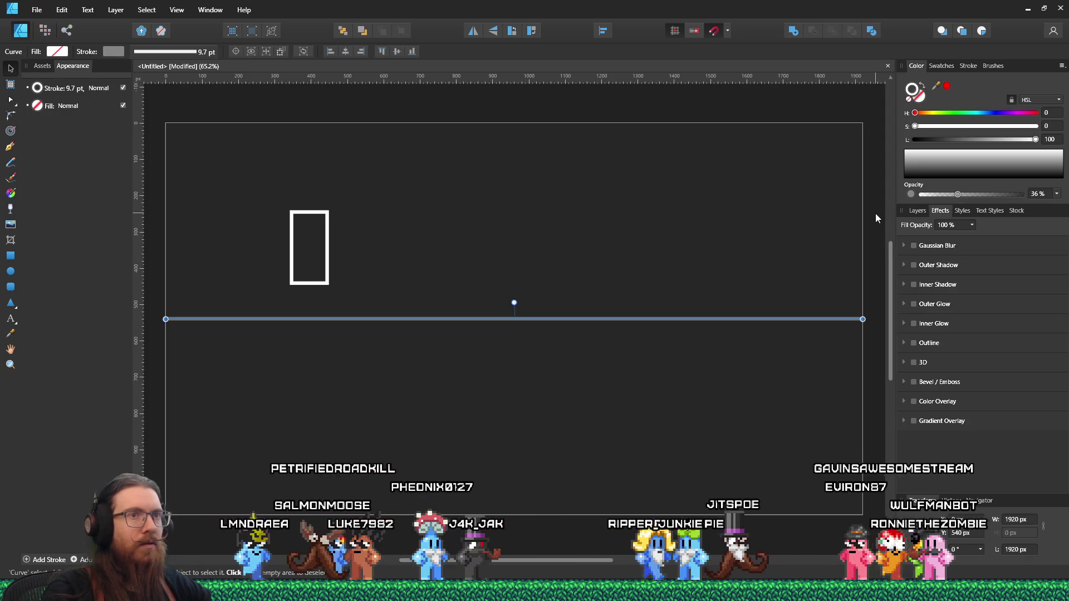
click(830, 221)
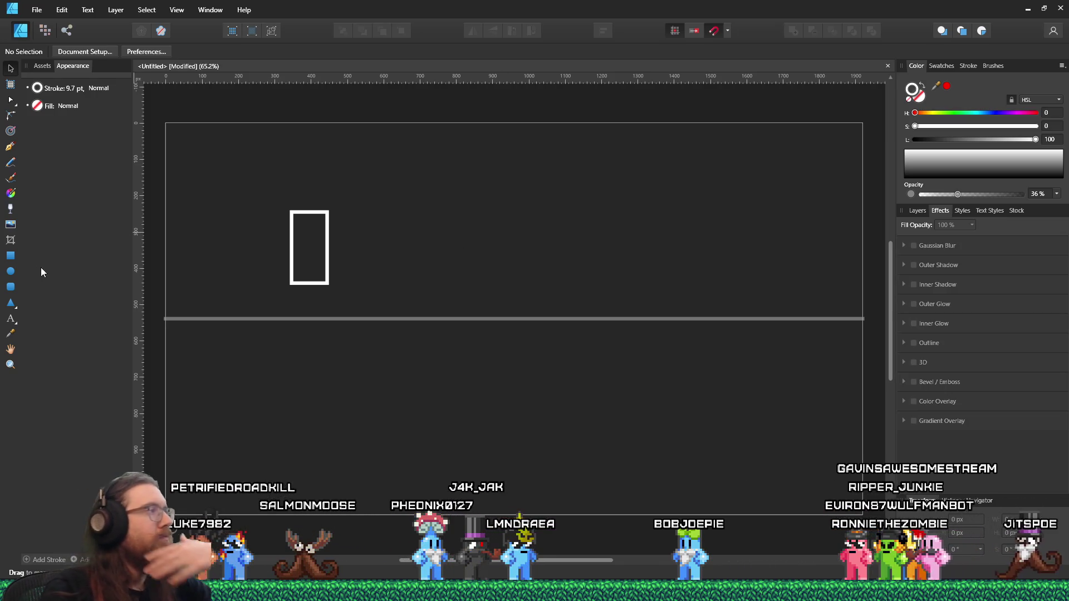
click(10, 146)
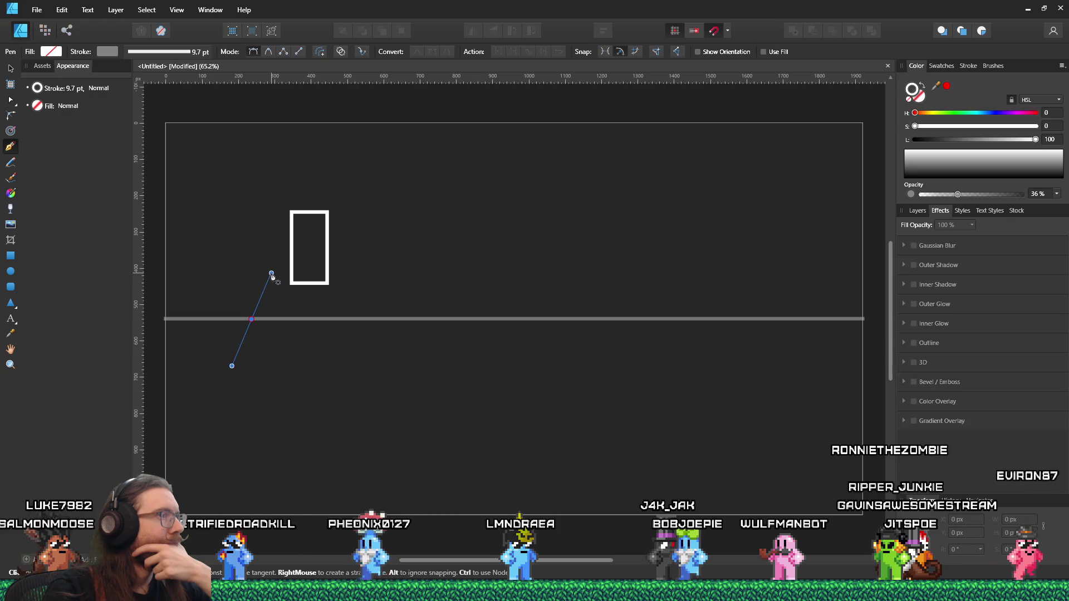
Draw the jump arch with the Pen tool, refine its nodes, and restore it to 100% opacity
drag(501, 319, 588, 458)
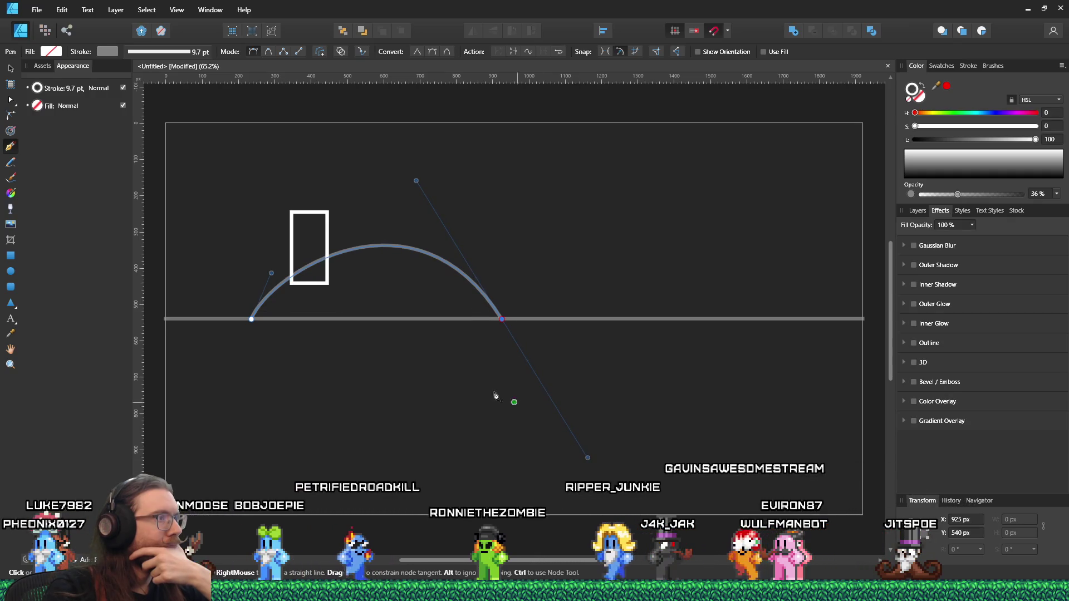
drag(271, 273, 274, 261)
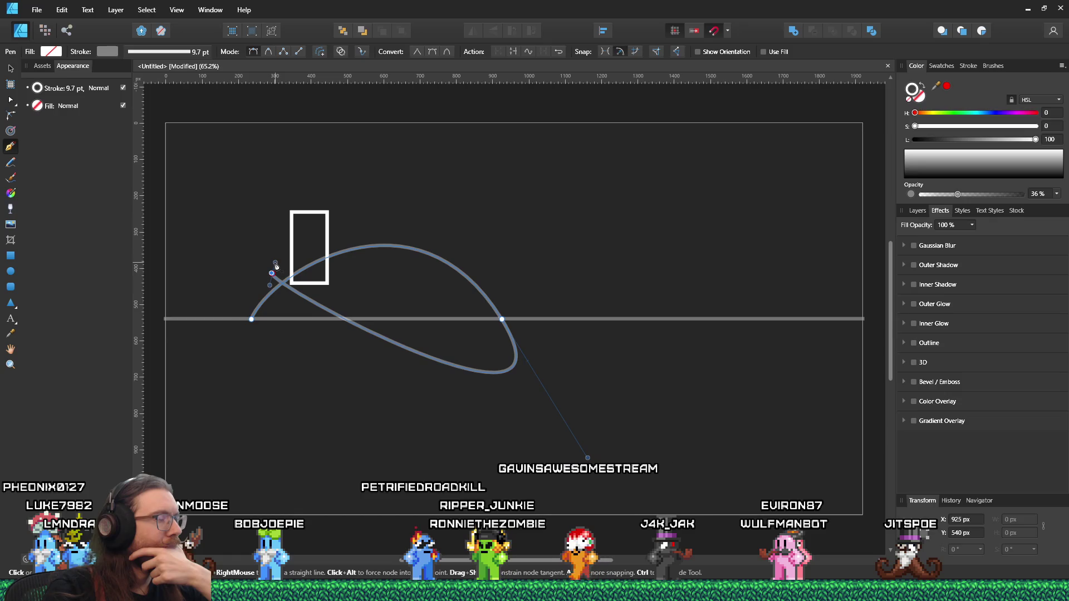
key(ctrl+z)
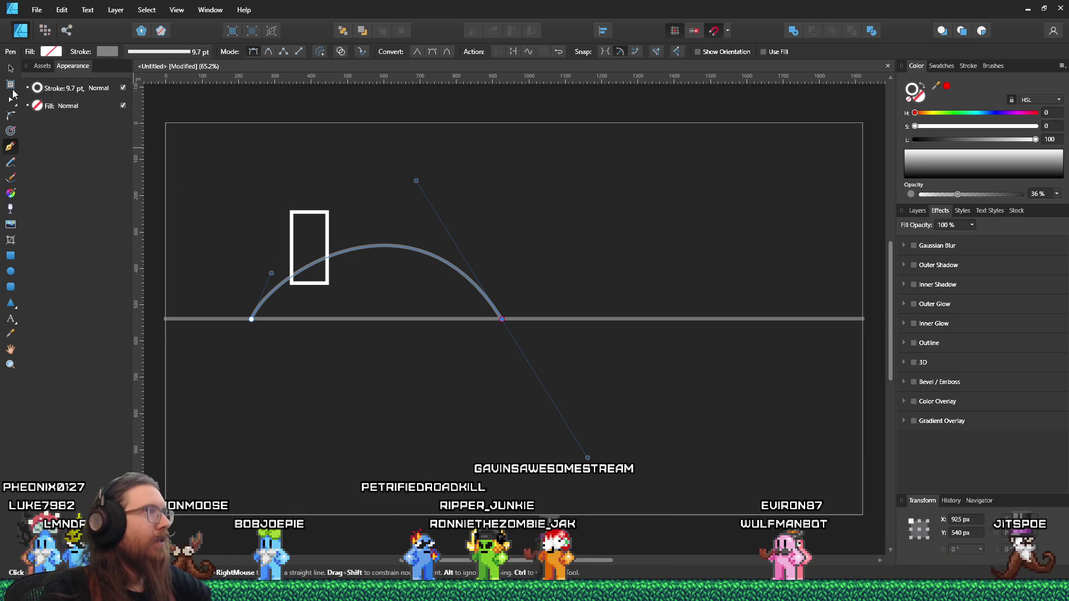
click(11, 100)
drag(271, 273, 283, 236)
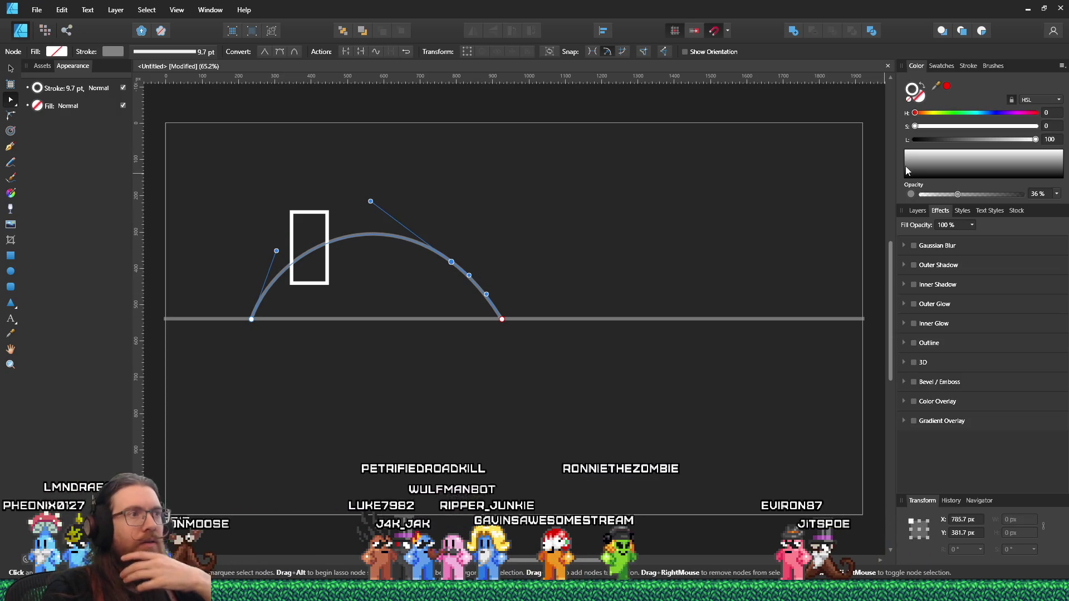
key(Delete)
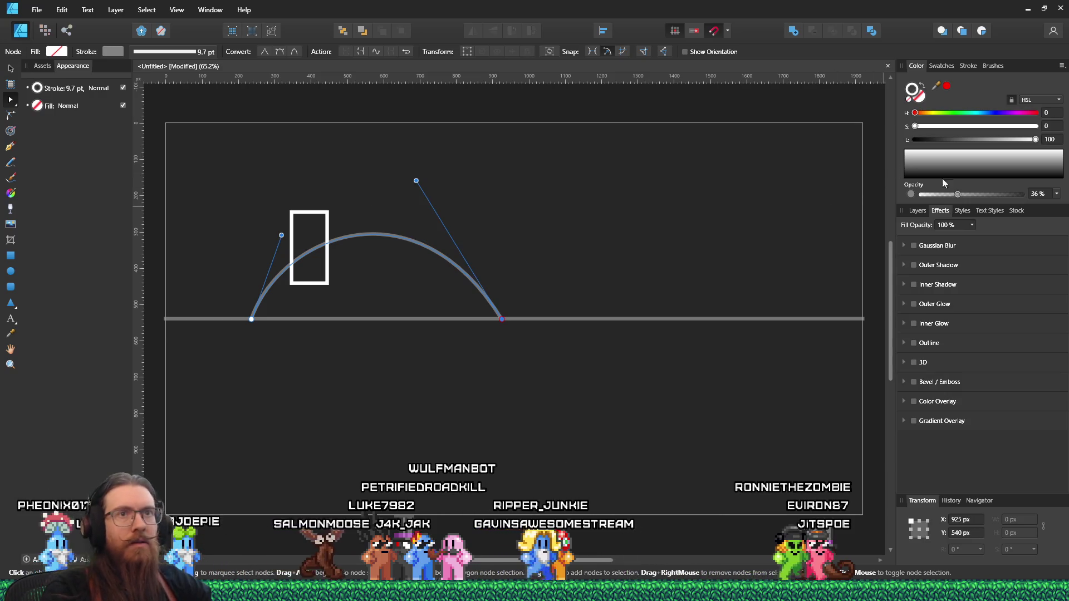
click(10, 68)
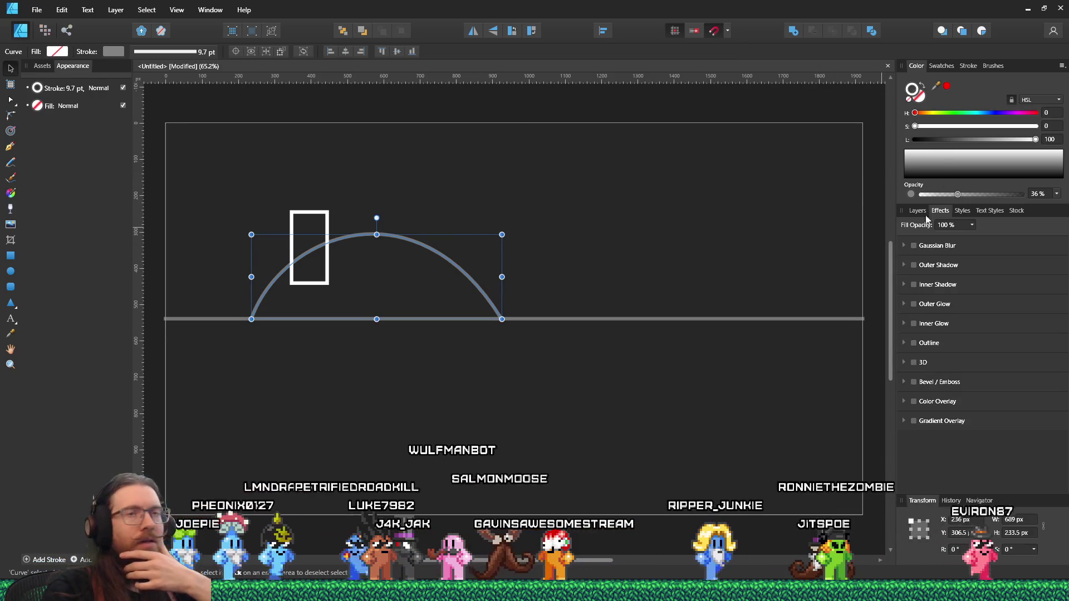
key(ctrl+d)
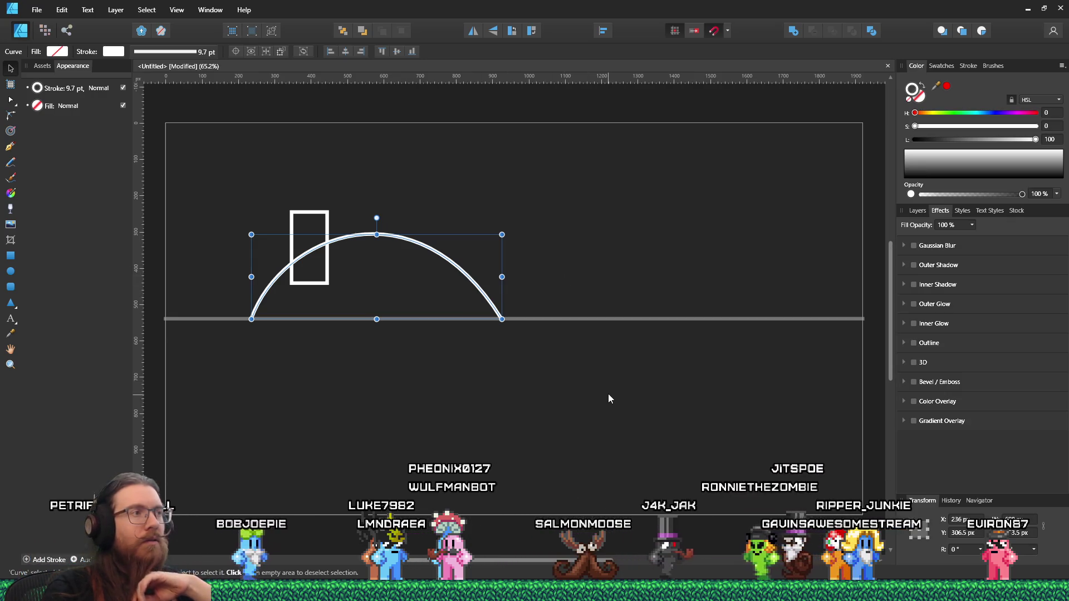
Put an arrowhead on the arc's end and move the small rectangle to its landing point
click(968, 65)
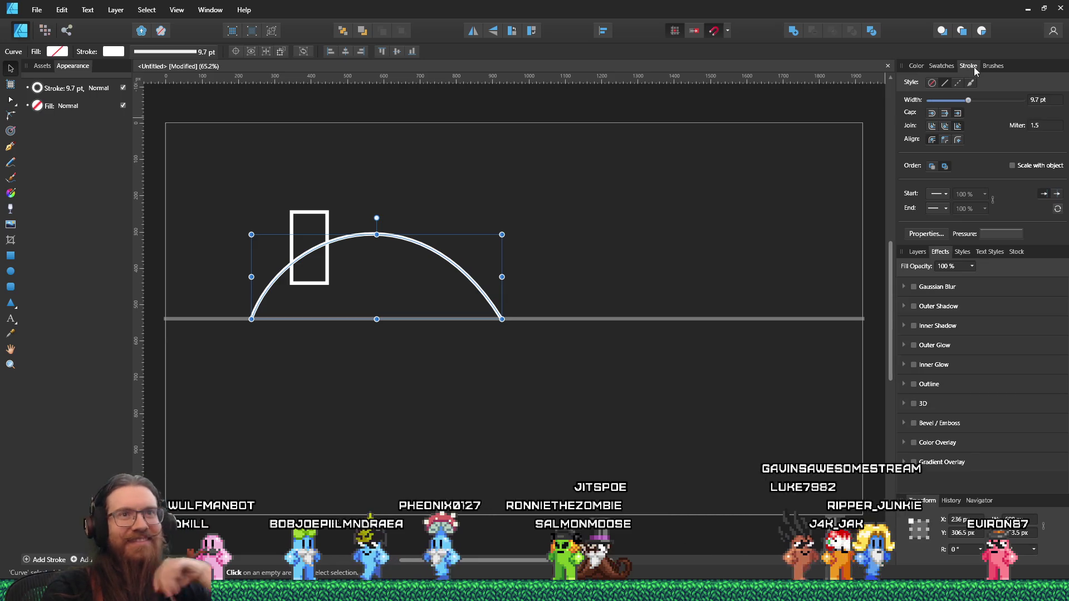
click(944, 209)
click(948, 235)
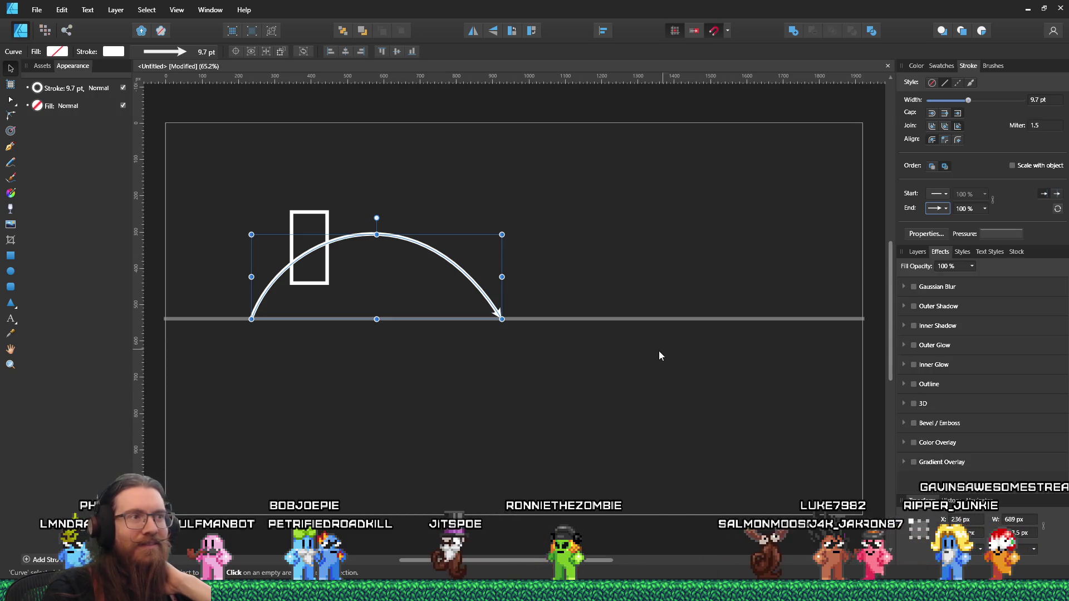
click(633, 364)
mouse_move(318, 285)
mouse_down()
mouse_move(268, 319)
mouse_move(362, 264)
mouse_up()
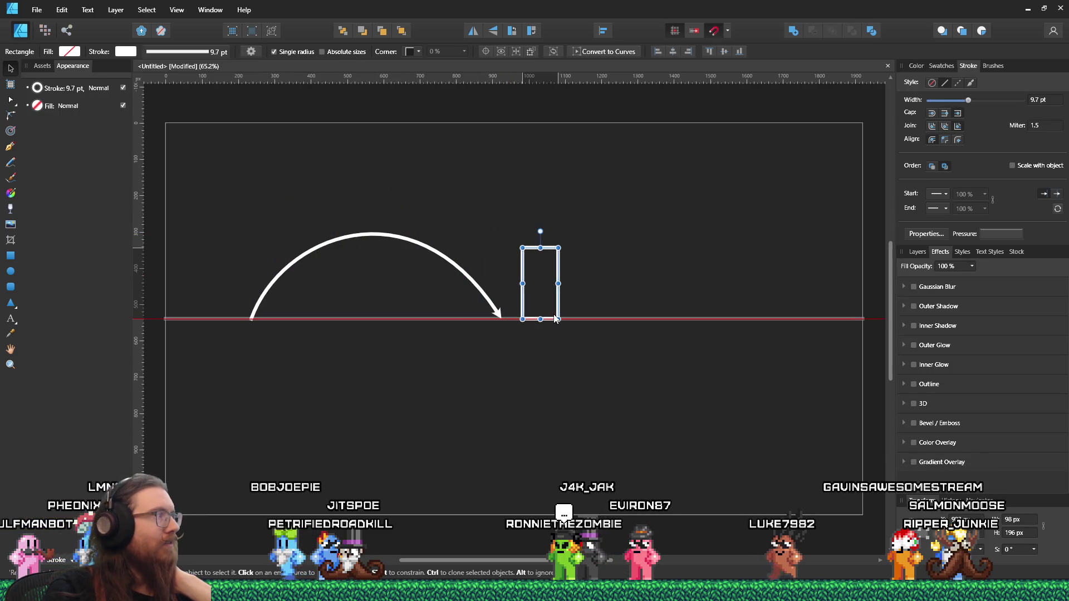
Return the small rectangle to the arc's start and adjust the left handle to steepen the rise
drag(555, 319, 297, 291)
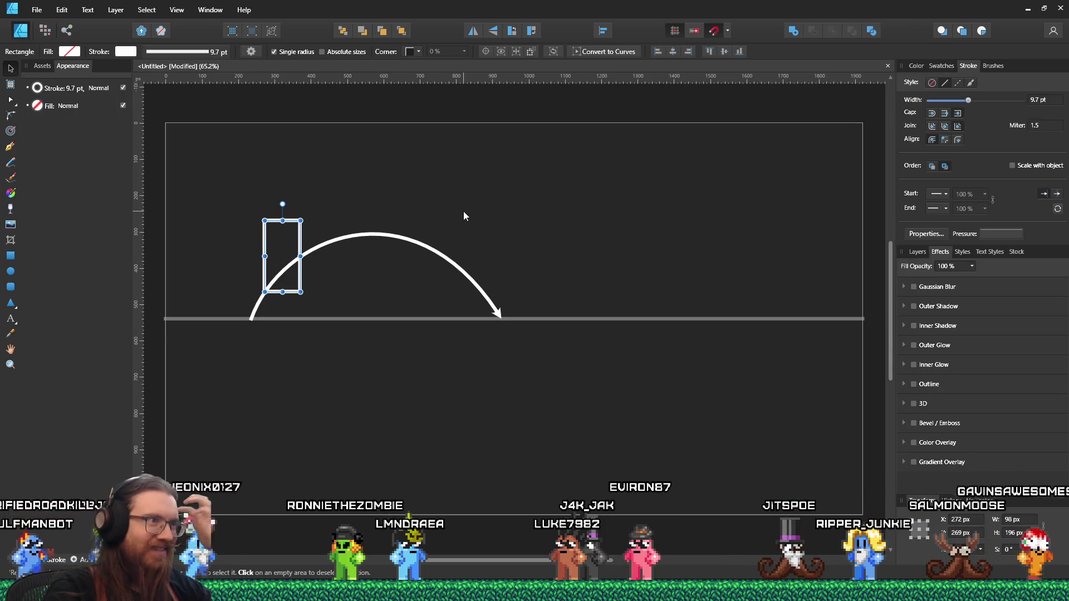
click(399, 237)
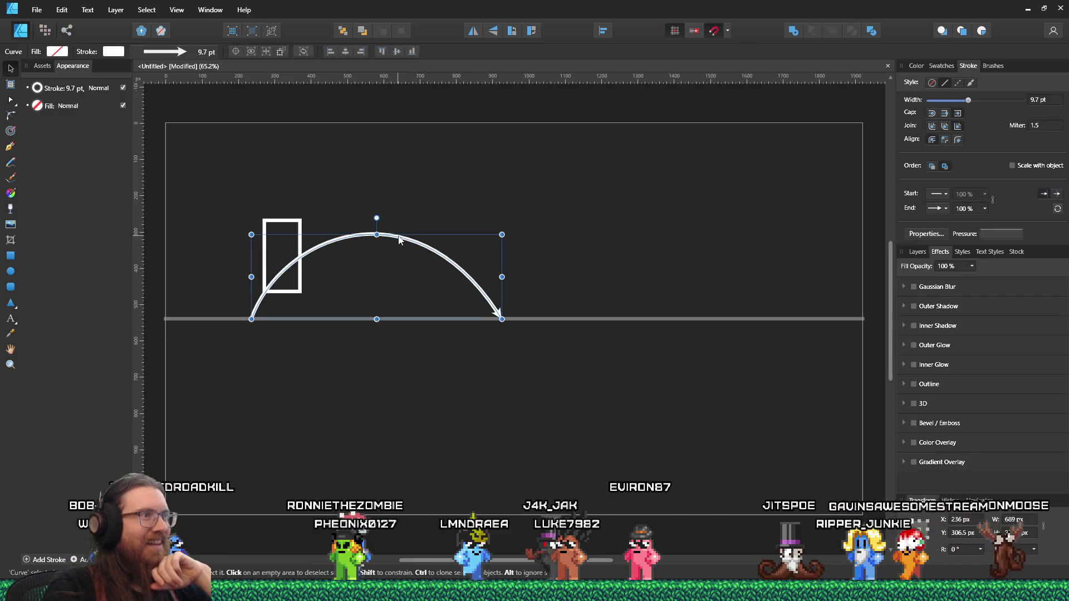
key(a)
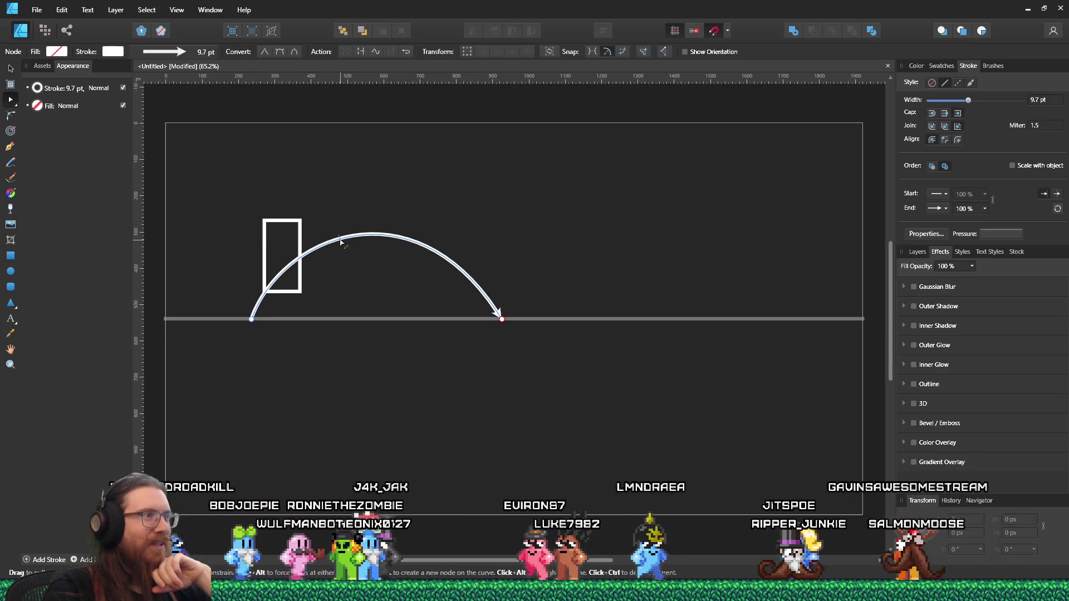
click(340, 238)
drag(282, 236, 290, 238)
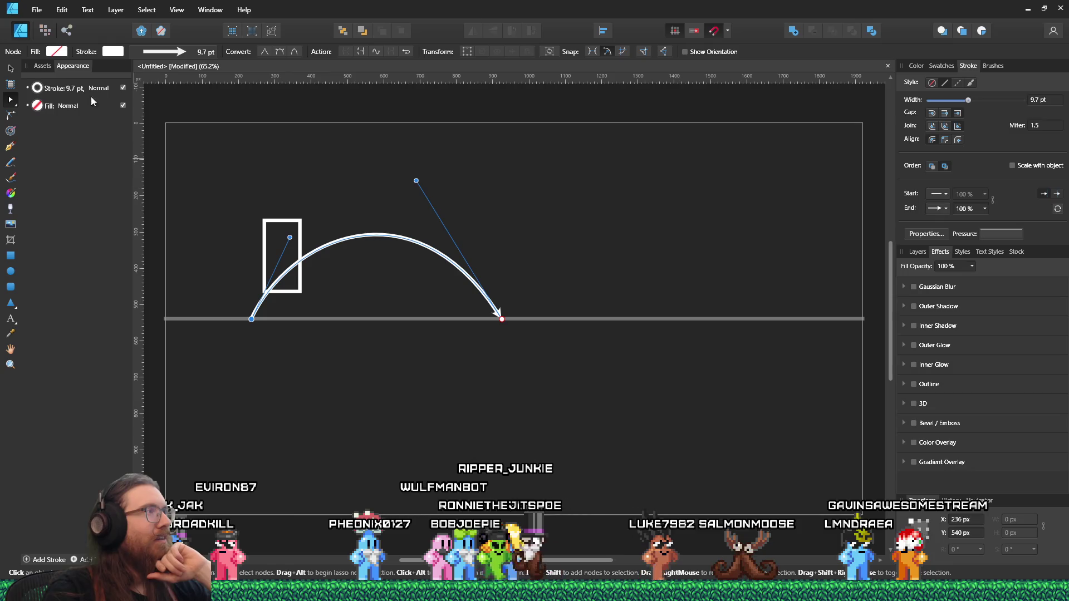
click(15, 68)
click(355, 365)
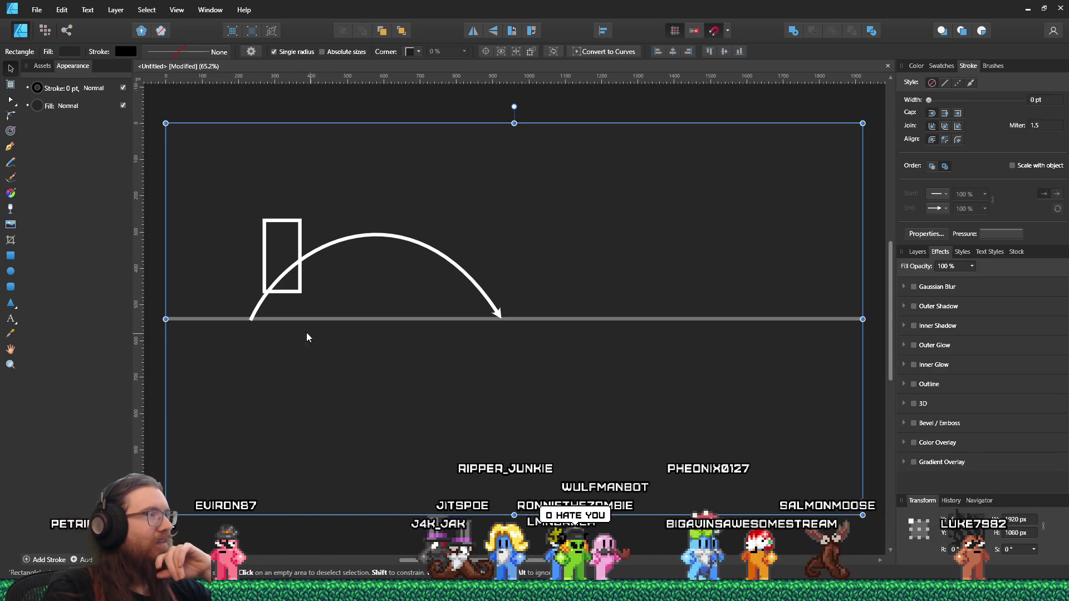
Draw a straight line from the arc's tip along the ground line
click(10, 146)
click(502, 319)
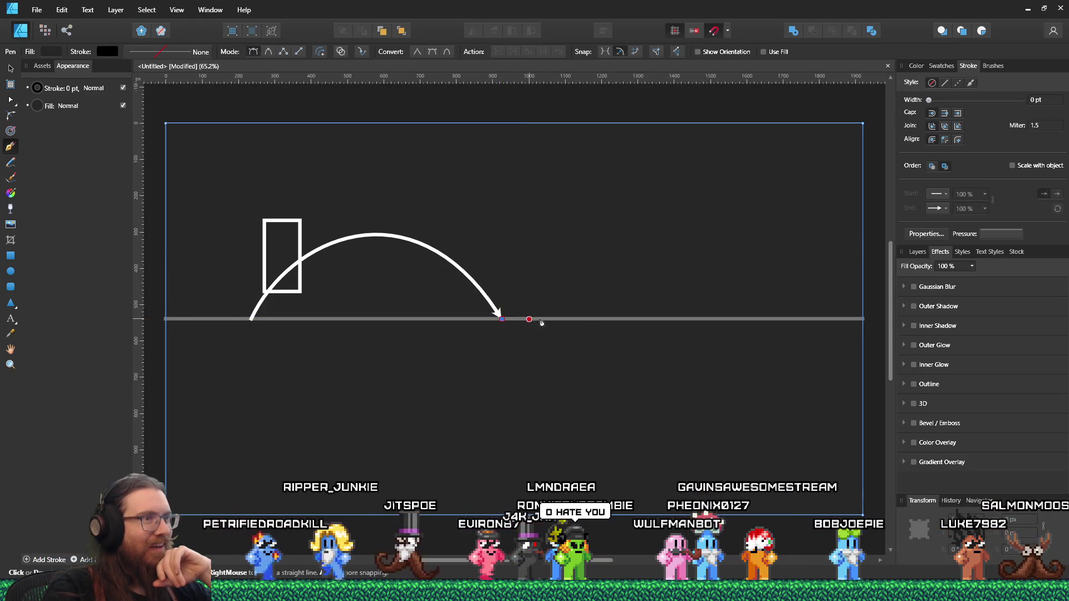
click(646, 320)
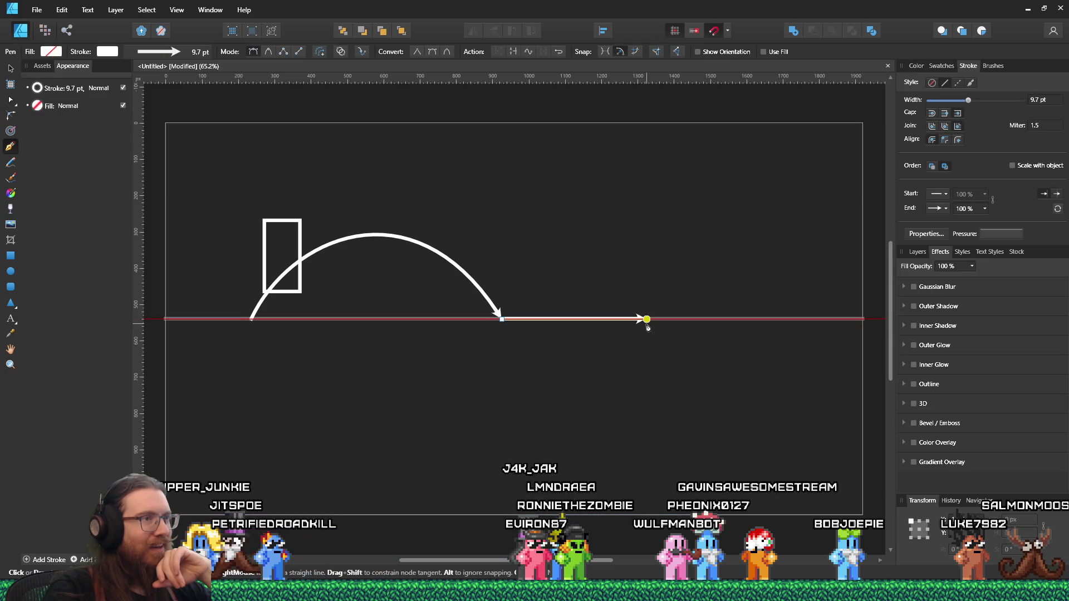
key(v)
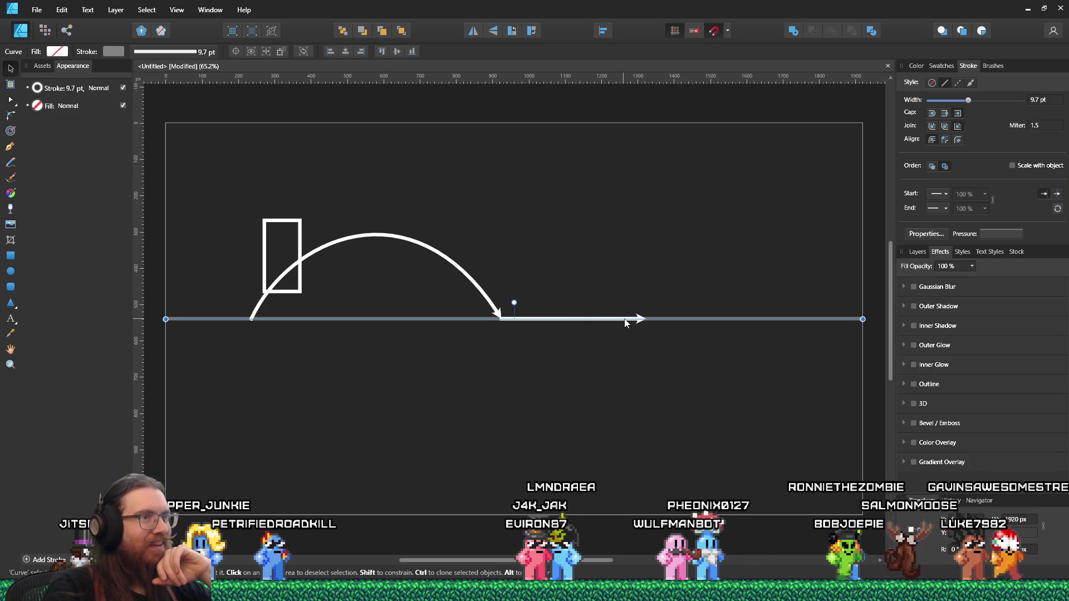
key(a)
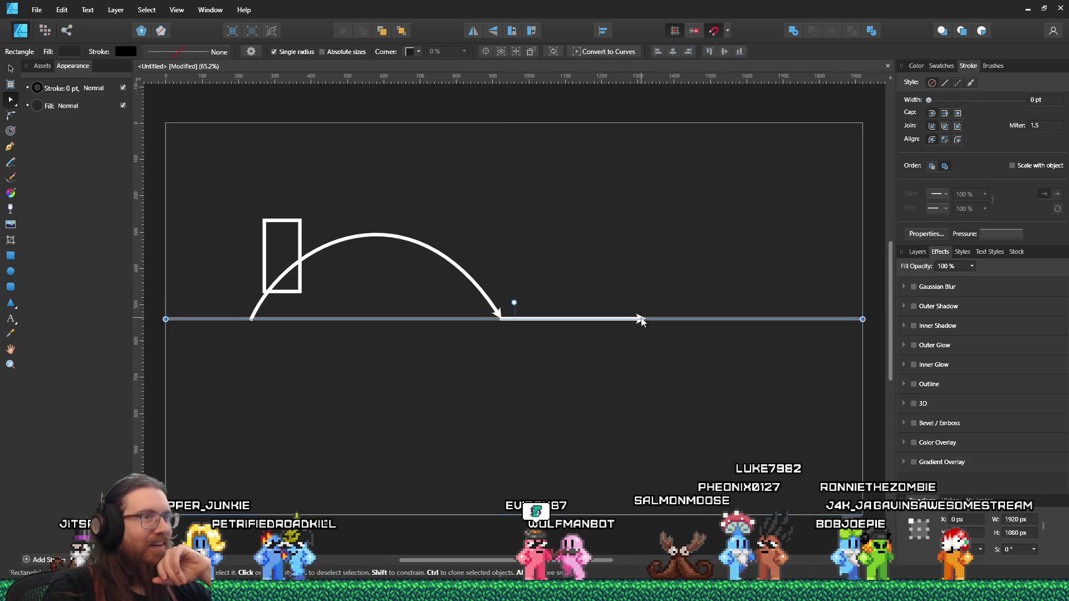
click(688, 320)
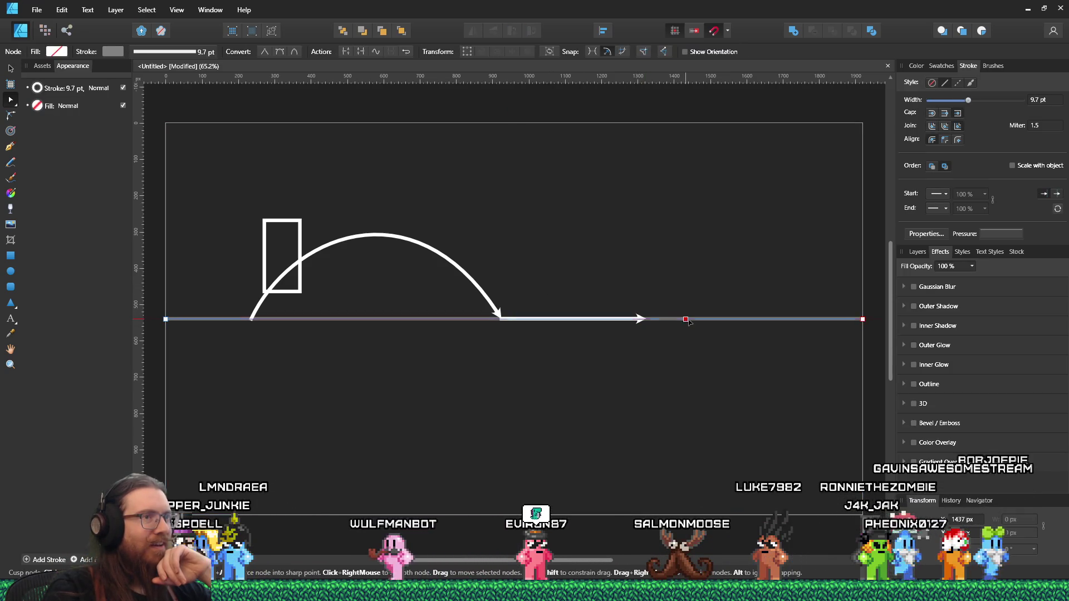
key(Delete)
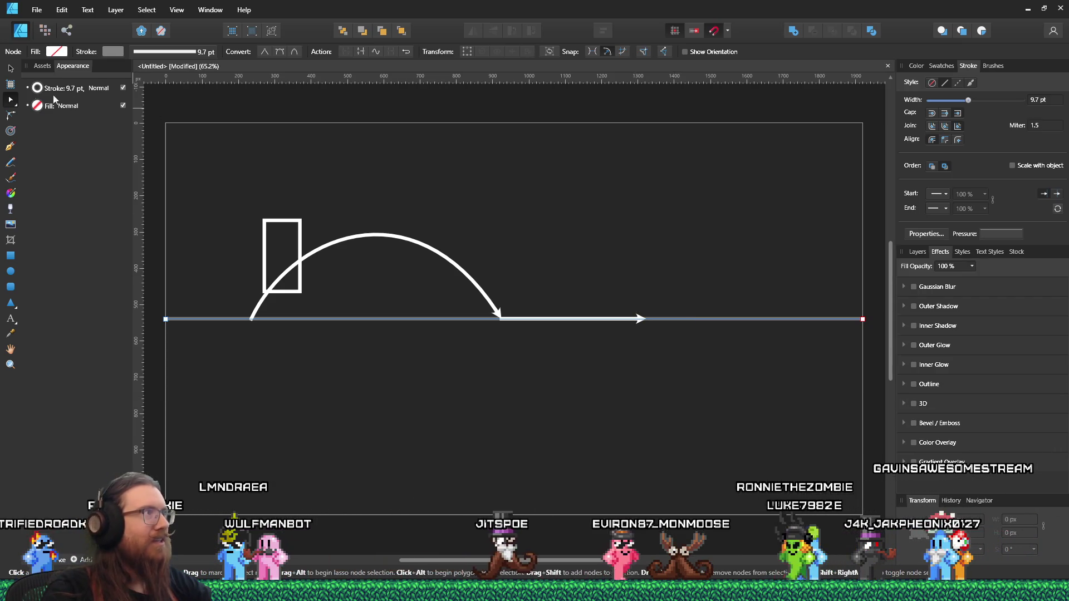
Lock the ground line curve in the Layers panel
click(10, 71)
click(513, 303)
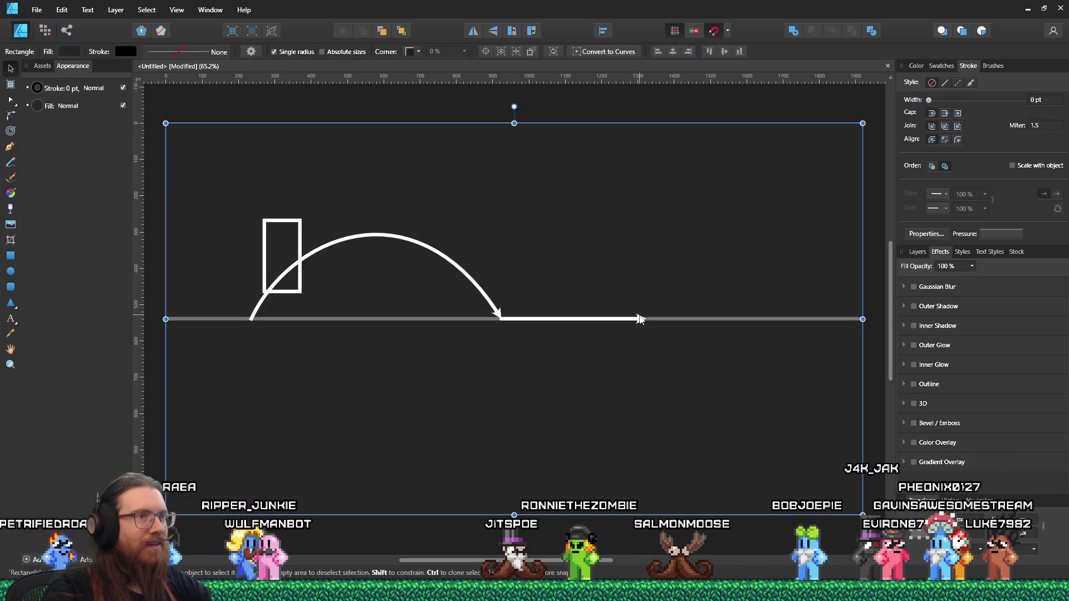
click(641, 319)
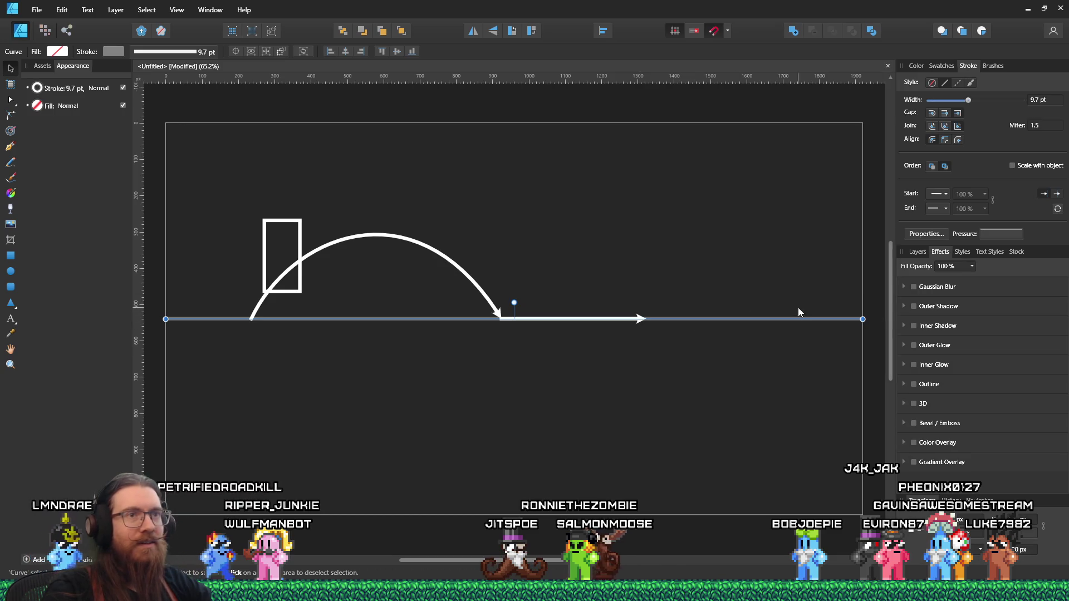
click(917, 252)
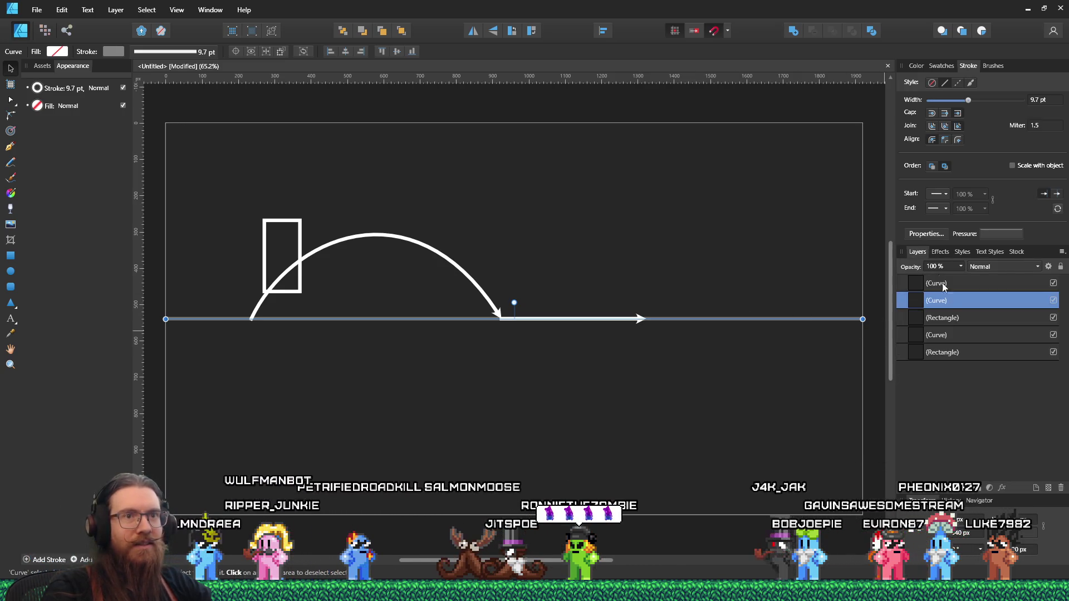
right_click(1012, 303)
click(936, 223)
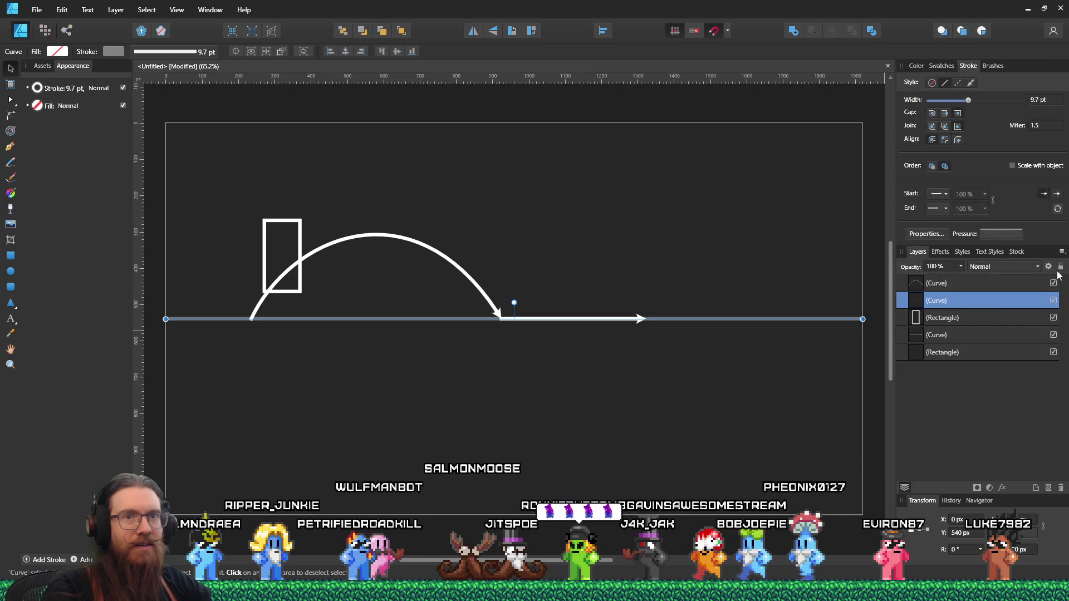
Lengthen the straight arrow along the ground to about 624 px
click(867, 277)
click(616, 322)
click(622, 322)
drag(646, 319, 680, 319)
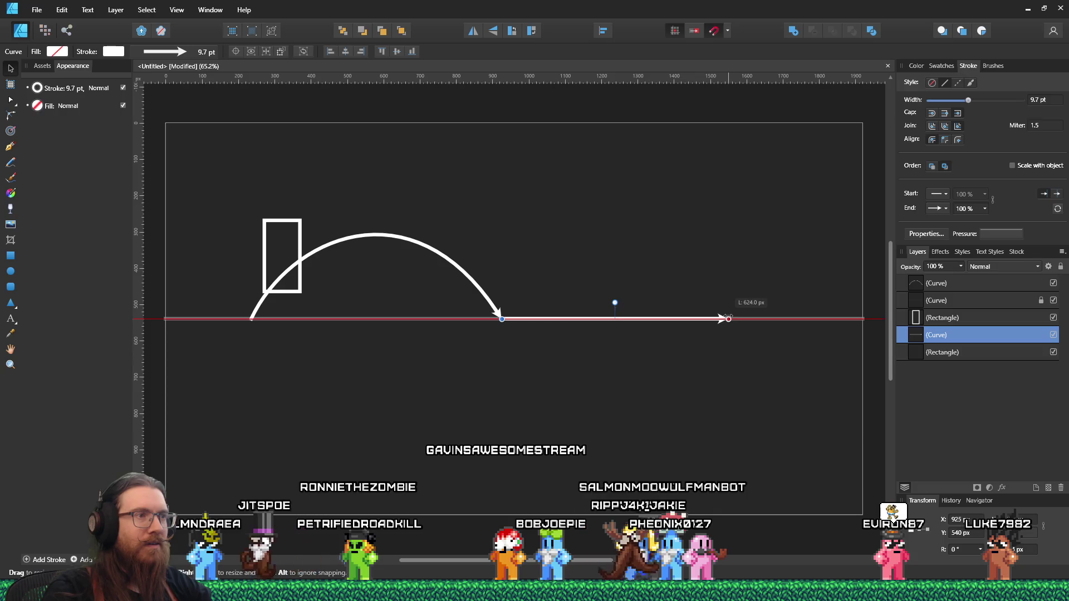
drag(728, 318, 727, 318)
click(317, 300)
click(296, 297)
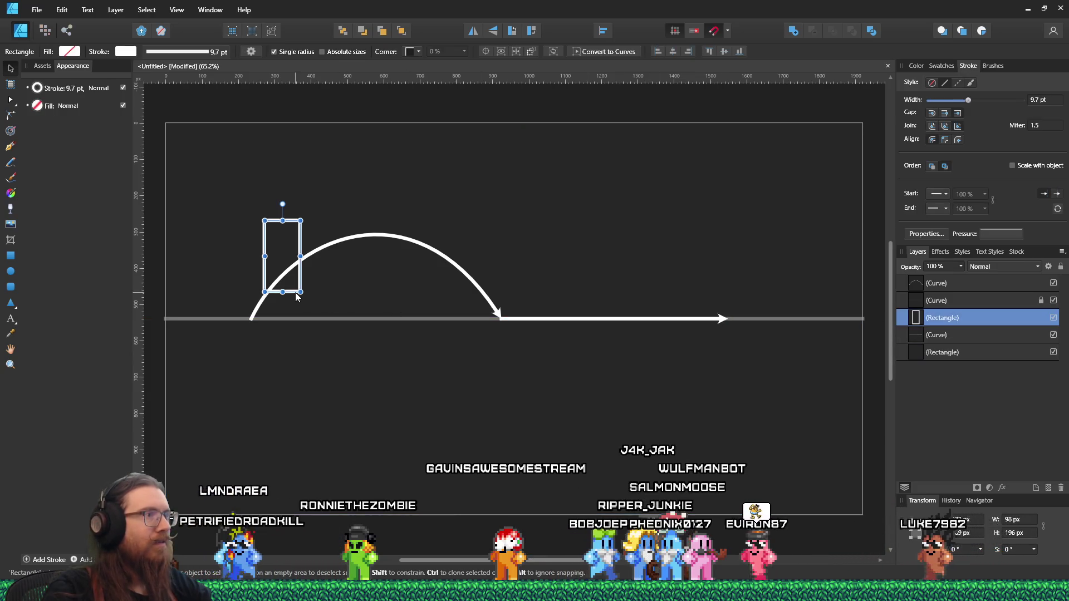
Drop the small rectangle onto the ground line at the arc's takeoff point, then deselect
mouse_move(290, 292)
mouse_down()
mouse_move(271, 310)
mouse_move(312, 281)
mouse_move(441, 274)
mouse_move(497, 306)
mouse_move(646, 306)
mouse_move(271, 328)
mouse_move(387, 259)
mouse_move(510, 311)
mouse_move(715, 309)
mouse_move(284, 267)
mouse_move(259, 314)
mouse_up()
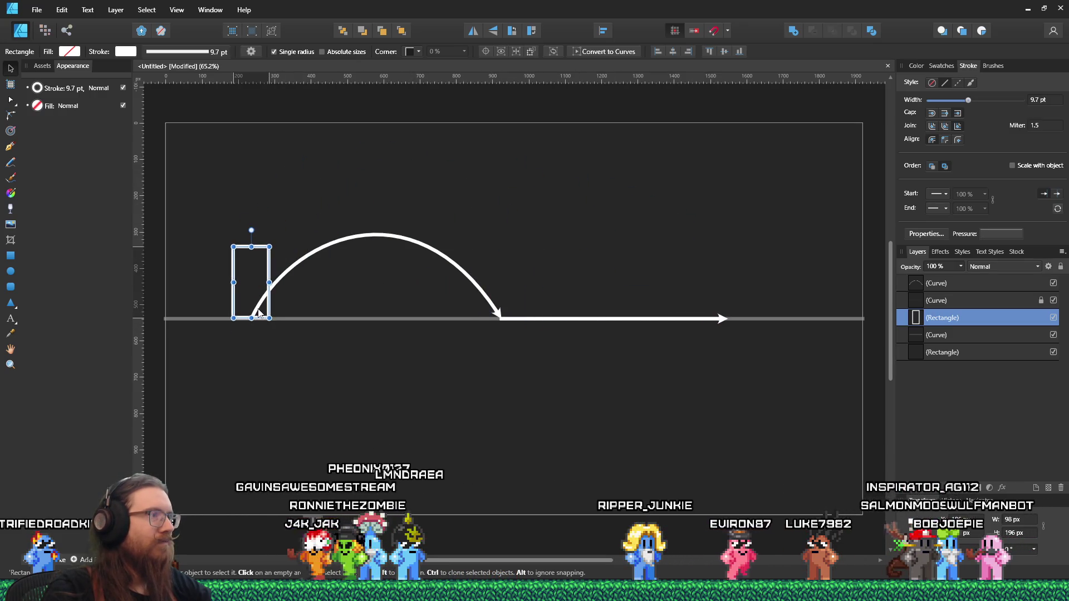
click(485, 207)
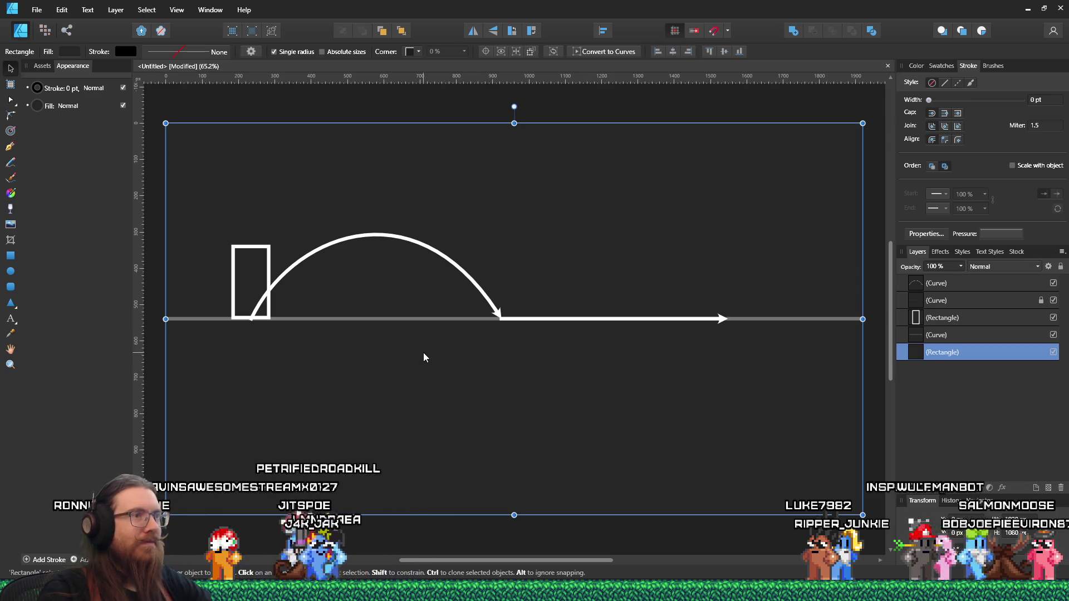
scroll(439, 355, up, 1)
scroll(440, 352, down, 1)
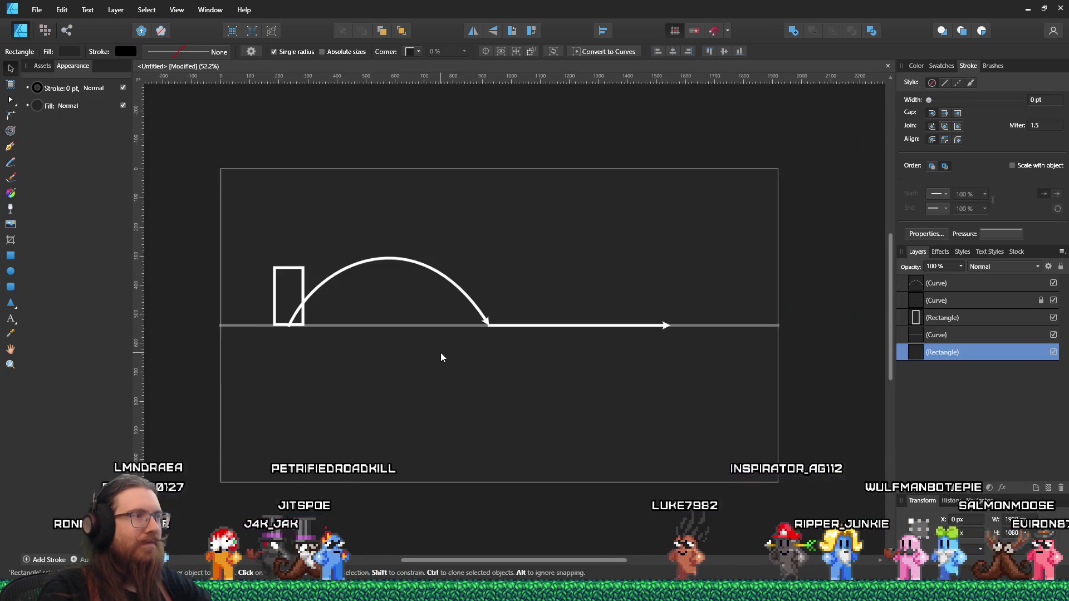
scroll(426, 349, up, 1)
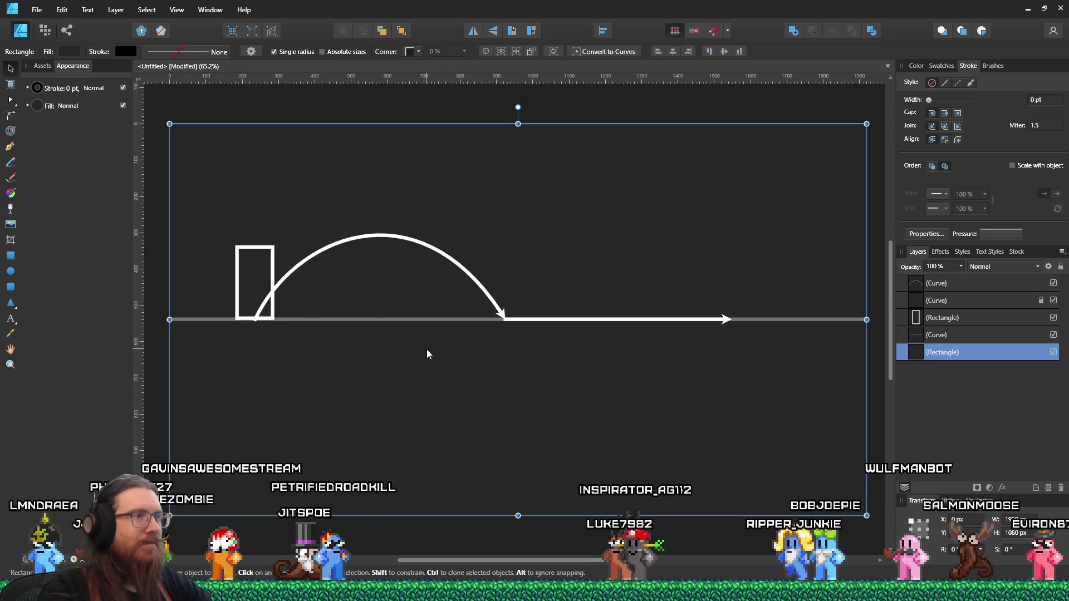
click(581, 115)
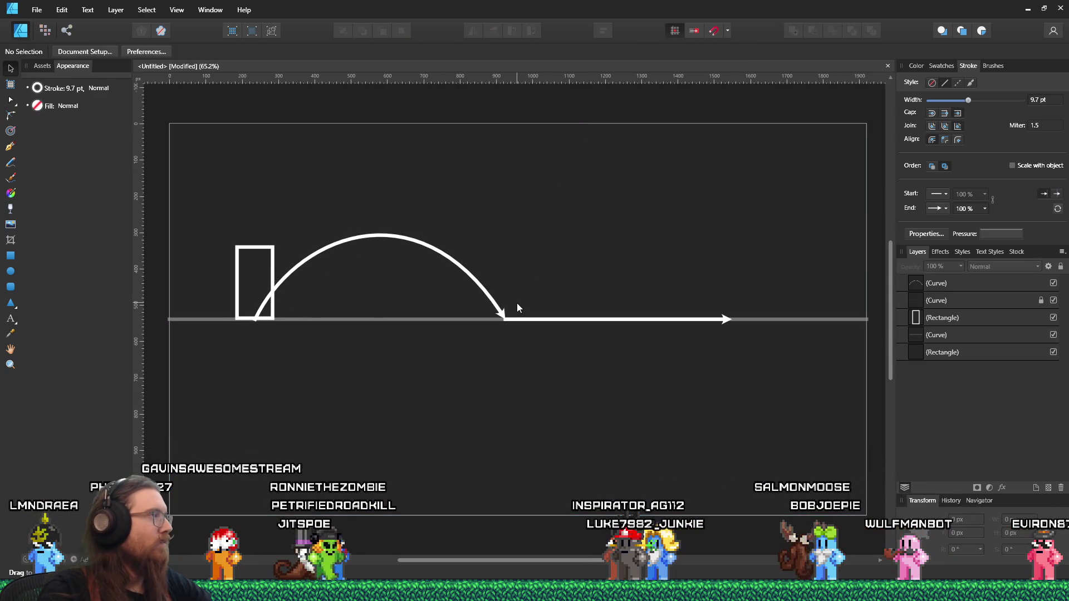
Save As 'landing on ground diagram' in e:\video-raw\kook\tiktok kook landing on ramps
click(37, 10)
click(48, 114)
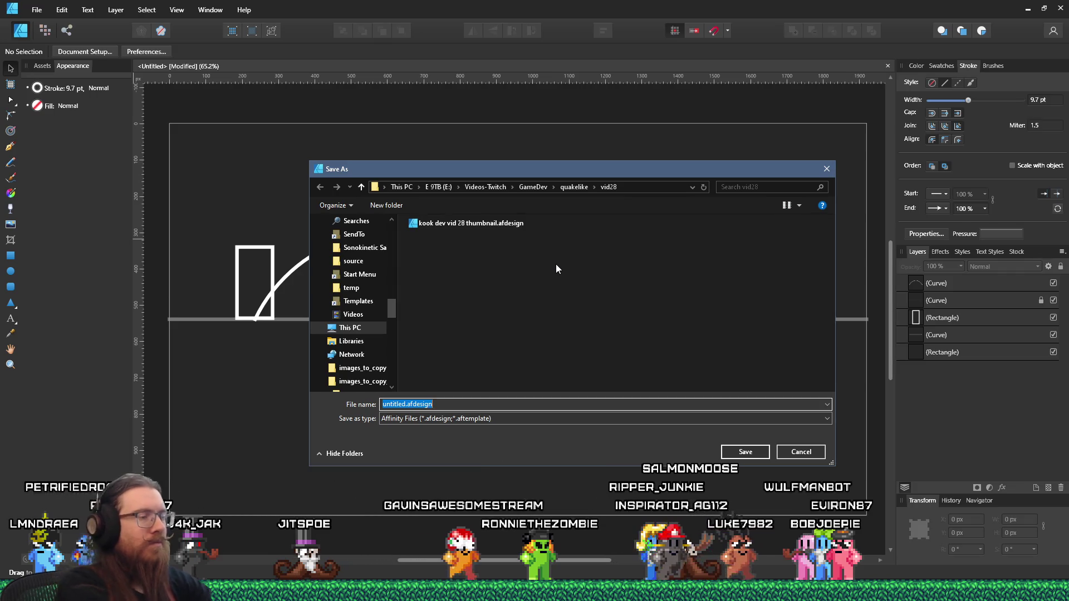
text(e:\video-raw)
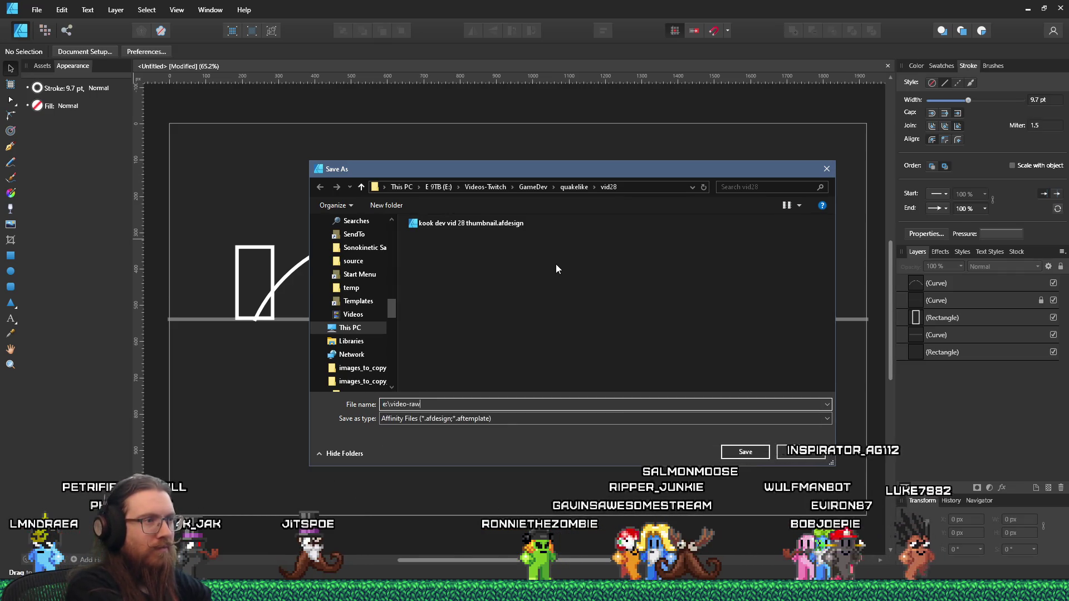
text(\kook)
key(Return)
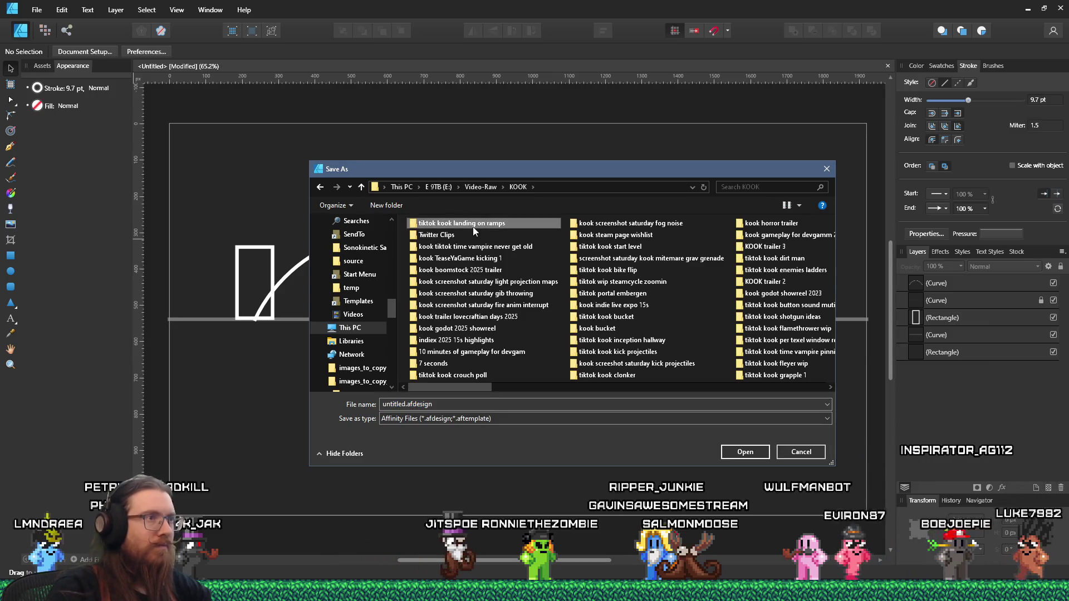
double_click(473, 226)
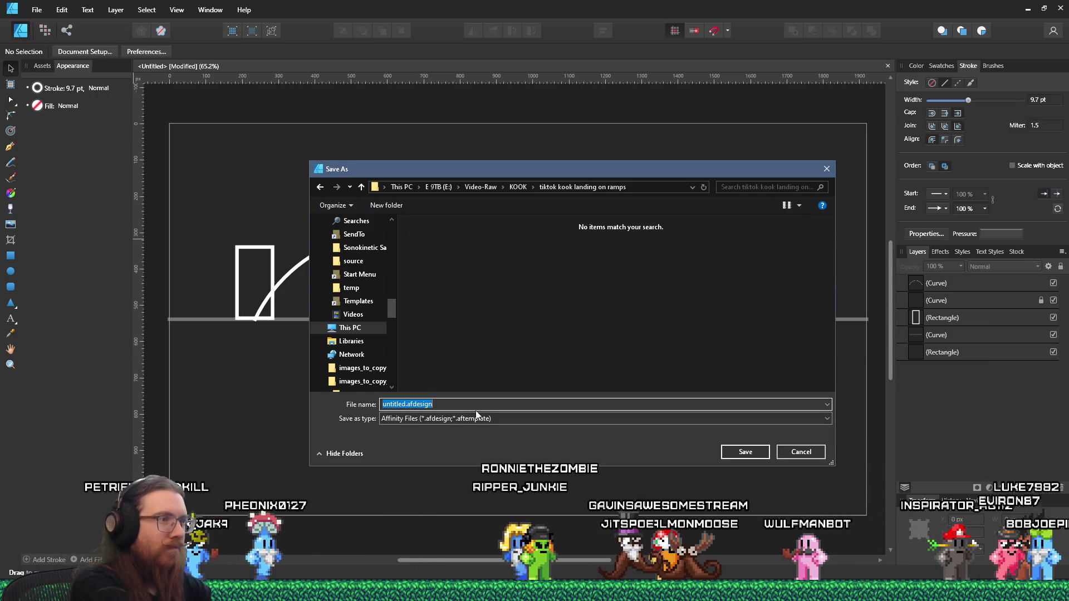
text(landing on ground )
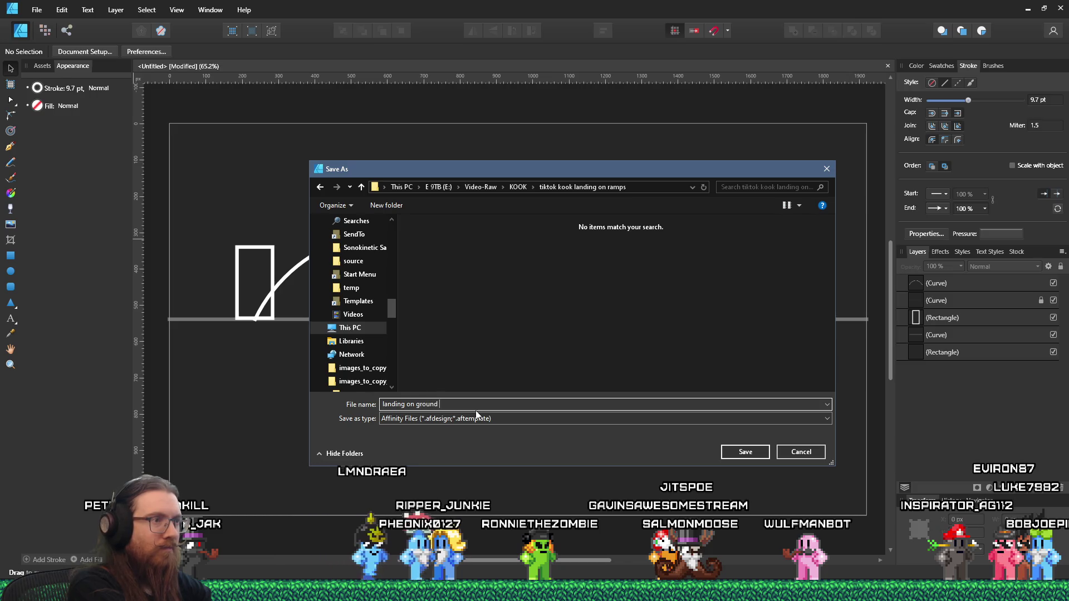
text(diagram)
key(Return)
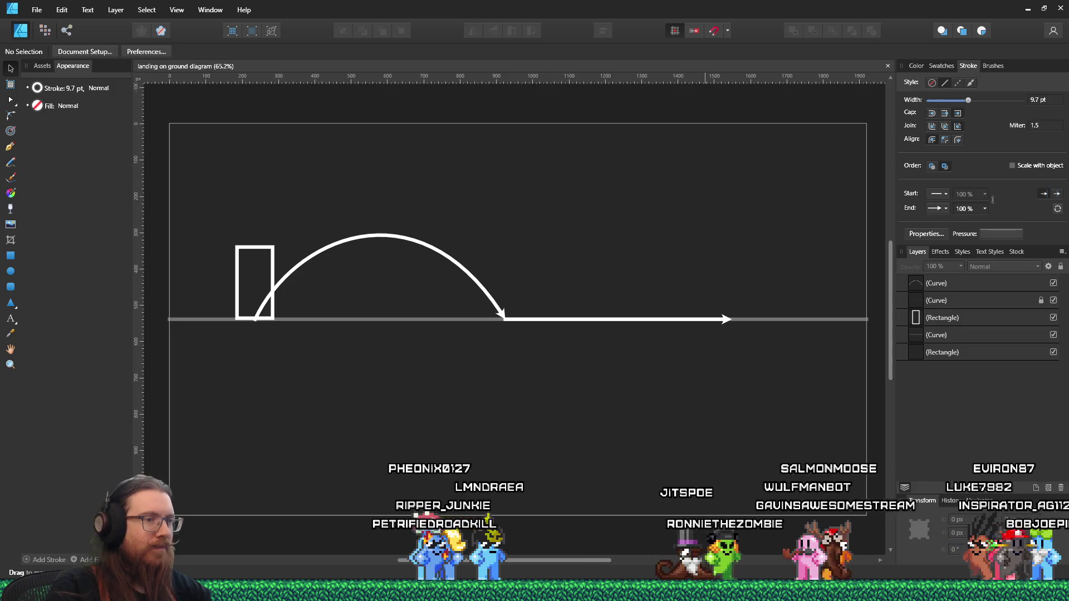
mouse_move(531, 593)
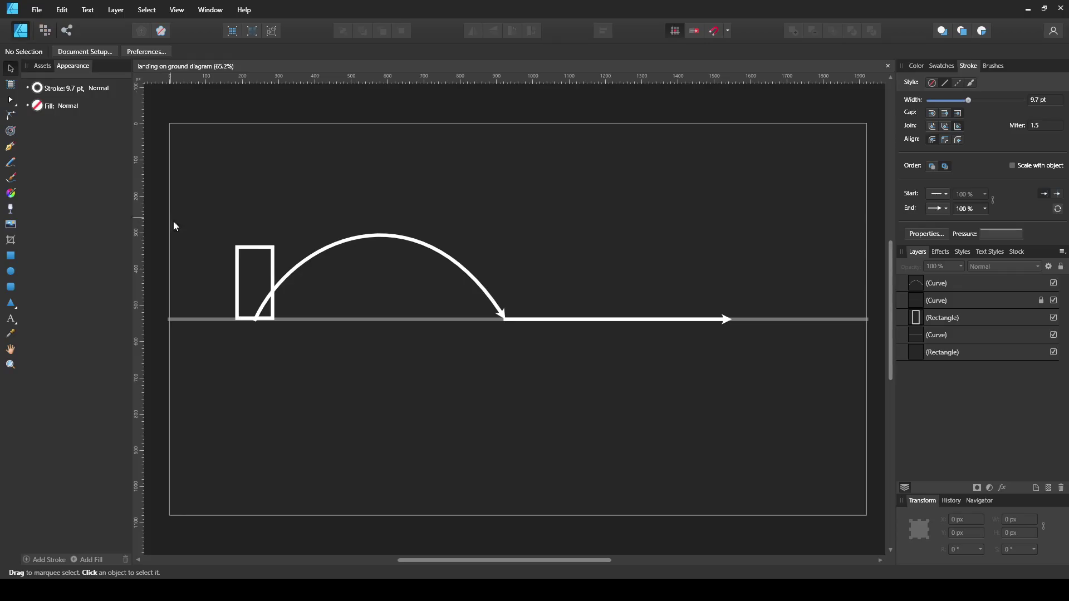
Slide the small rectangle along the ground to the arrow's tip at 1446, 349 px
click(260, 253)
click(265, 250)
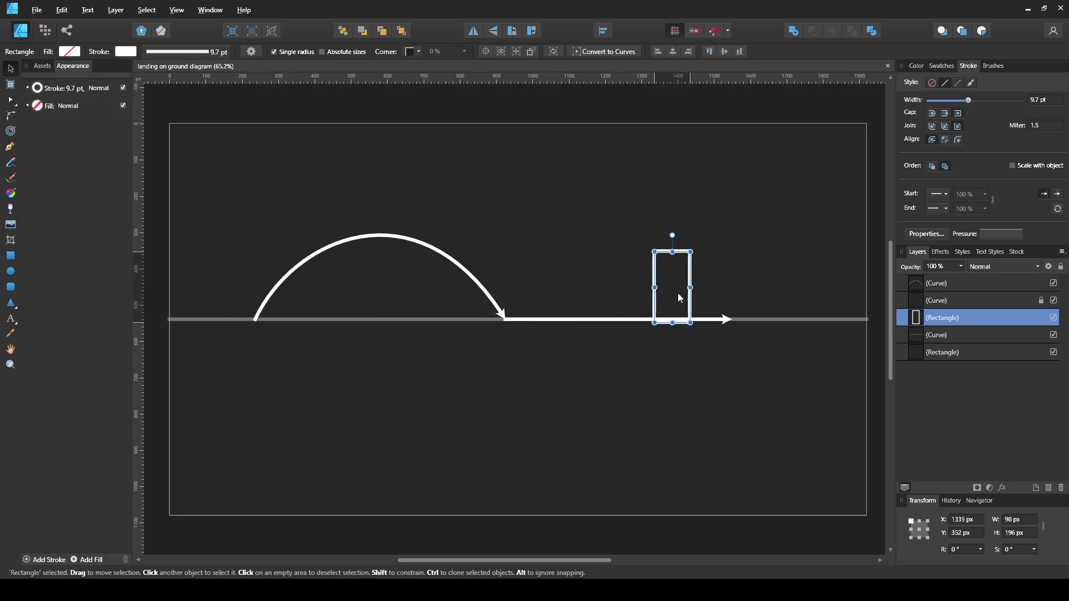
drag(707, 295, 268, 295)
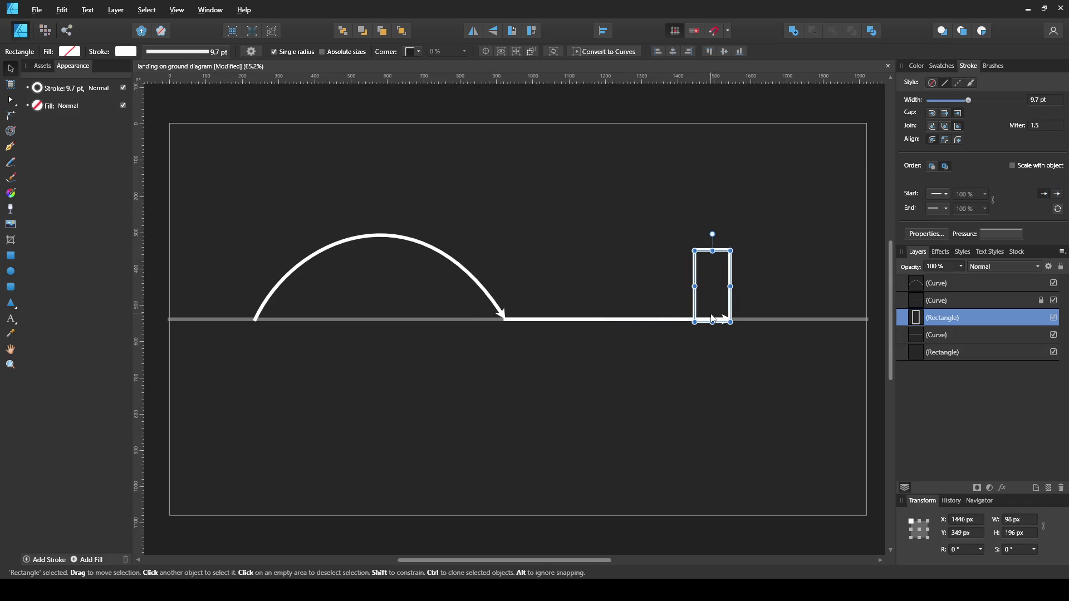
key(alt+Tab)
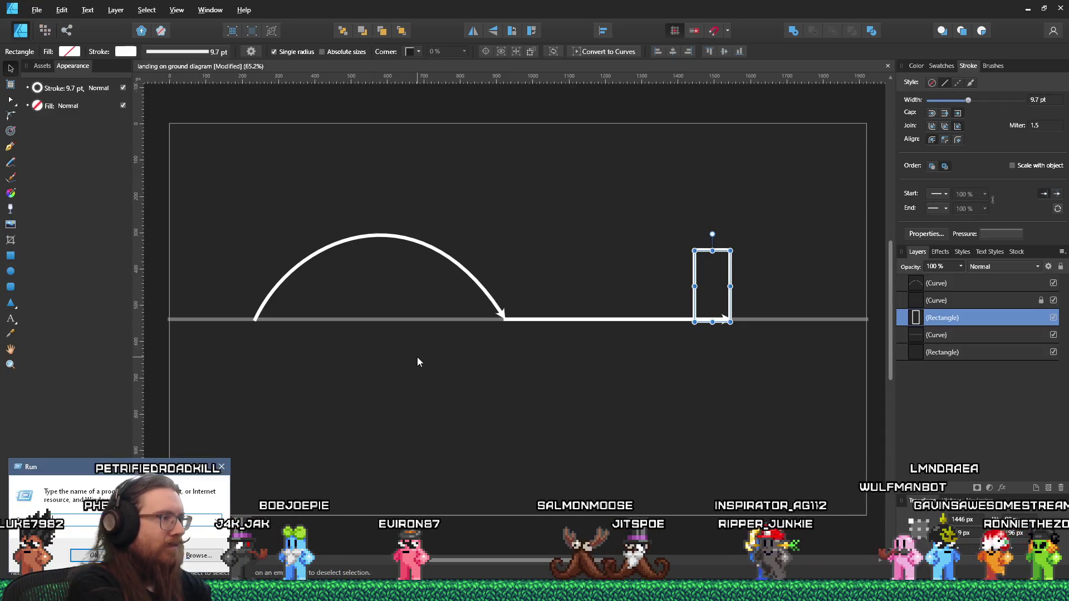
Append '(landing on ground diagram)' to the newest Videos recording's name and load it into LosslessCut
key(super+e)
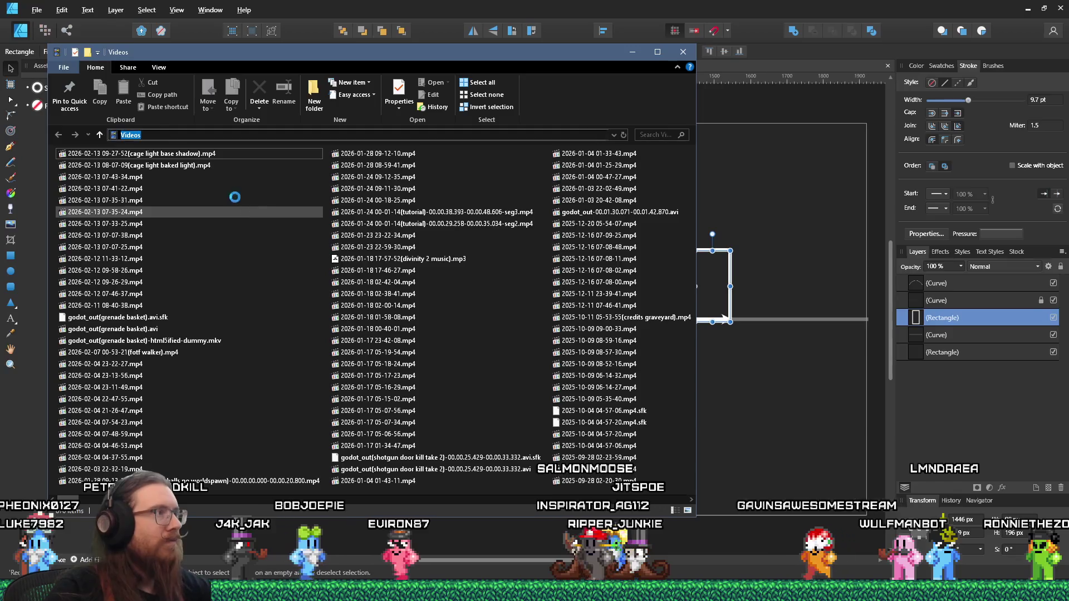
key(F4)
key(Escape)
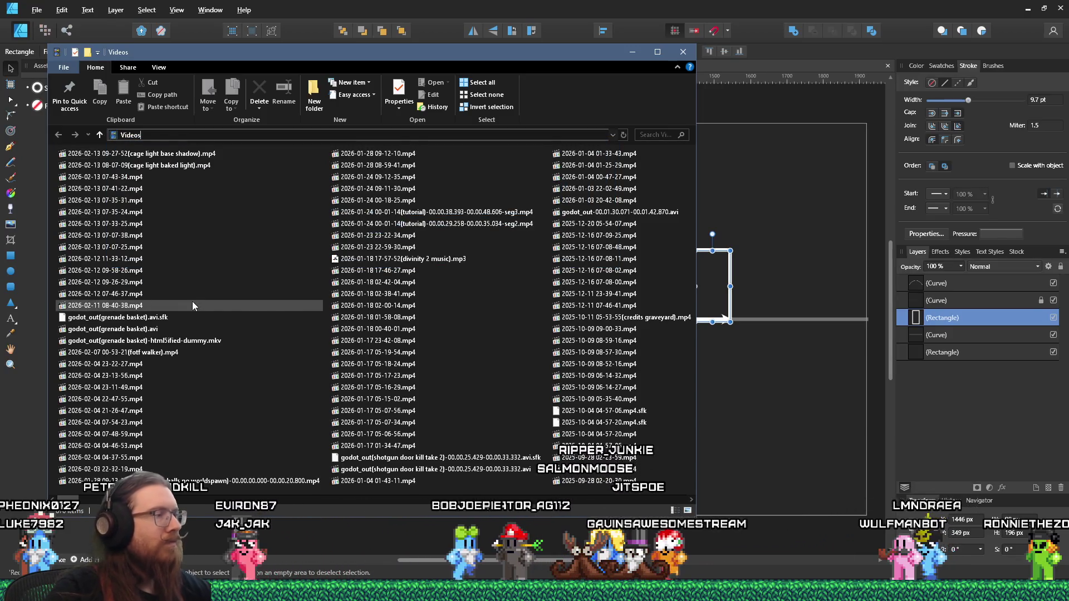
click(113, 155)
key(F2)
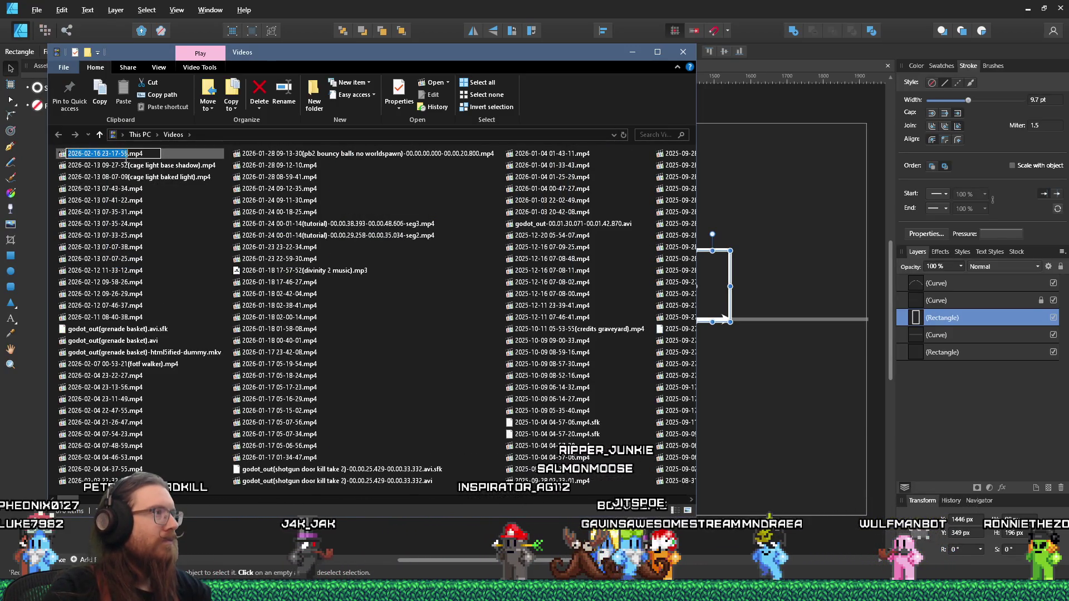
text((landing on ground diagram))
key(Return)
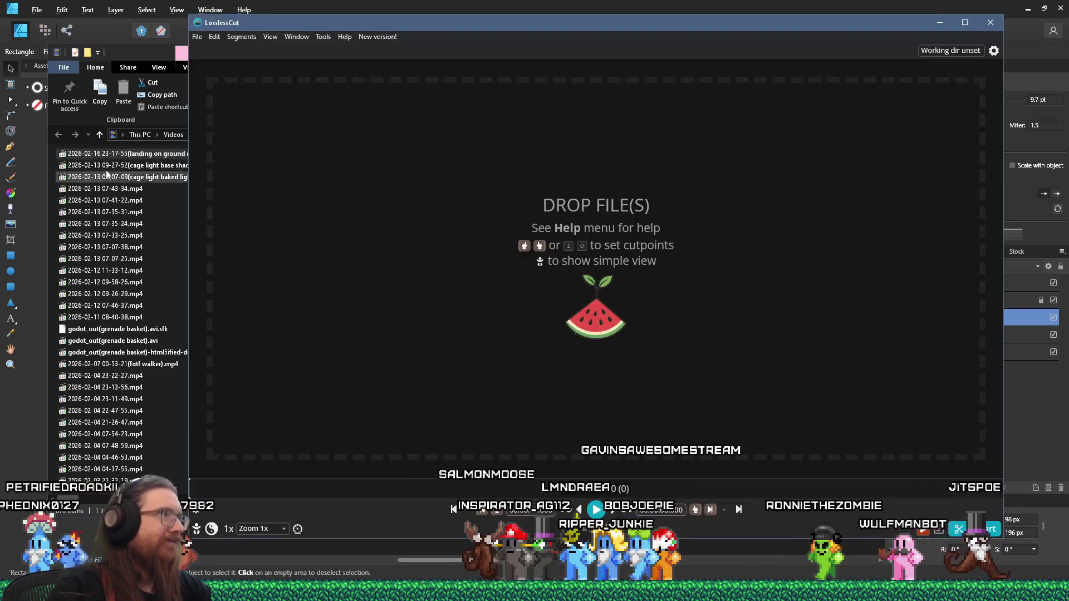
mouse_move(145, 153)
mouse_down()
mouse_move(508, 221)
mouse_move(534, 267)
mouse_up()
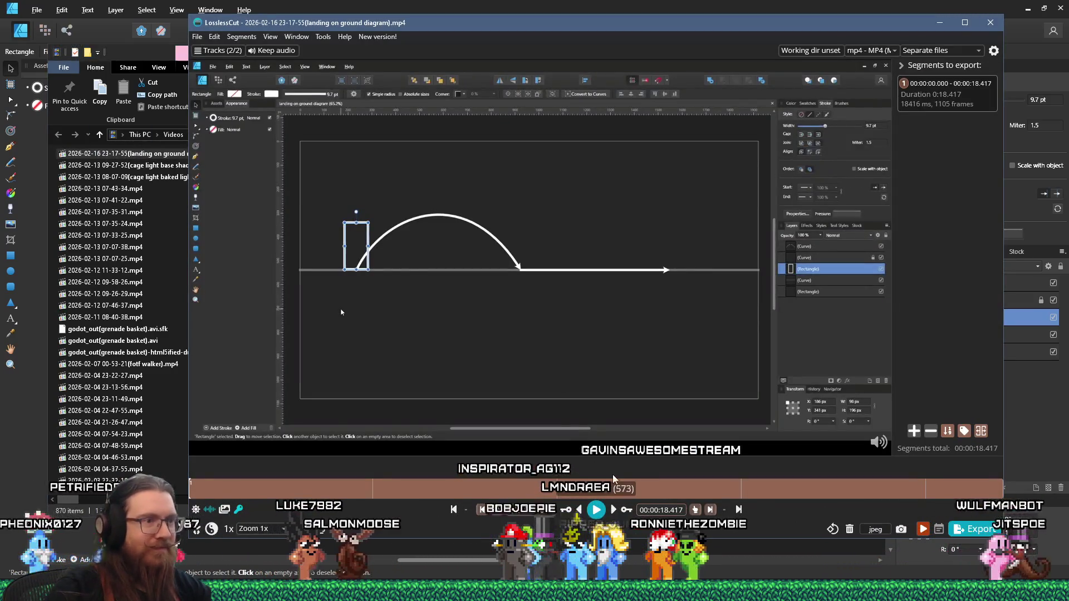
Set the LosslessCut segment to run from 12.613 s to 18.229 s
click(746, 489)
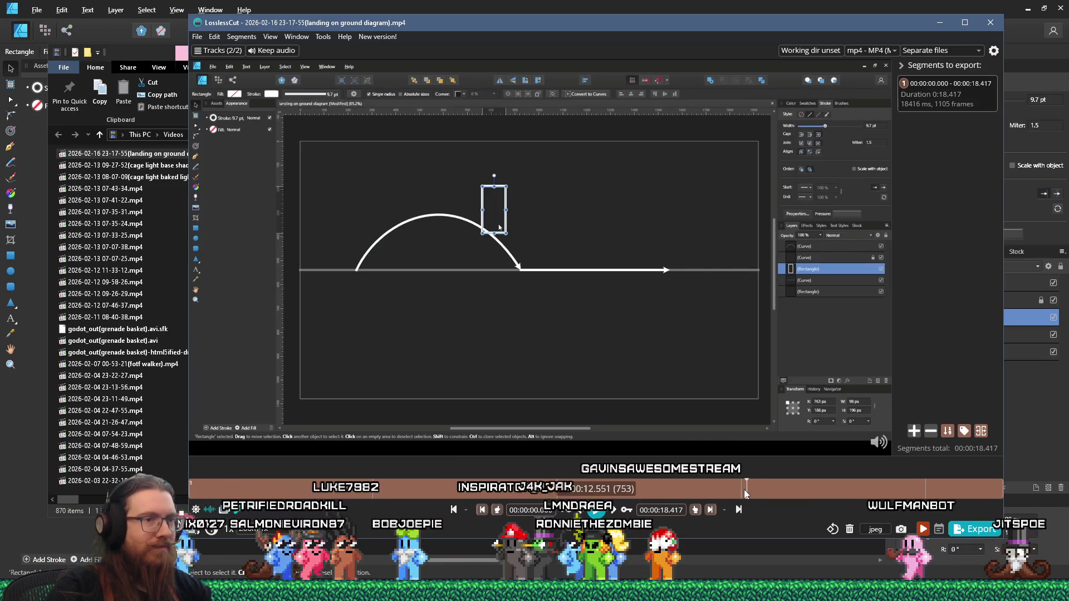
click(497, 510)
click(596, 510)
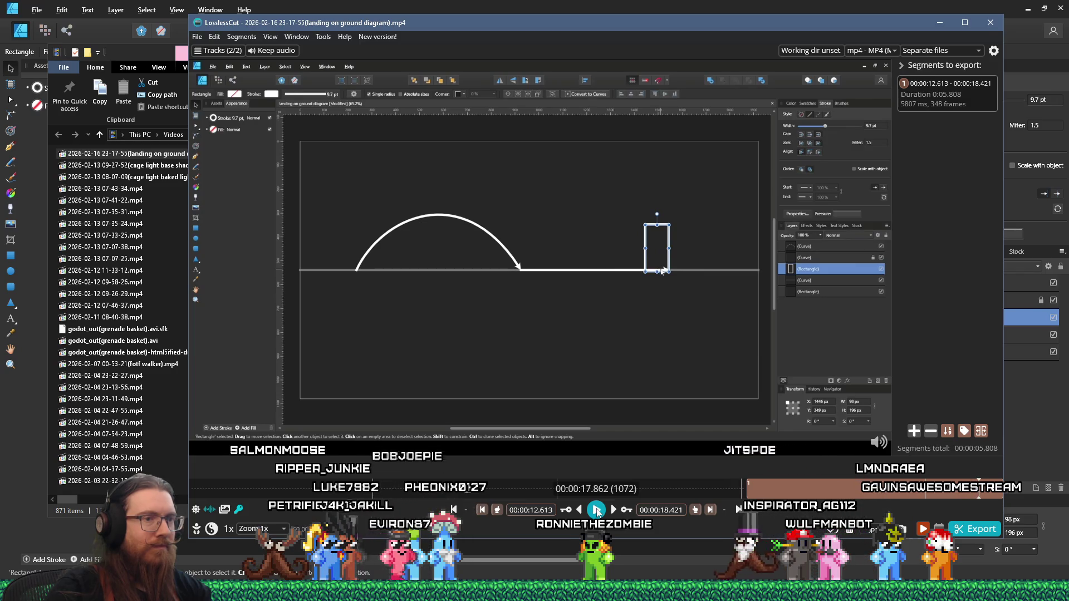
click(696, 510)
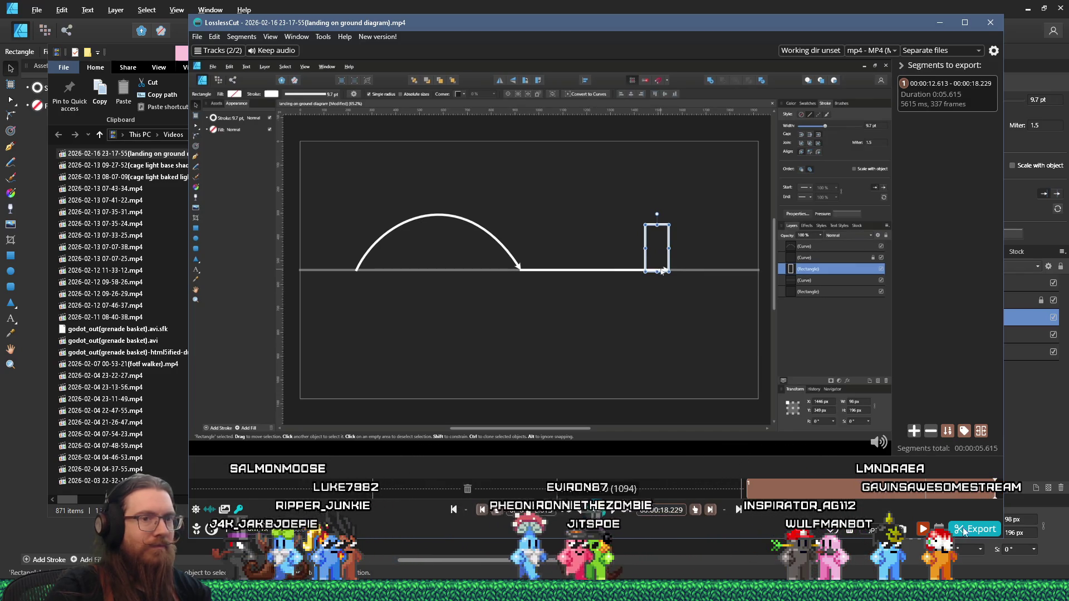
Export the 5.6 s cut to Videos and close LosslessCut
click(963, 533)
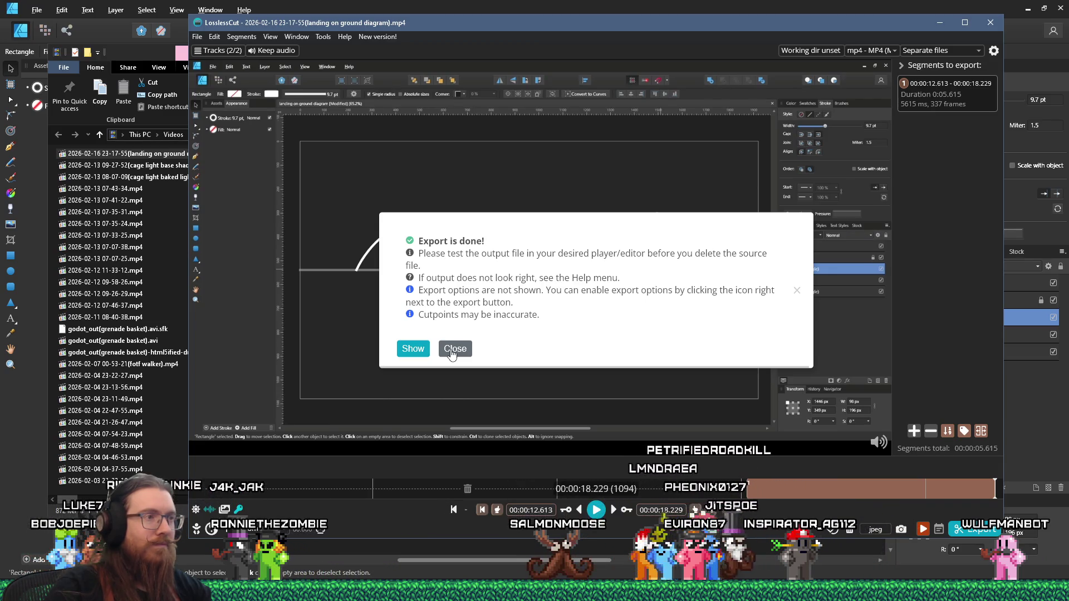
click(455, 349)
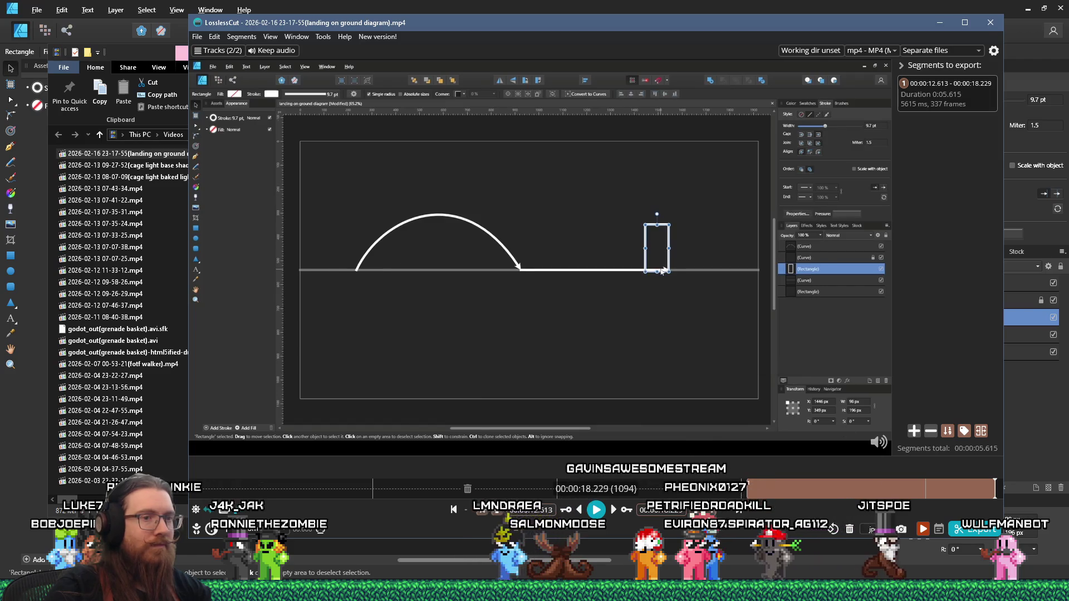
key(ctrl+w)
click(940, 22)
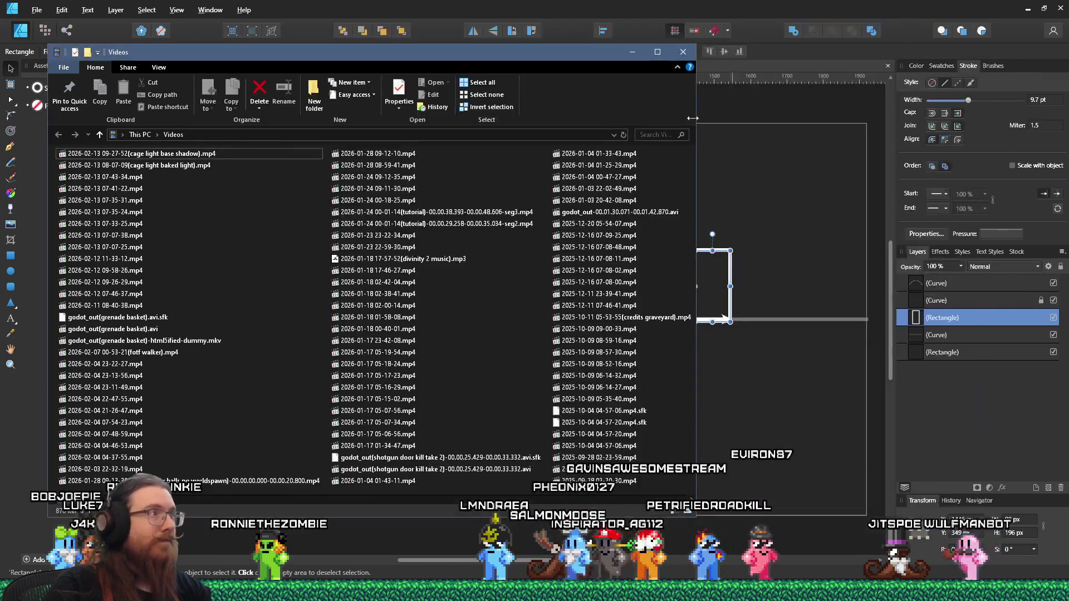
Copy the exported landing clip into the tiktok kook landing on ramps folder
key(alt+Tab)
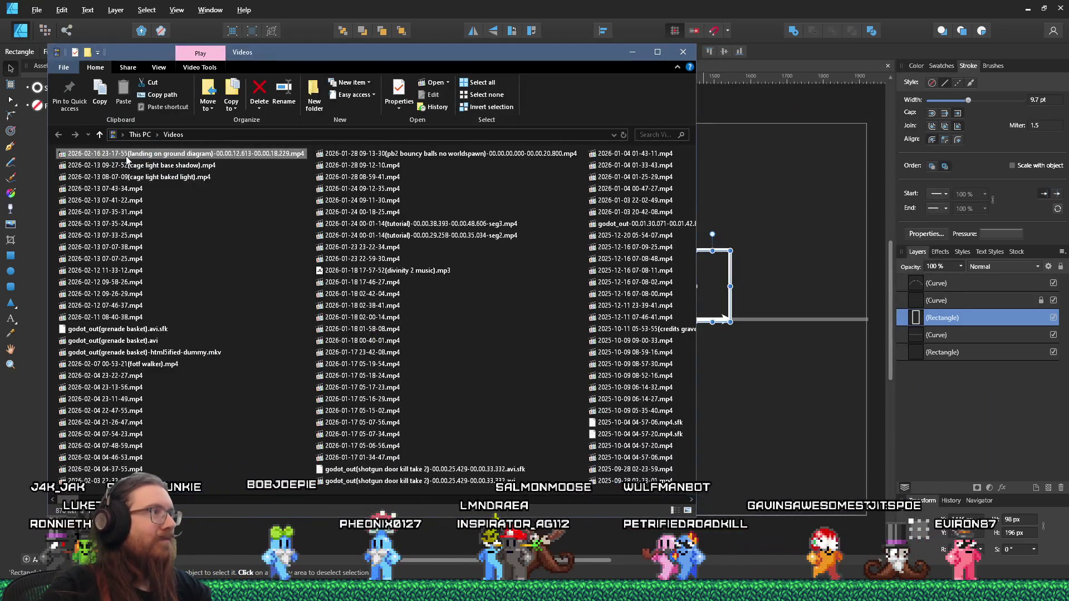
right_click(126, 159)
click(184, 357)
key(alt+Tab)
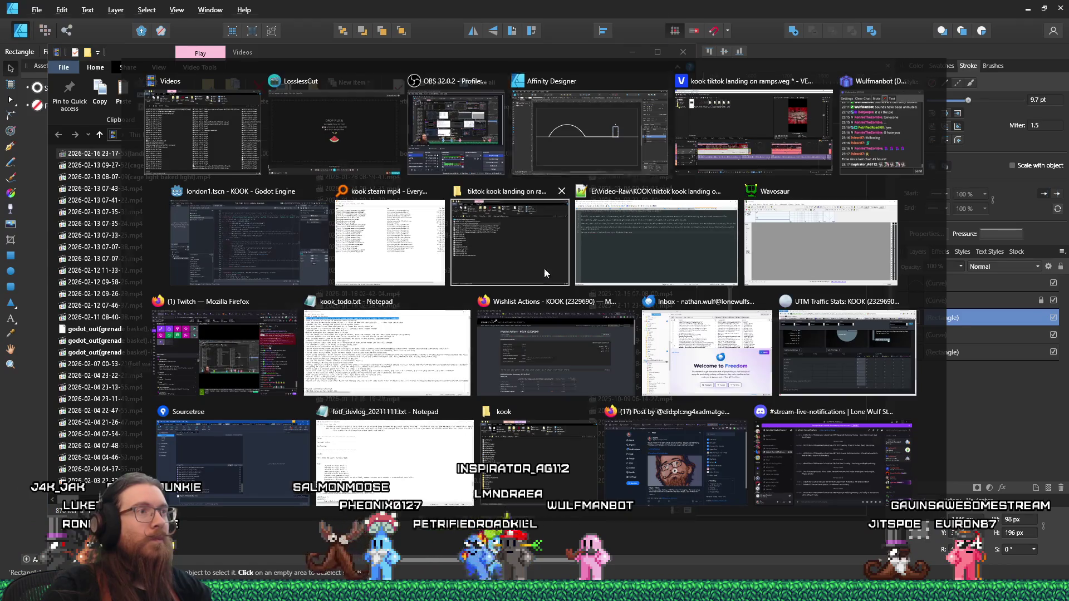
click(543, 268)
right_click(519, 379)
click(565, 190)
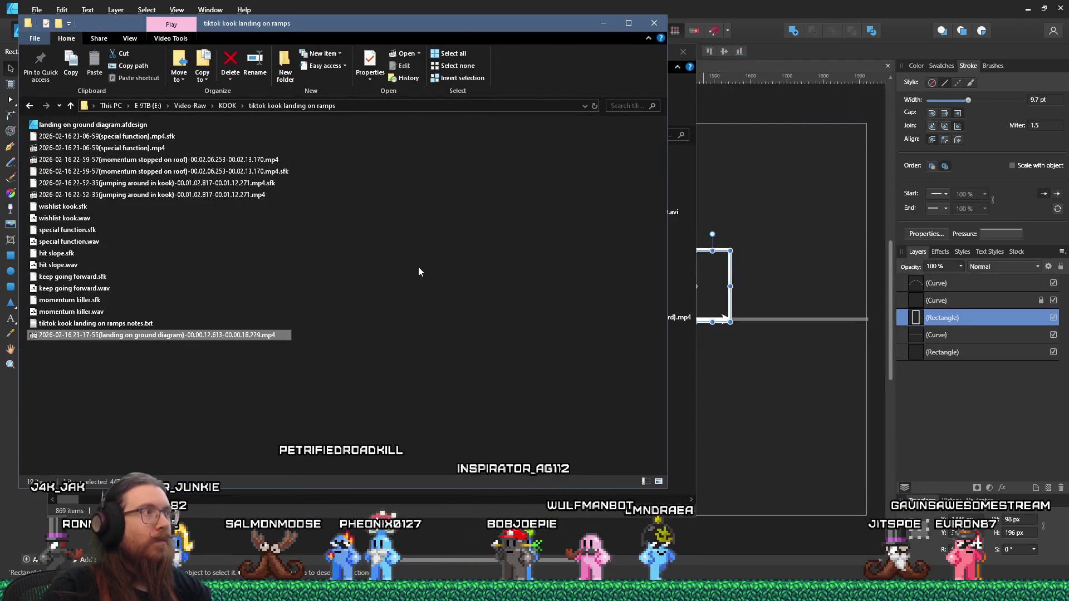
Drag the pasted landing clip from the folder onto VEGAS video track 1
drag(249, 349, 313, 365)
key(alt+Tab)
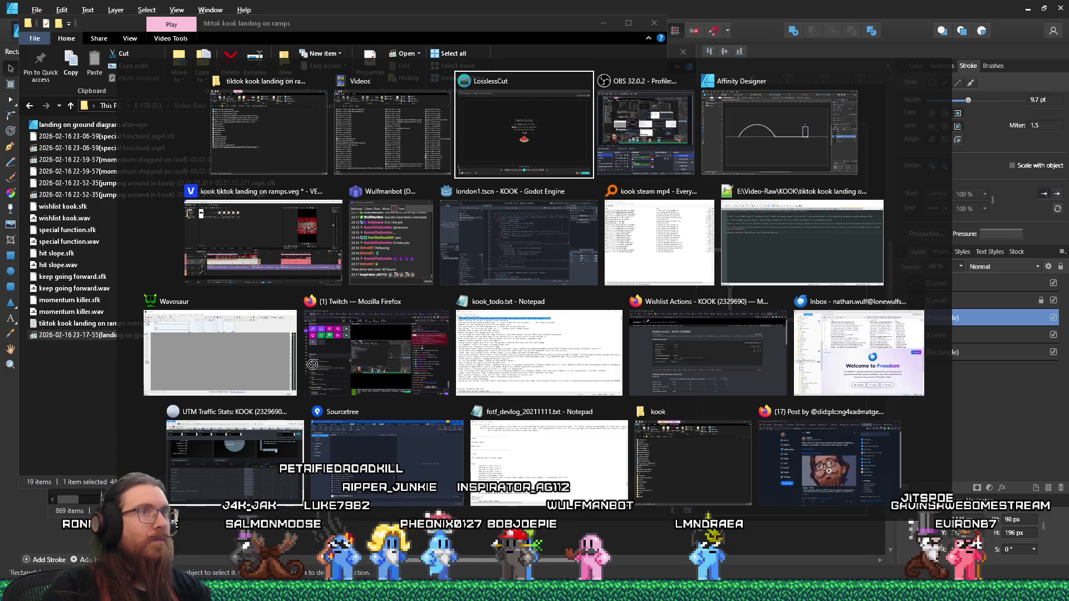
mouse_move(312, 365)
mouse_down()
mouse_move(539, 411)
mouse_move(532, 406)
mouse_up()
click(563, 421)
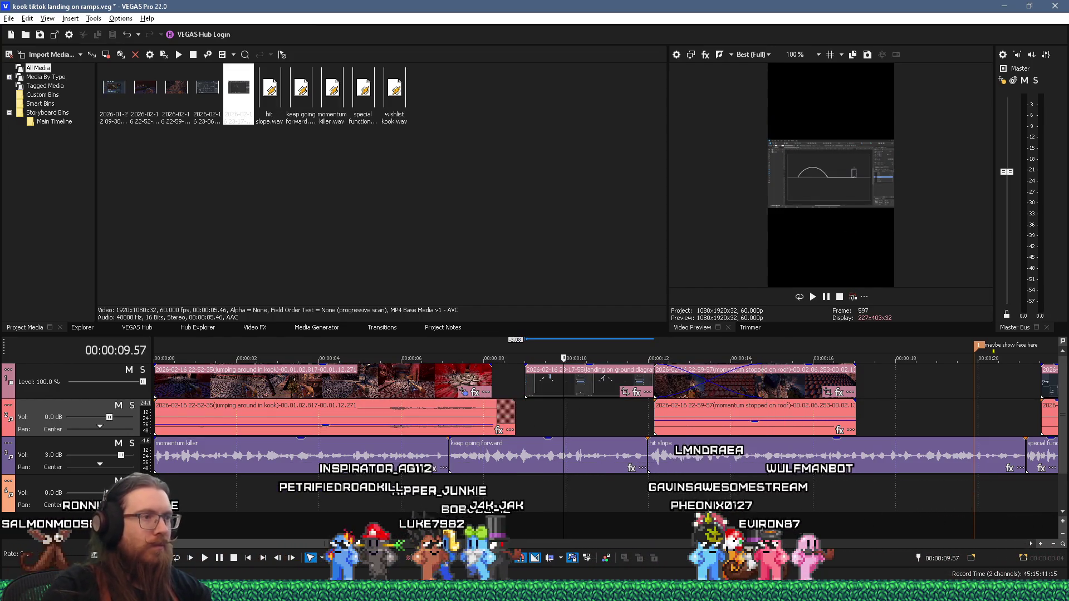
Slide the landing clip to overlap the next clip and crop it to 996.8 × 684.8
drag(553, 382, 588, 388)
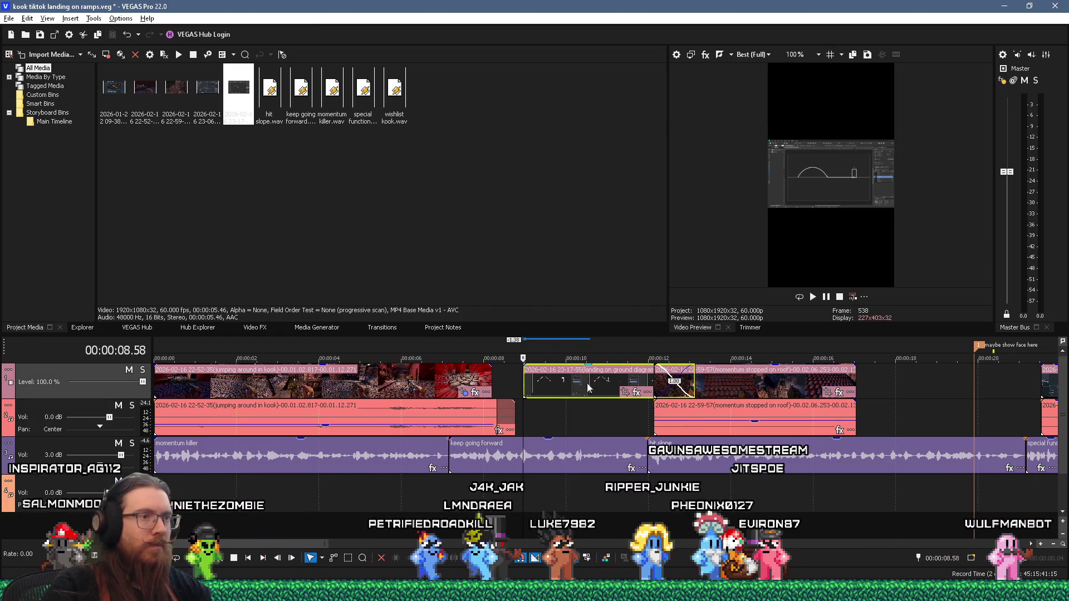
click(625, 392)
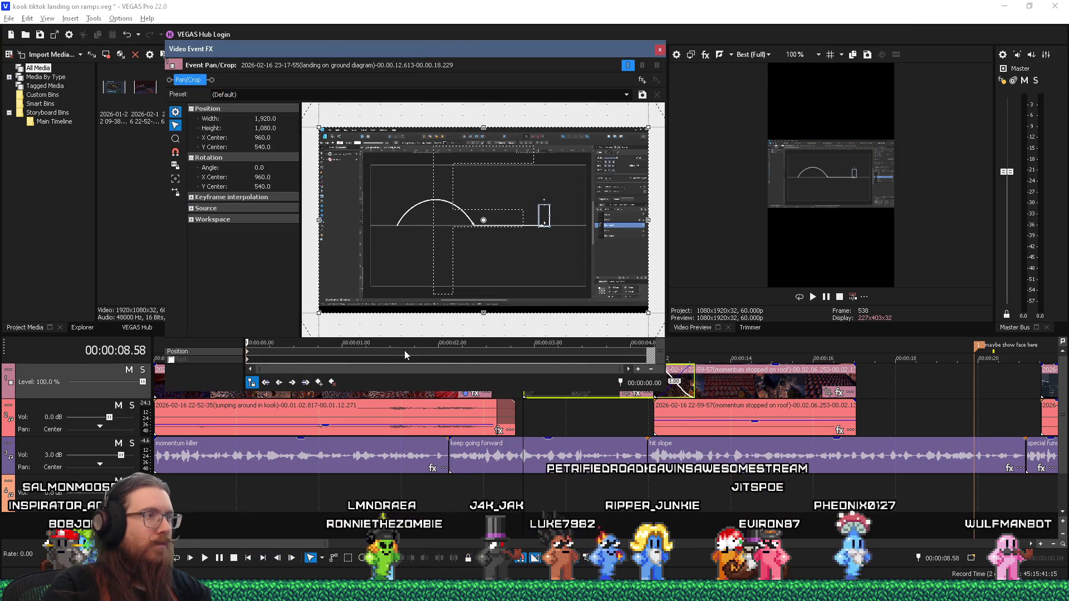
drag(648, 229, 558, 238)
drag(316, 220, 386, 219)
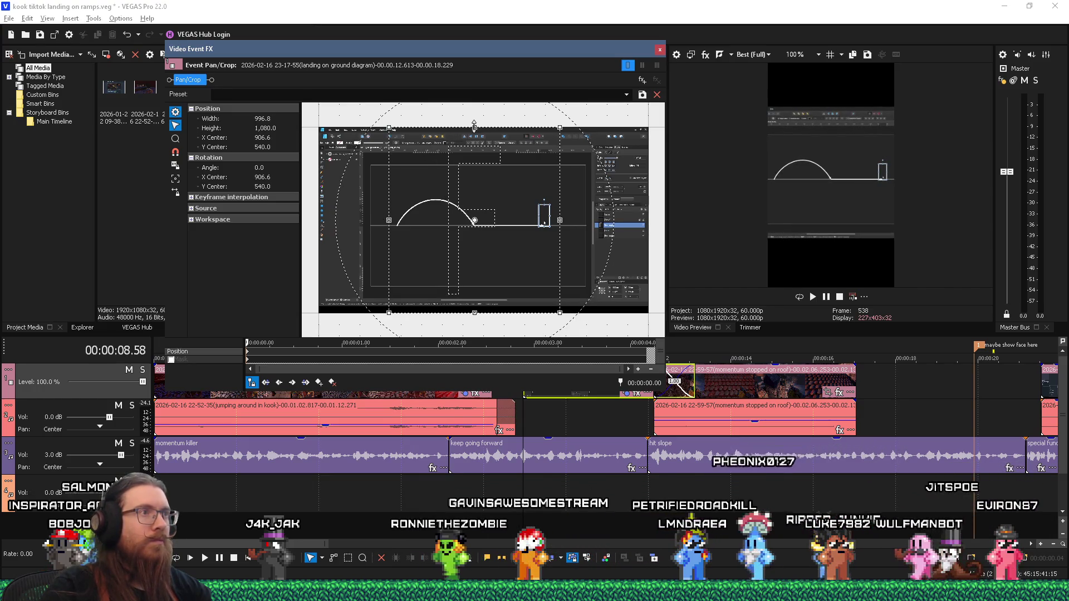
drag(474, 124, 474, 166)
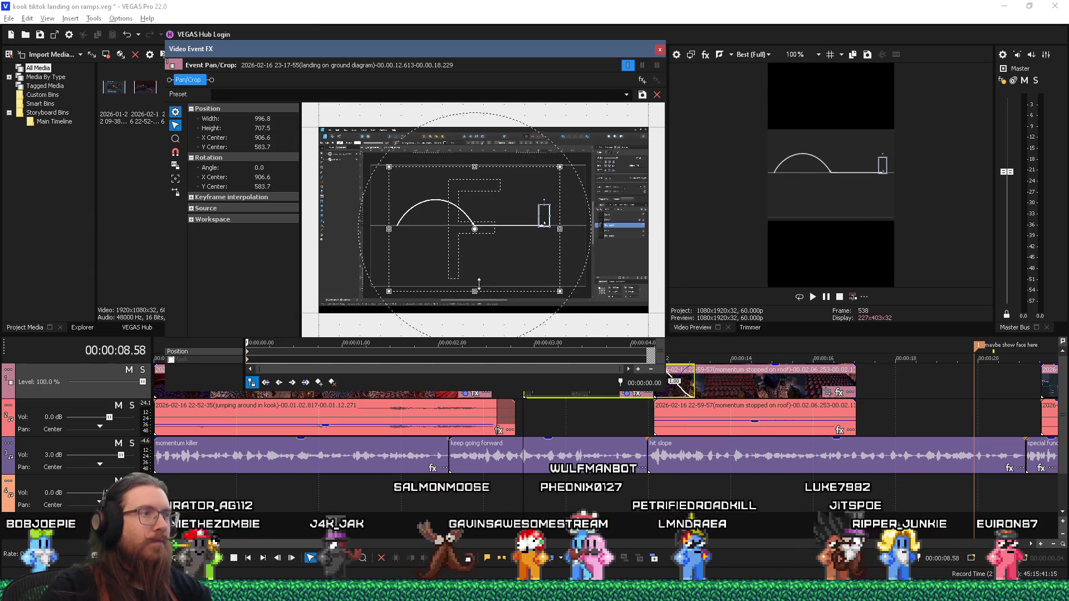
drag(474, 312, 475, 284)
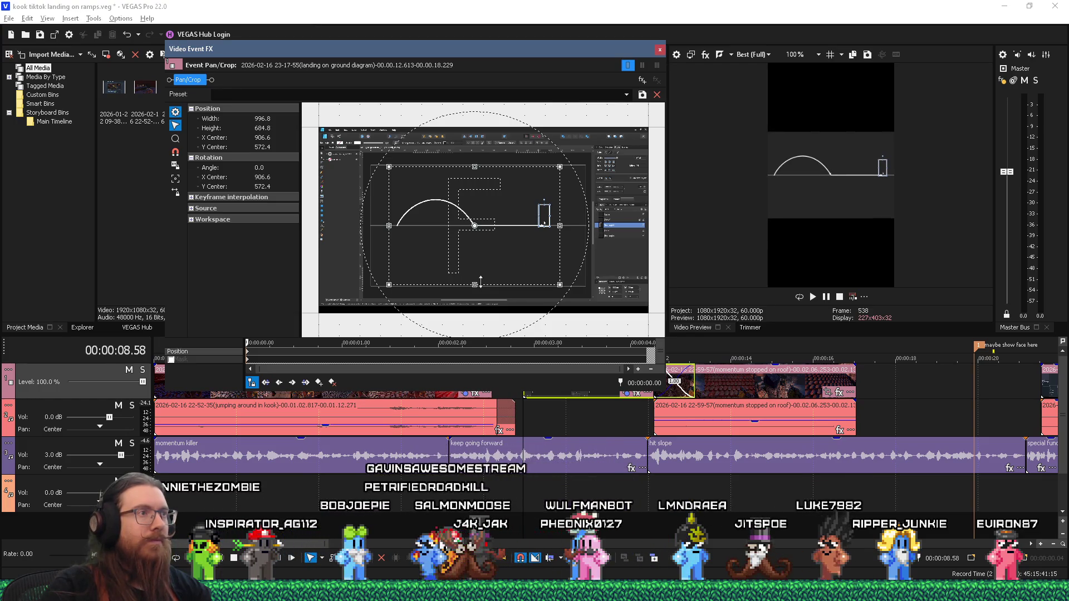
click(659, 50)
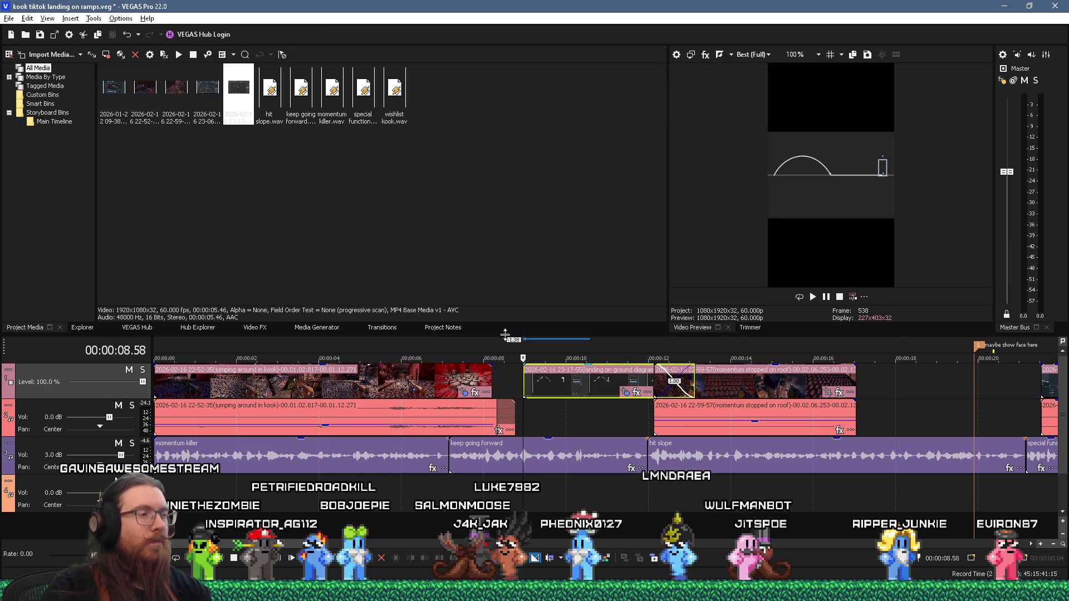
Shift the landing diagram clip earlier and trim its start, previewing from 7.53 s
drag(548, 386, 528, 386)
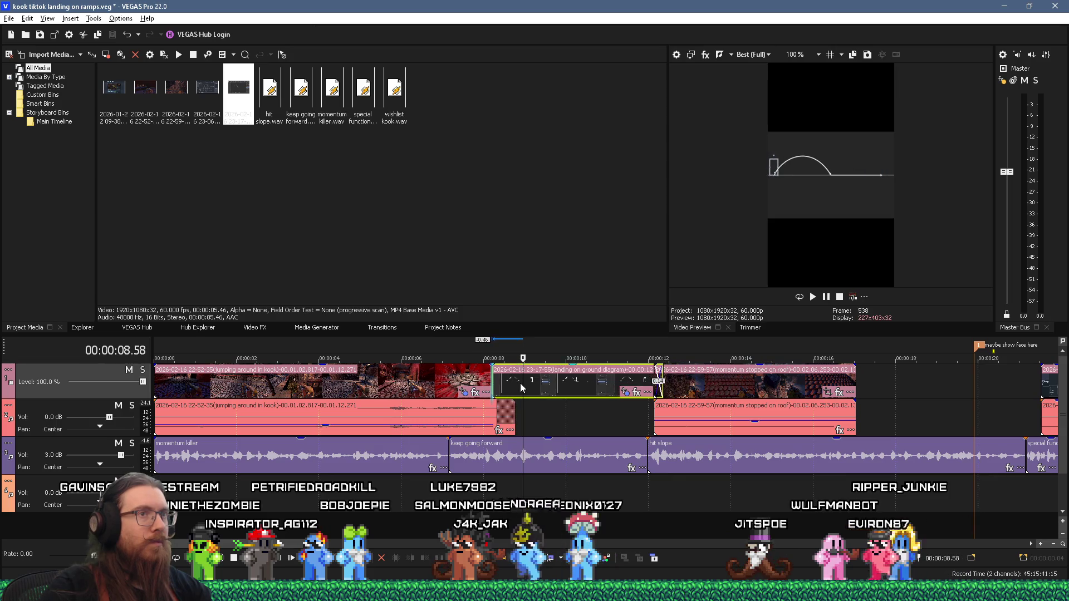
click(479, 496)
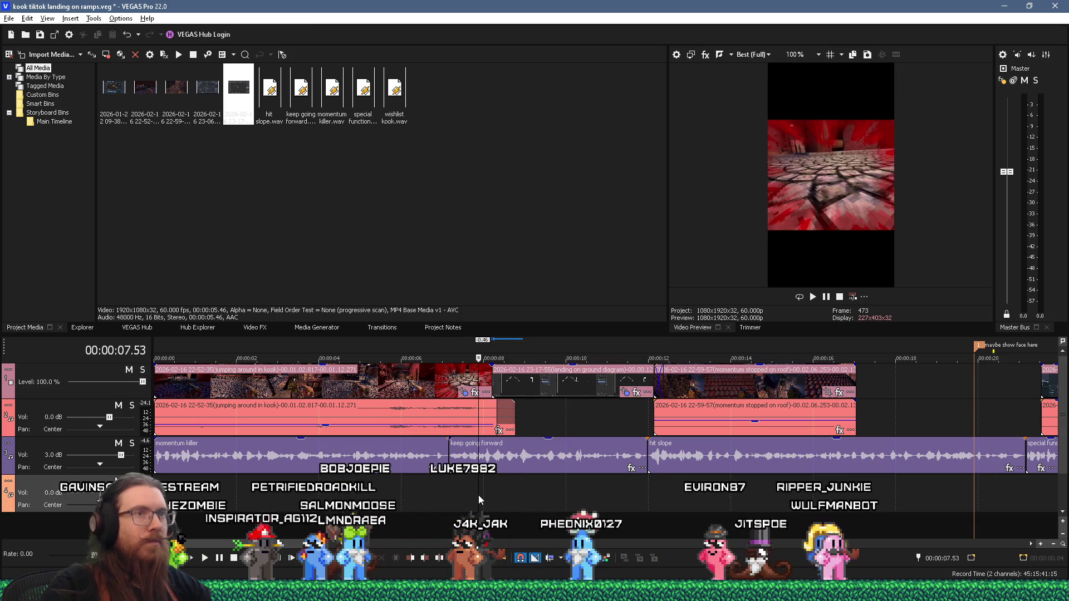
key(space)
key(space)
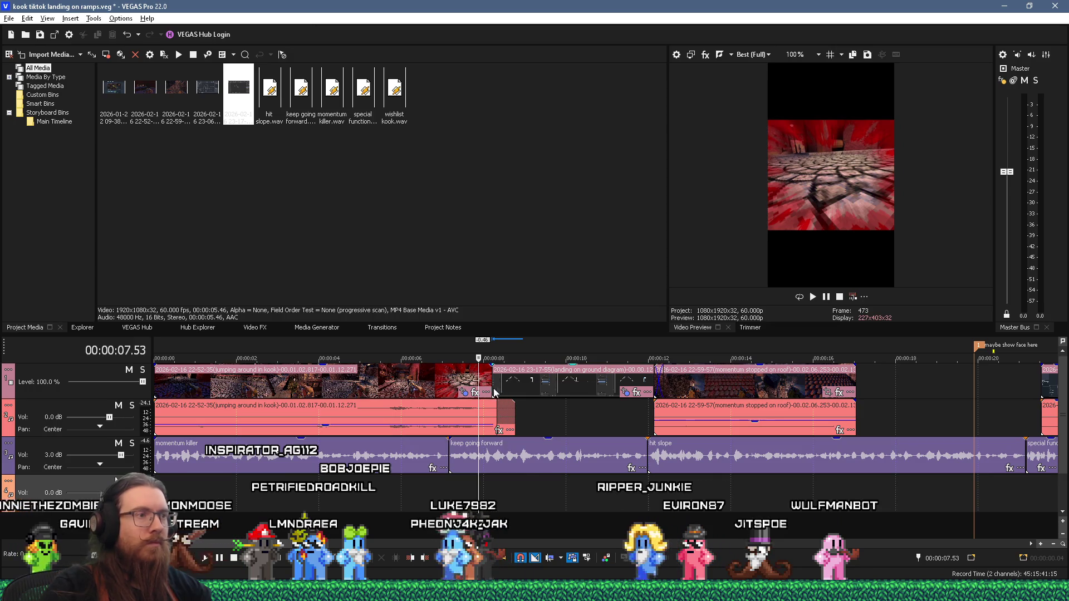
mouse_move(494, 386)
mouse_down()
mouse_move(596, 385)
mouse_move(510, 388)
mouse_up()
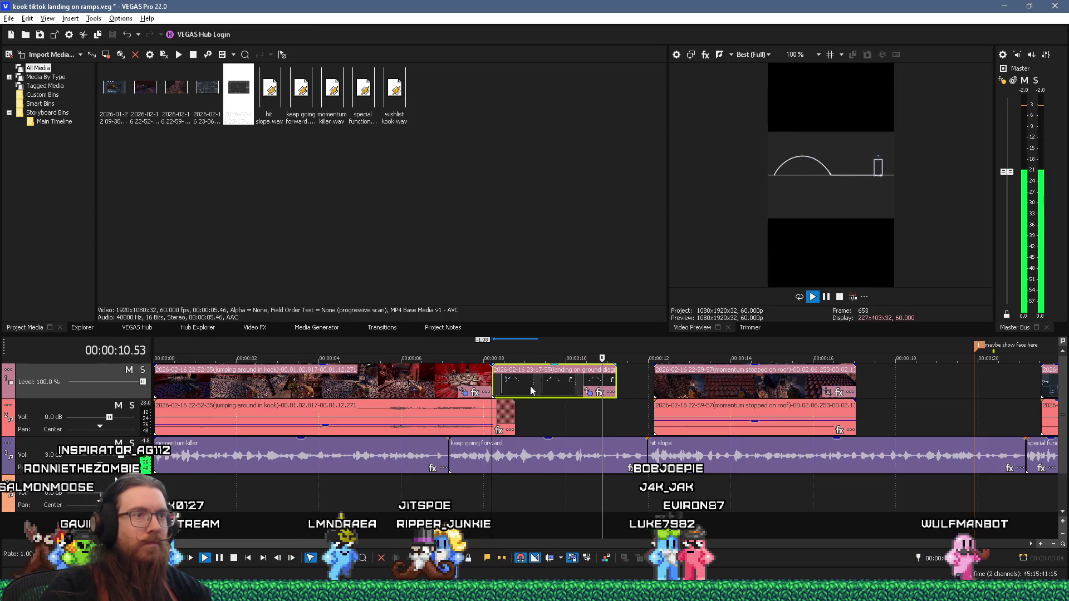
key(space)
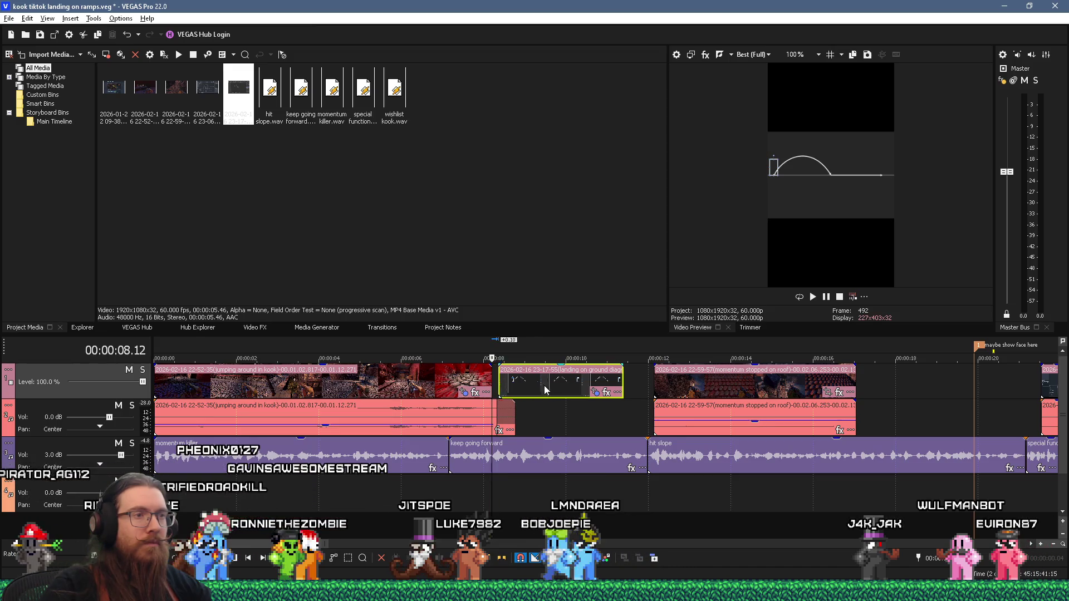
Move the landing clip later and adjust the jumping clip's audio fade-out at 9.06 s
drag(543, 390, 569, 385)
key(space)
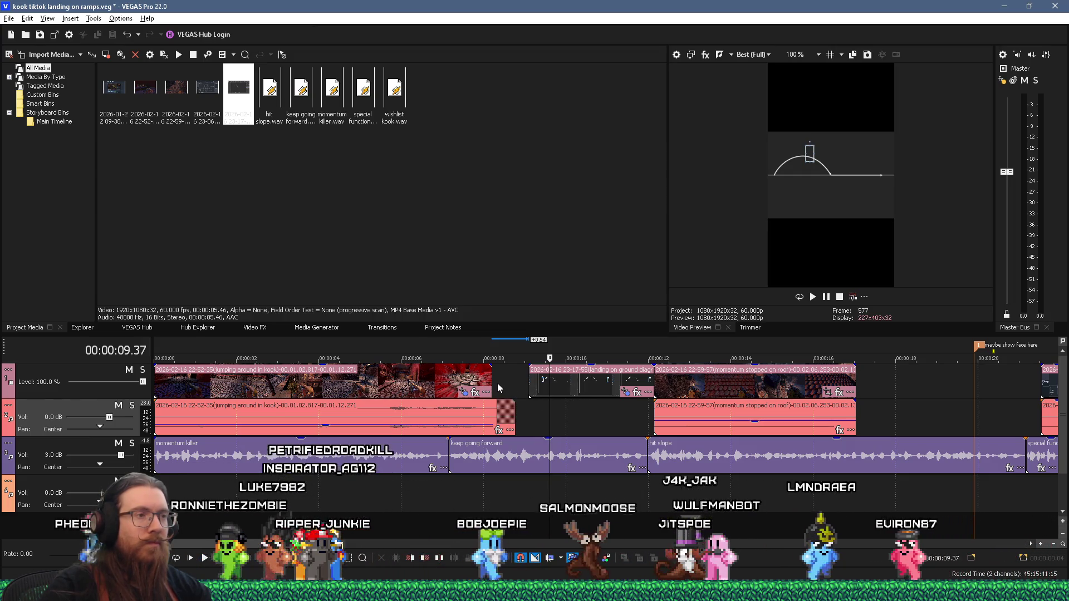
click(527, 406)
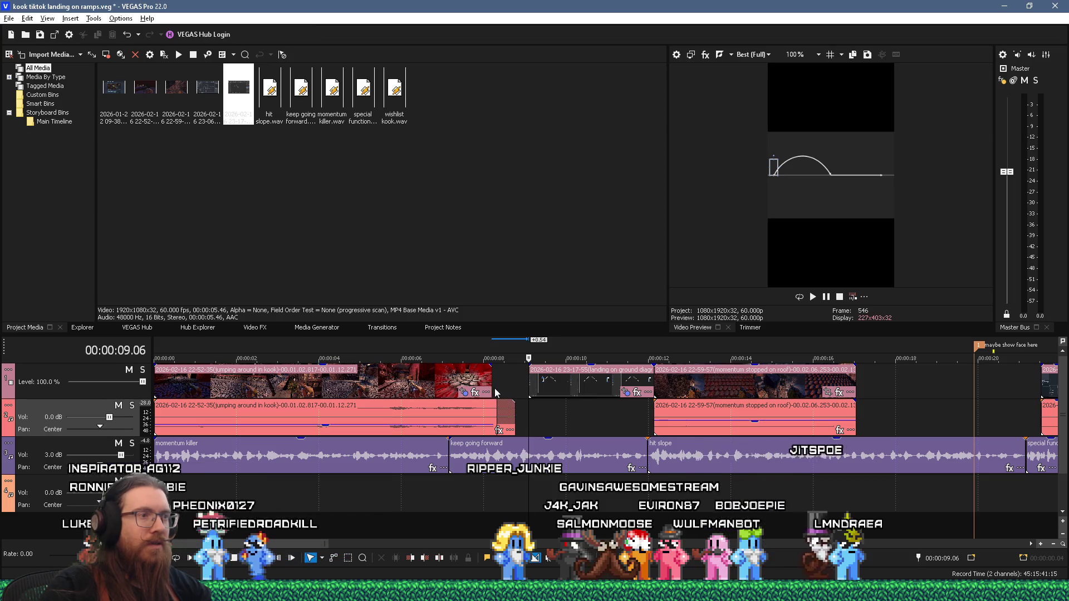
mouse_move(498, 412)
mouse_down()
mouse_move(515, 386)
mouse_move(525, 389)
mouse_move(516, 392)
mouse_up()
Extend the jumping clip to 9.06 s and the timeline start, then play it from the beginning
drag(434, 385, 446, 385)
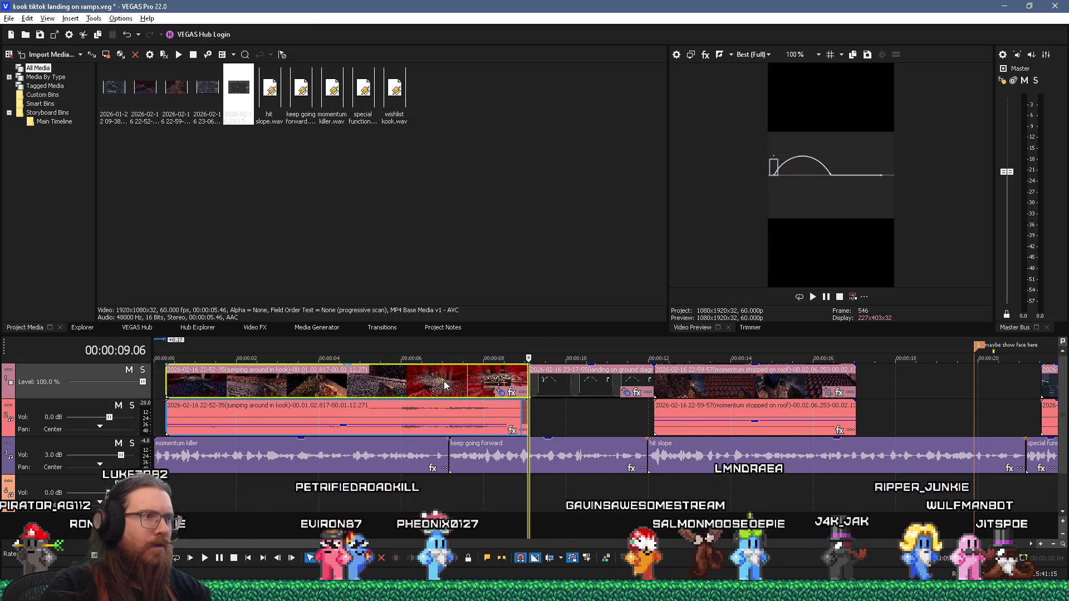
drag(167, 390, 154, 390)
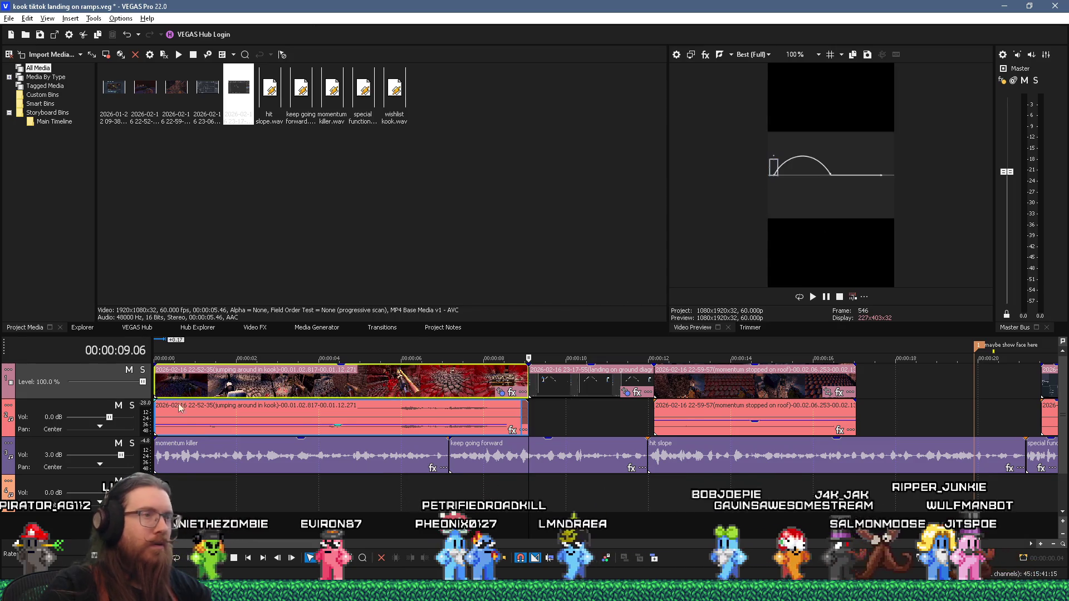
key(ctrl+Home)
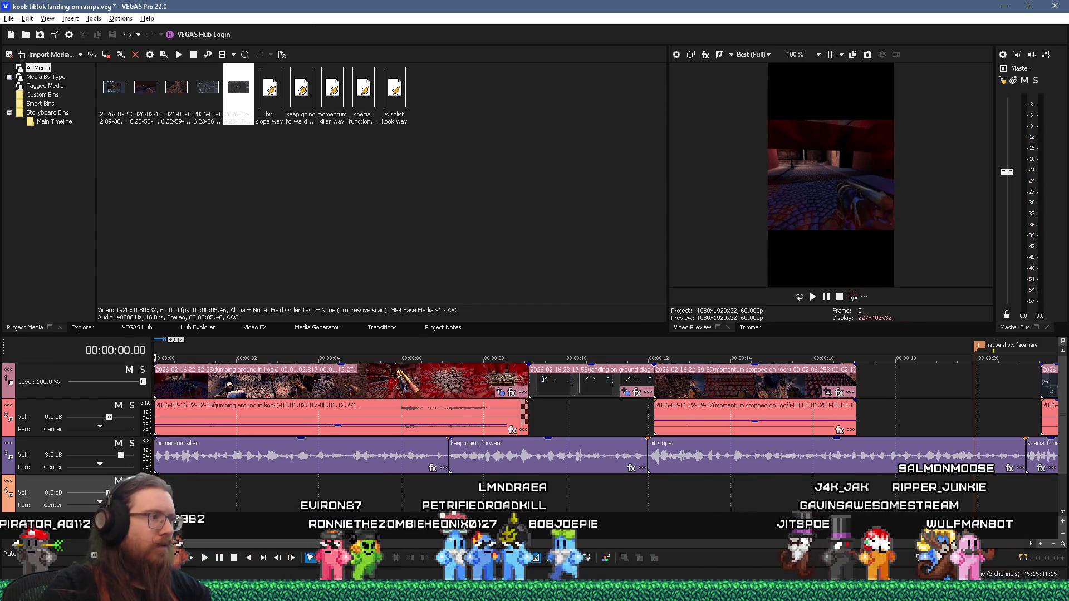
key(space)
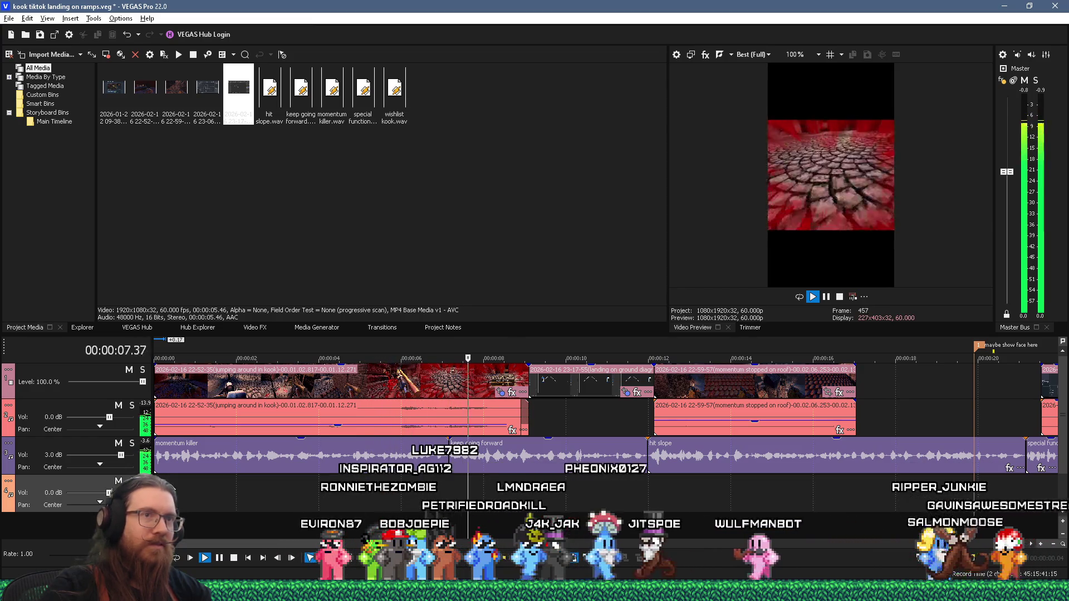
key(space)
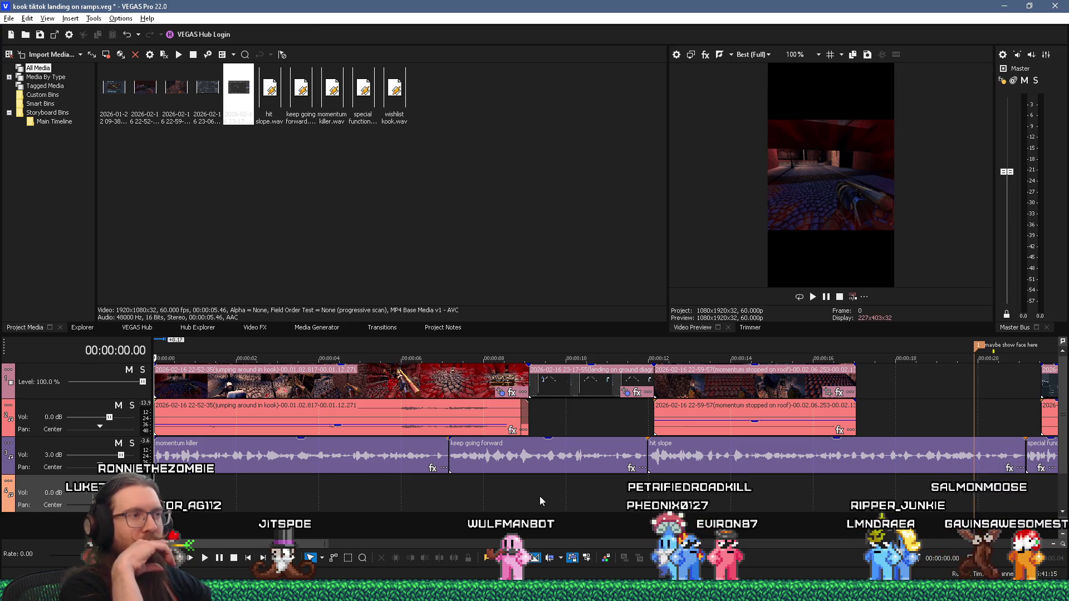
Undo the opening clip edits and review the cut from 7.04 s to 8.09 s
key(ctrl+z)
key(ctrl+z)
key(ctrl+z)
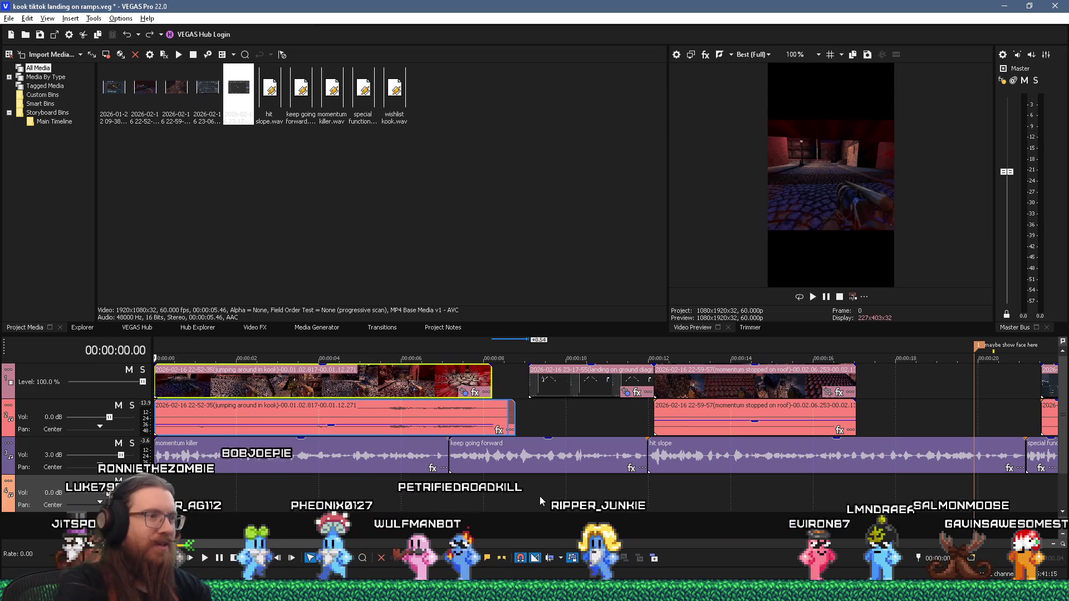
click(445, 489)
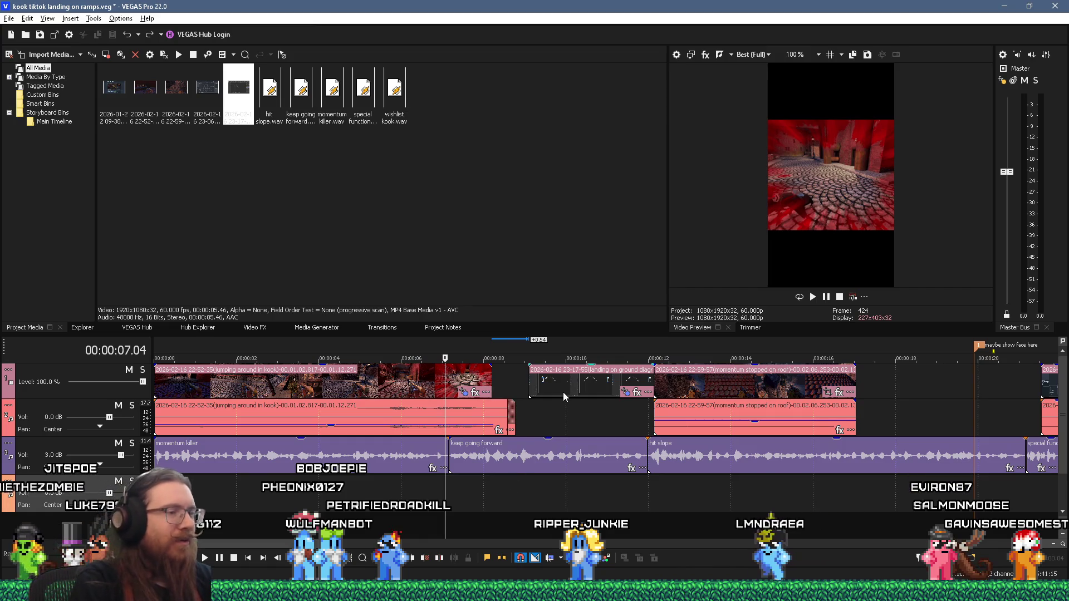
key(space)
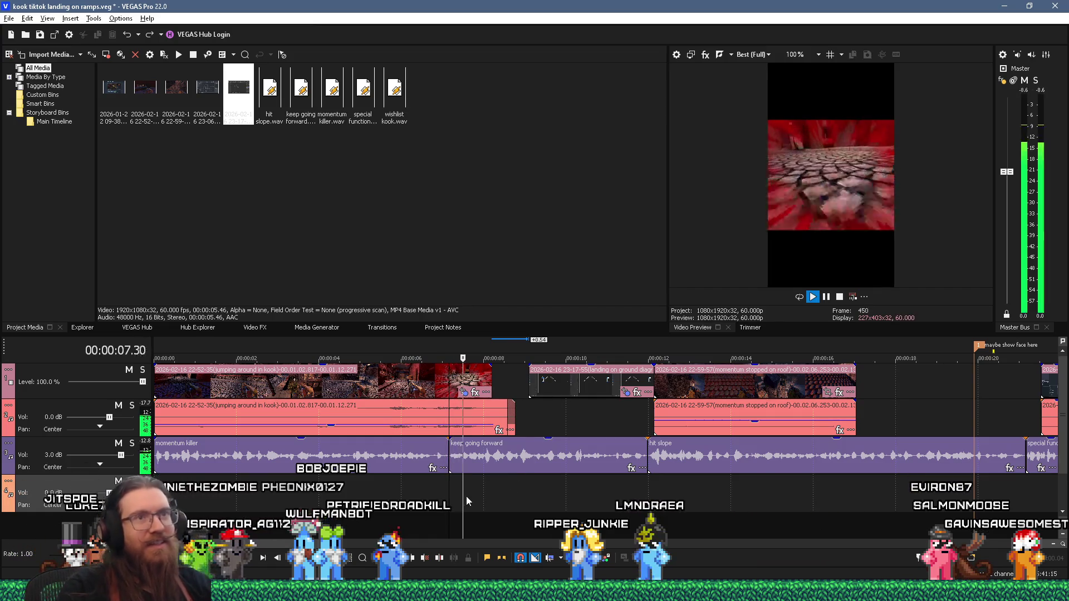
key(space)
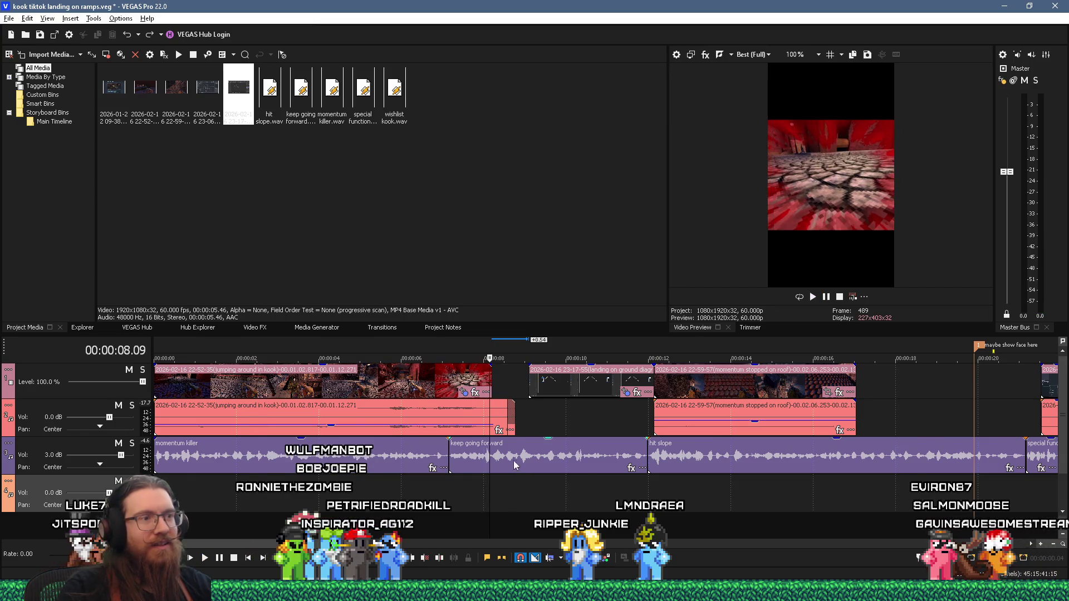
scroll(549, 465, up, 2)
Trim the opening clip to end at 8.02 s and snap the landing diagram clip against it
key(space)
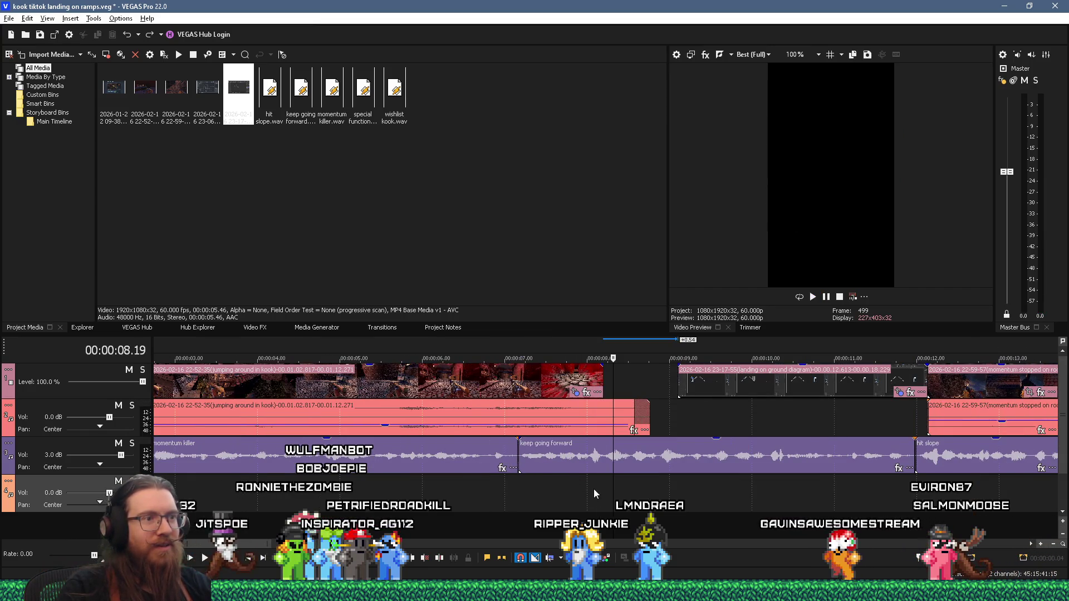
click(588, 490)
key(space)
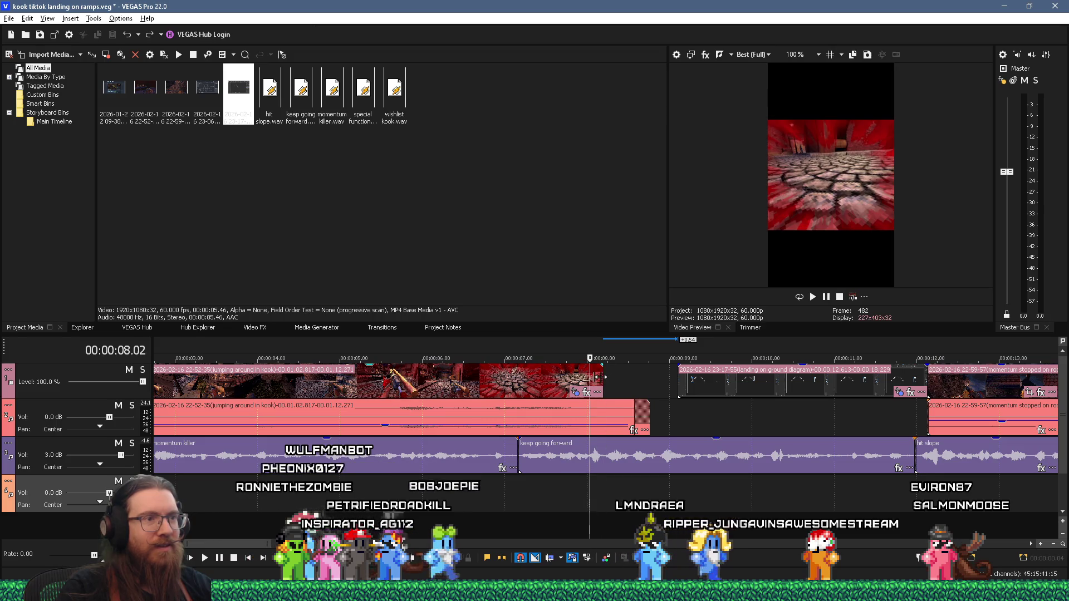
click(599, 377)
drag(599, 376, 590, 377)
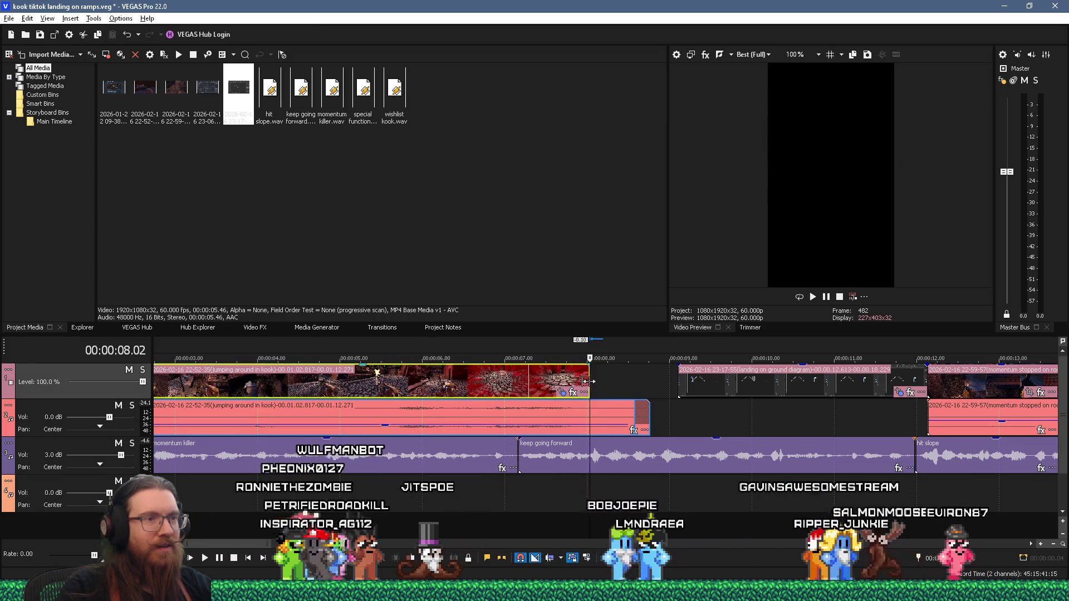
drag(682, 389, 593, 390)
key(space)
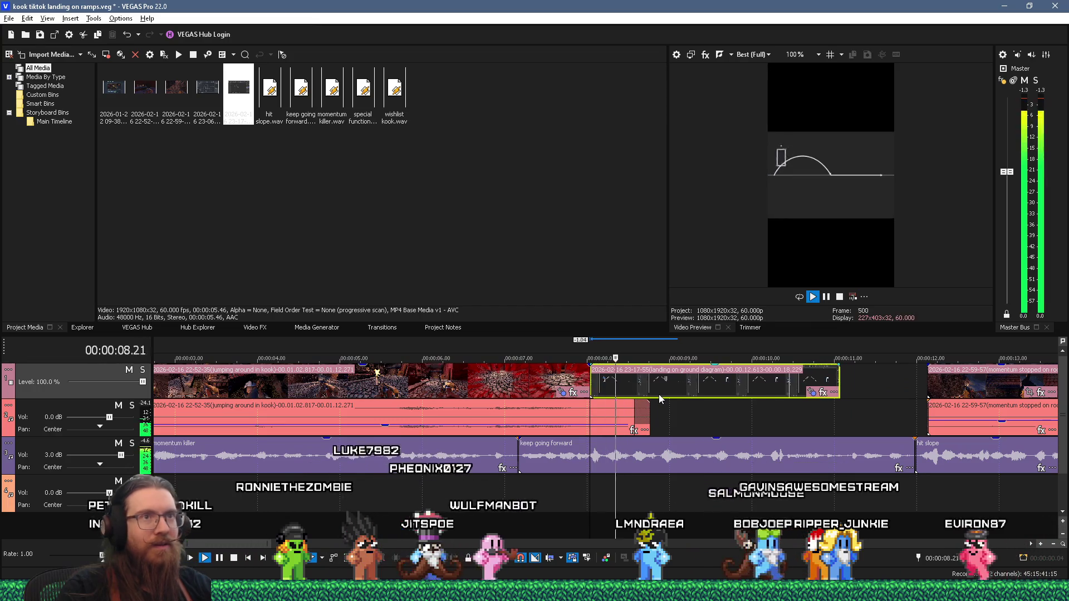
key(Return)
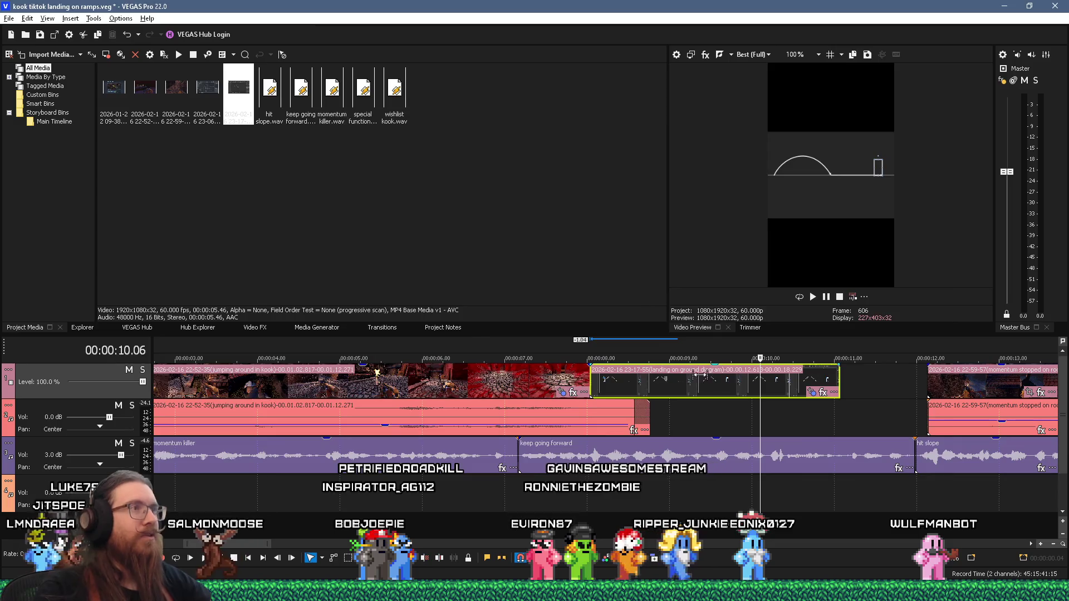
key(alt+Tab)
Save the Affinity Designer diagram, then save a copy as 'landing on ground diagram 2'
click(326, 262)
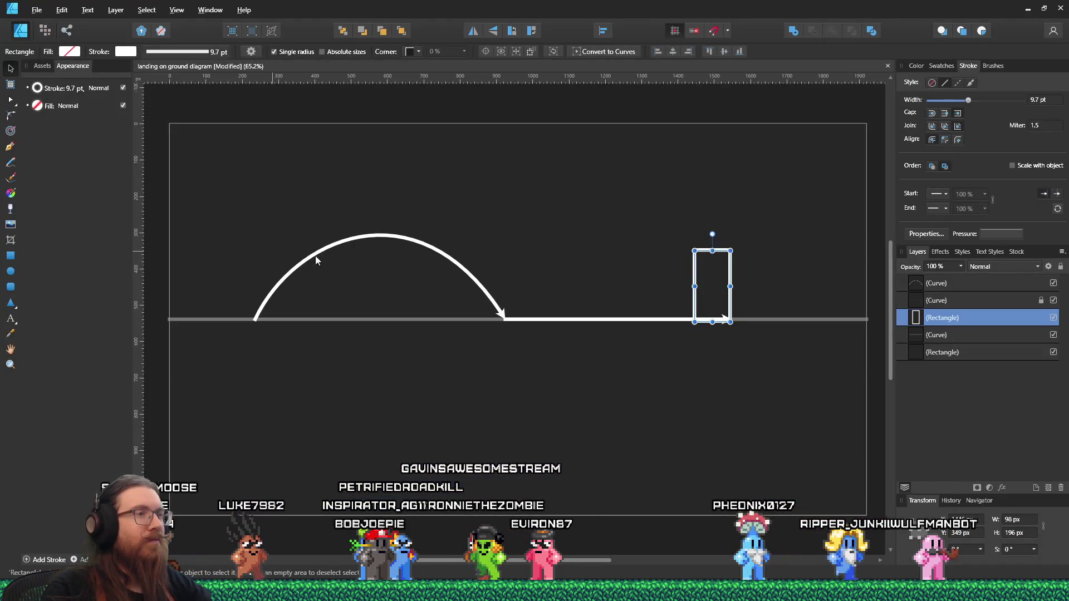
click(35, 10)
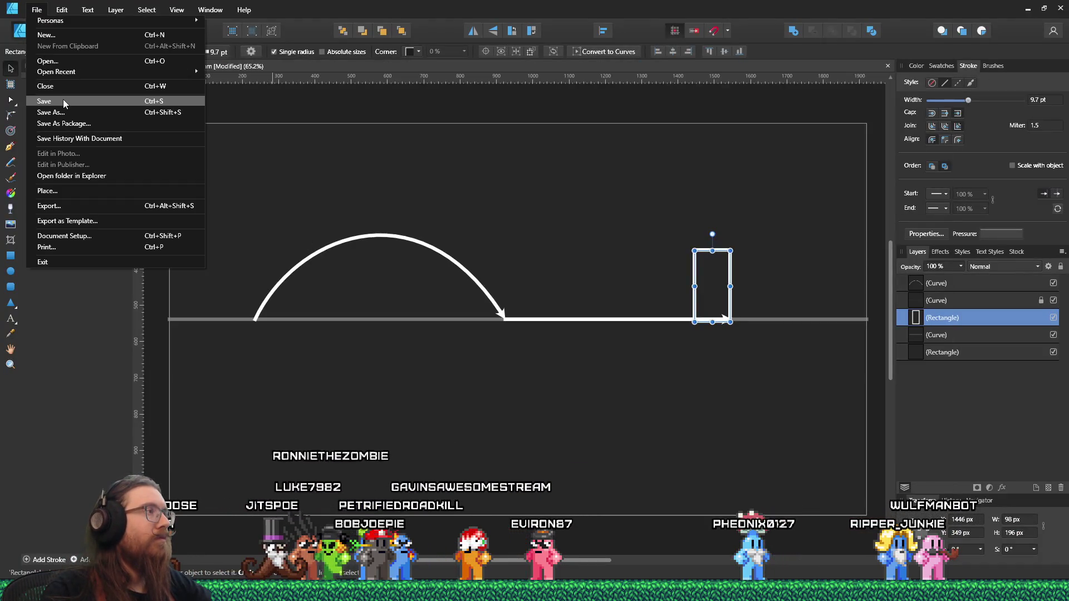
click(62, 101)
click(35, 10)
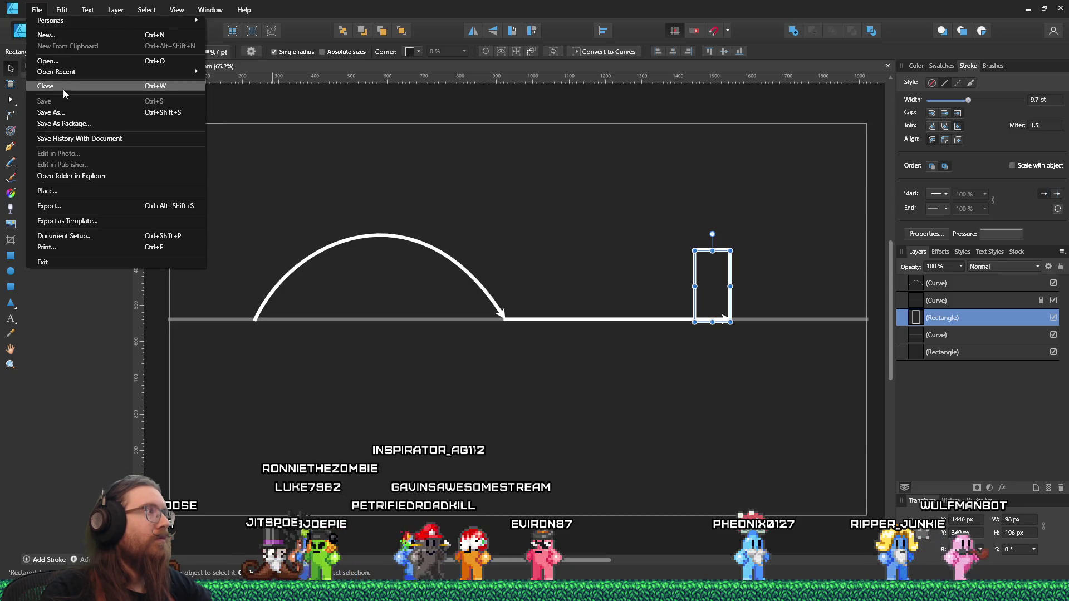
click(56, 112)
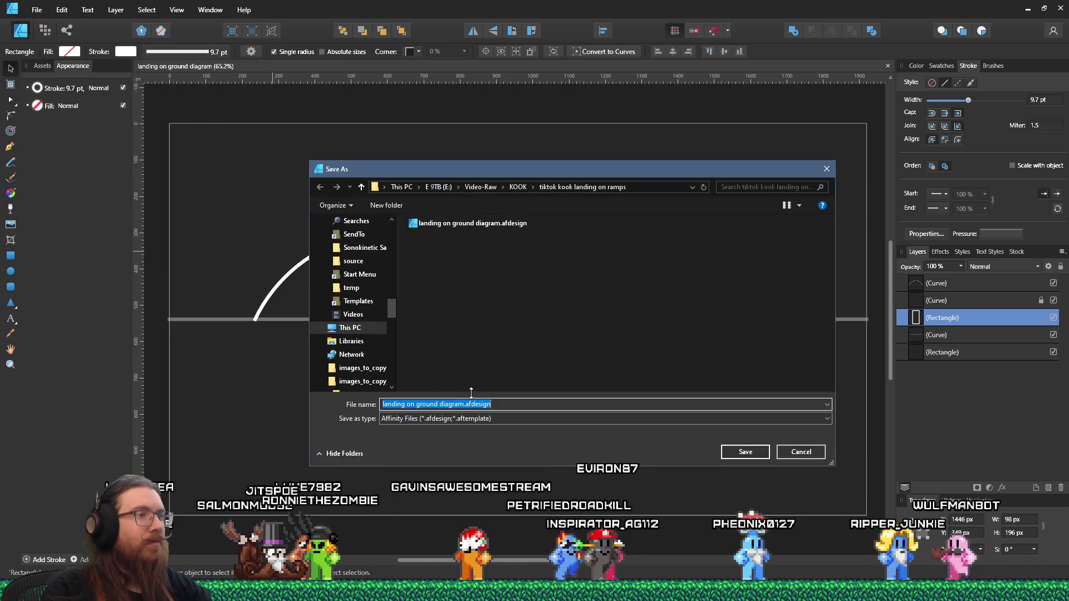
click(763, 453)
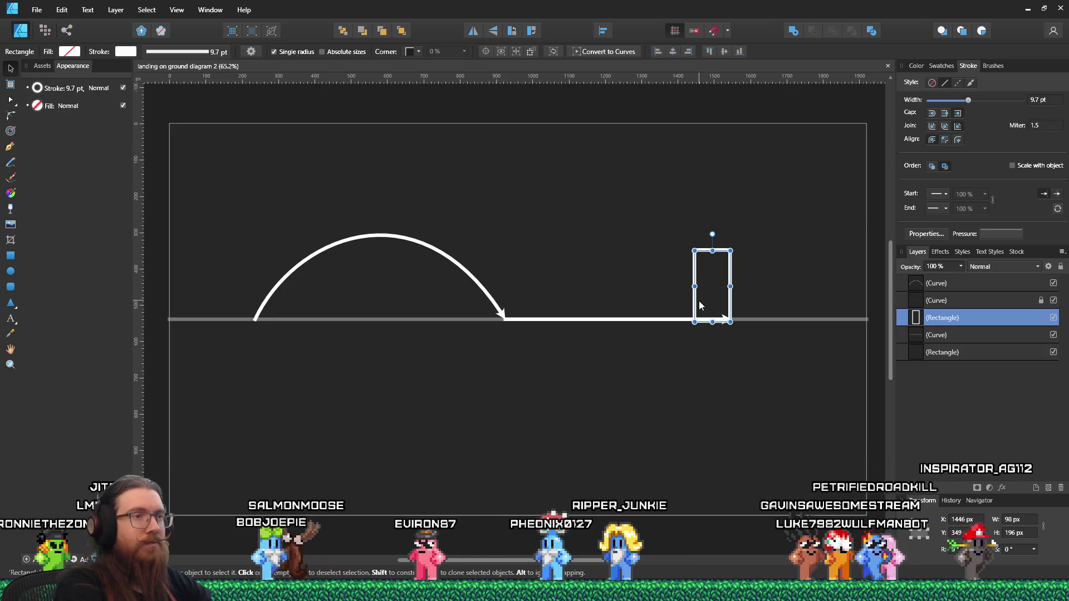
Delete the rectangle and place a duplicate arrow pointing down from the arc's landing point
key(Delete)
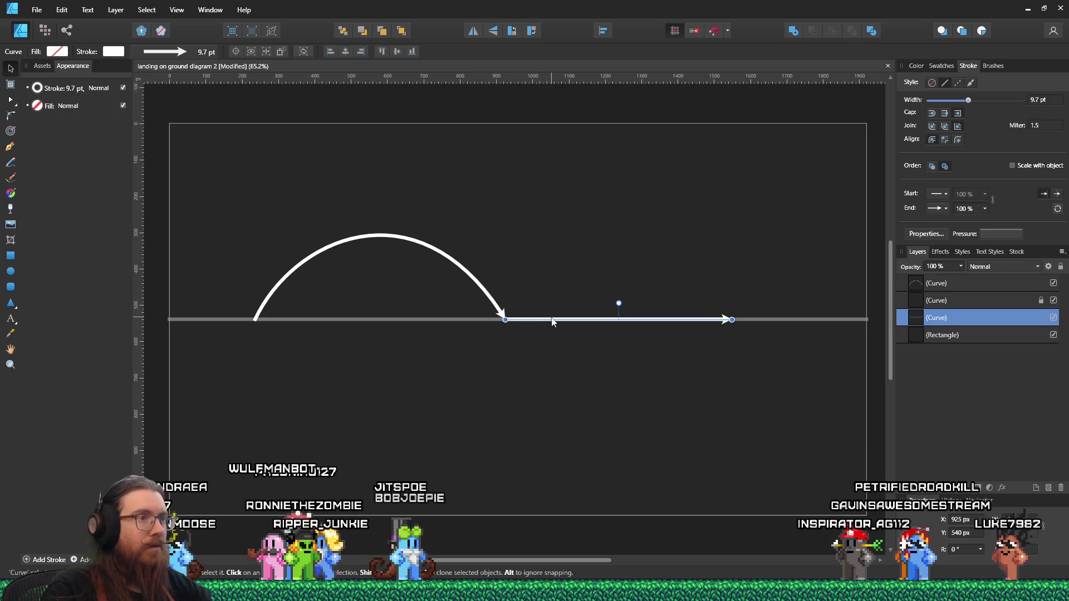
click(616, 356)
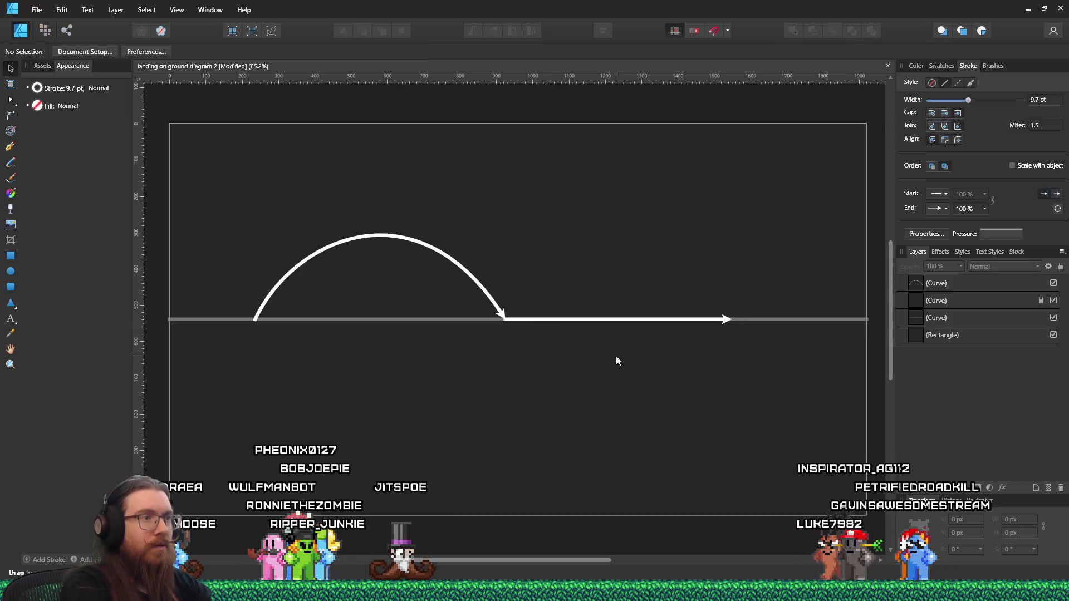
click(594, 320)
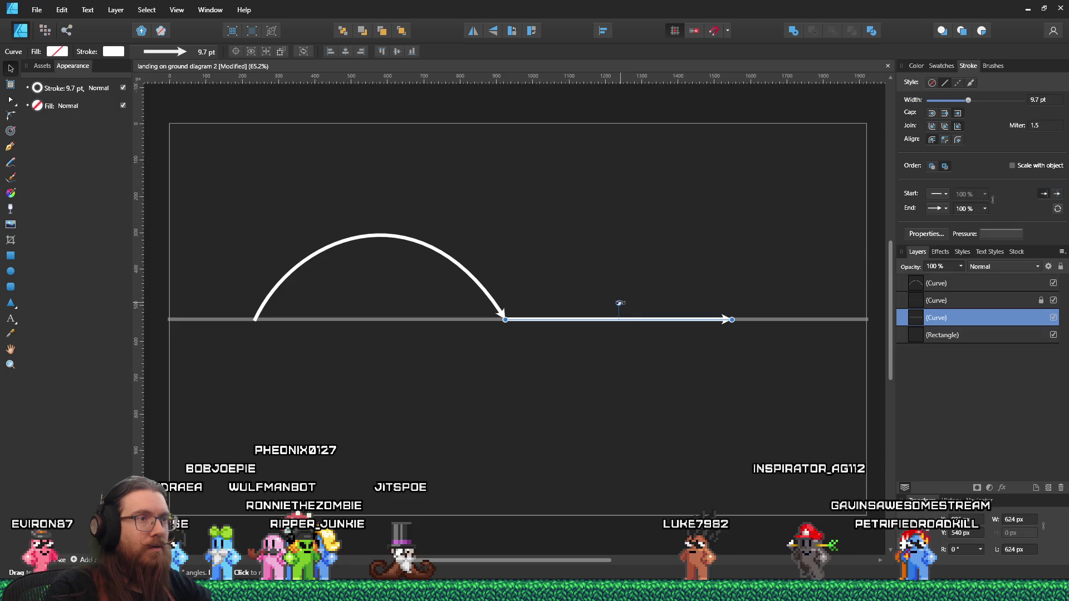
drag(707, 348, 707, 318)
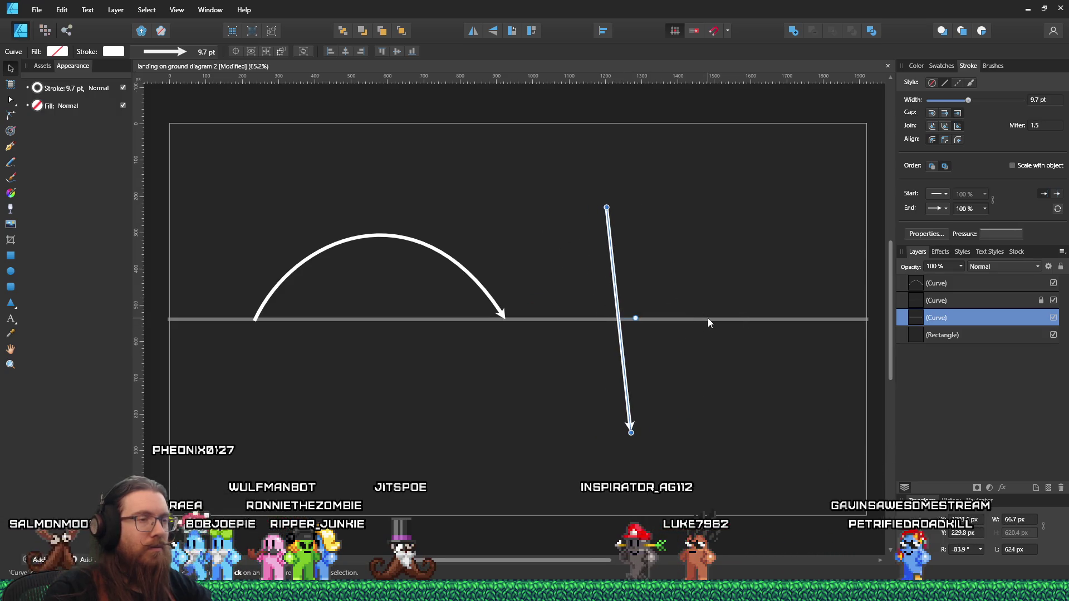
key(ctrl+z)
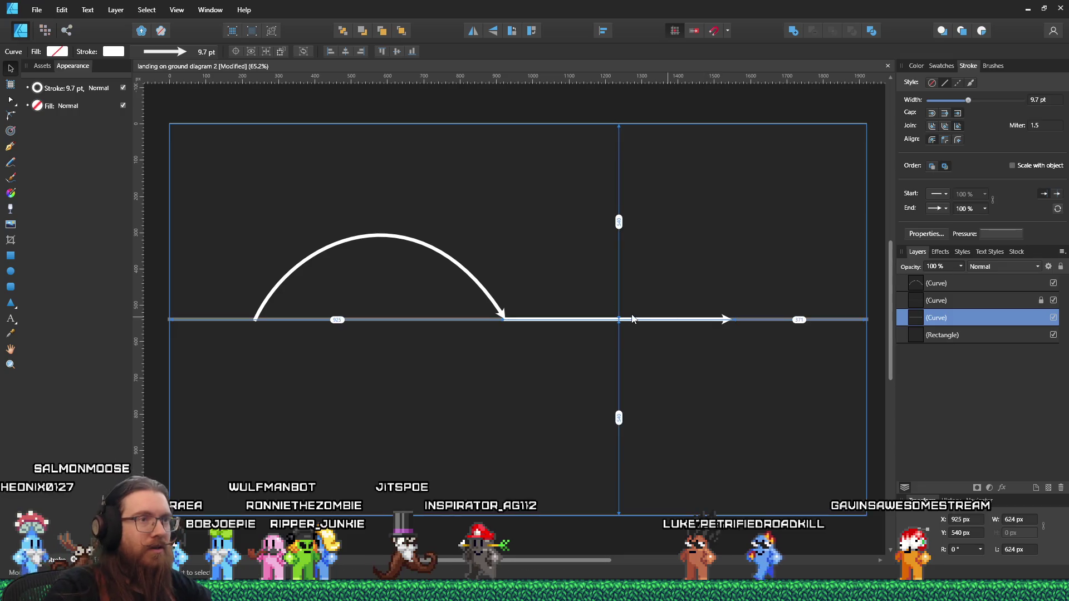
click(636, 324)
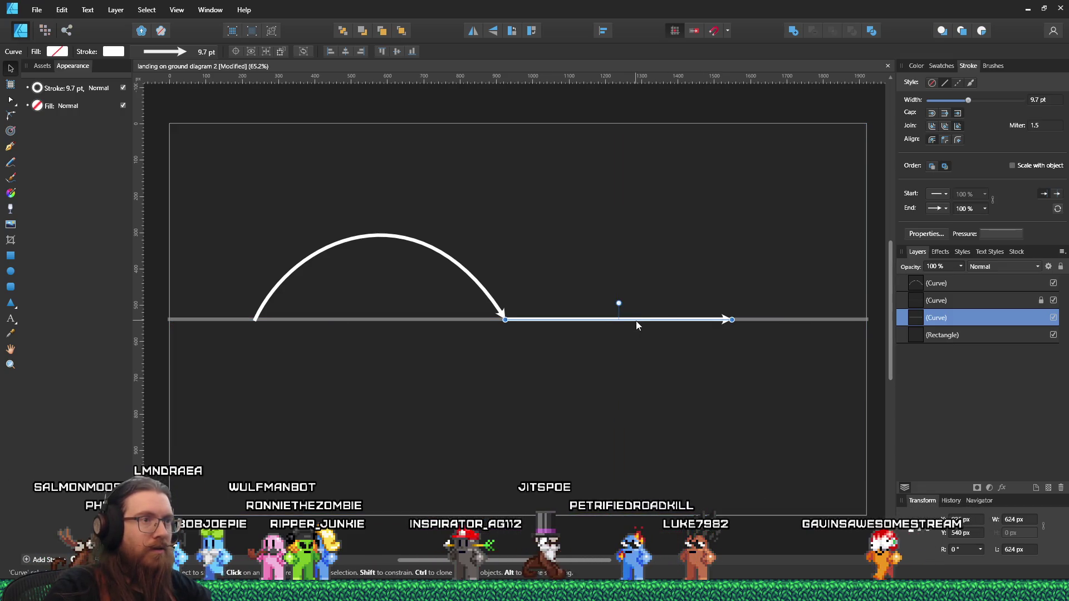
mouse_move(638, 323)
mouse_down()
mouse_move(608, 359)
mouse_move(639, 353)
mouse_move(625, 333)
mouse_move(632, 351)
mouse_move(685, 342)
mouse_move(696, 355)
mouse_up()
drag(623, 285, 506, 372)
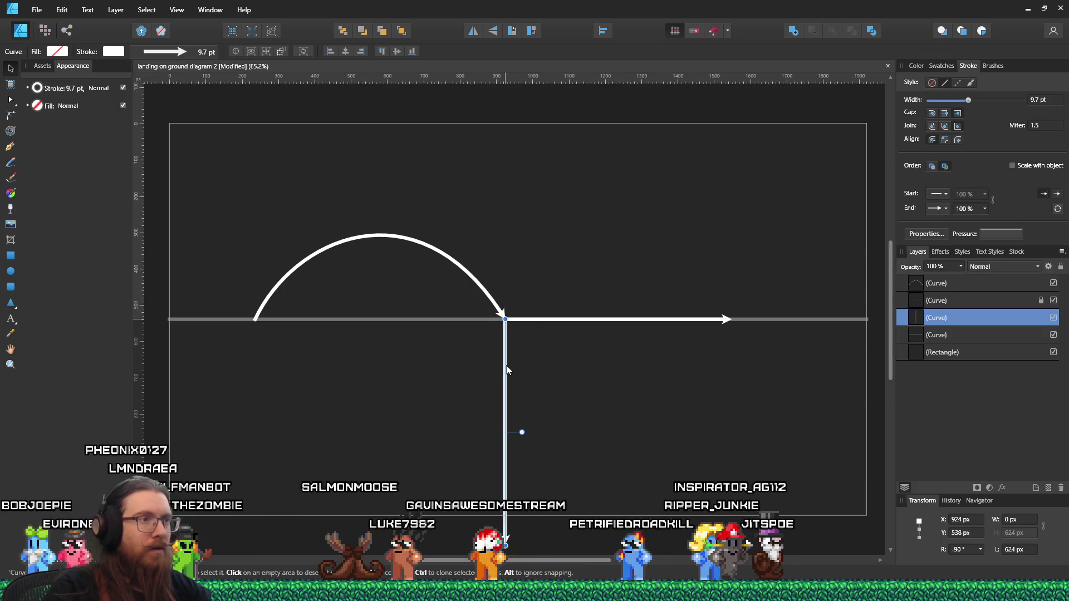
Shorten the rightward arrow and the downward arrow by dragging their end nodes
scroll(521, 450, down, 1)
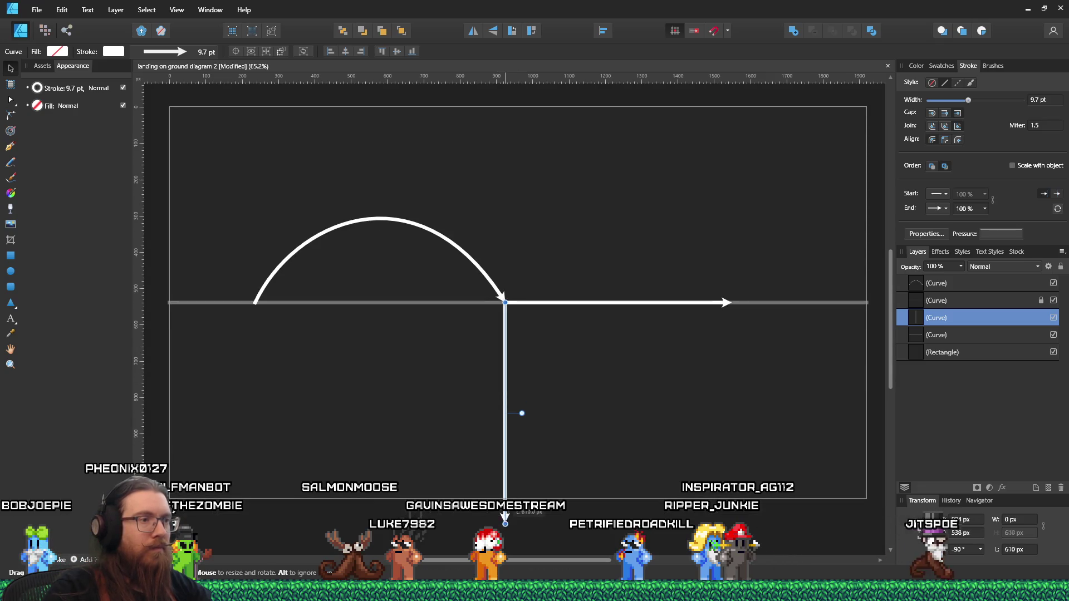
click(704, 307)
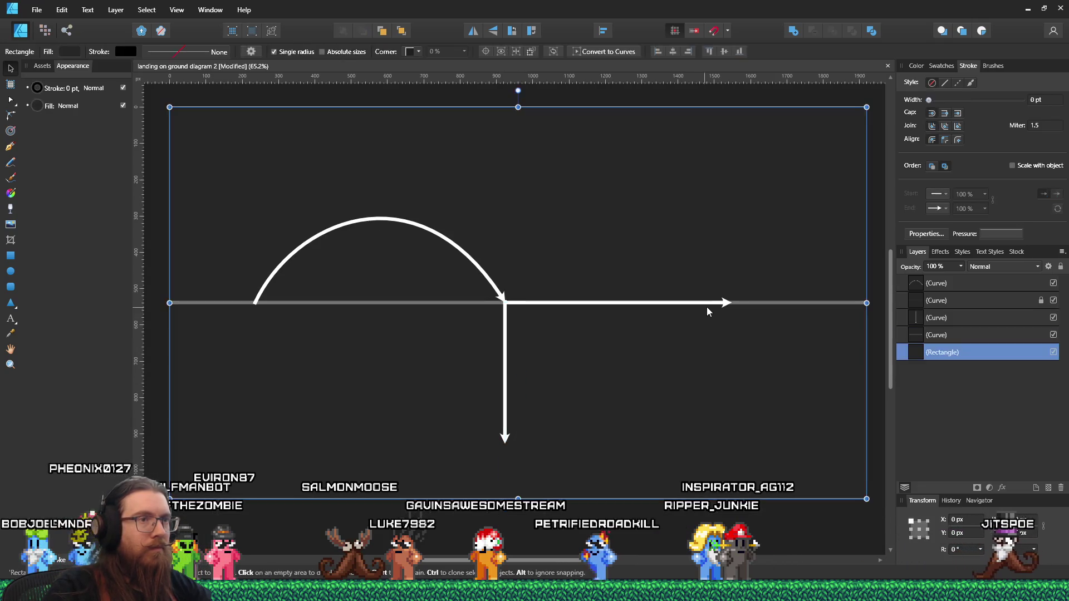
click(723, 303)
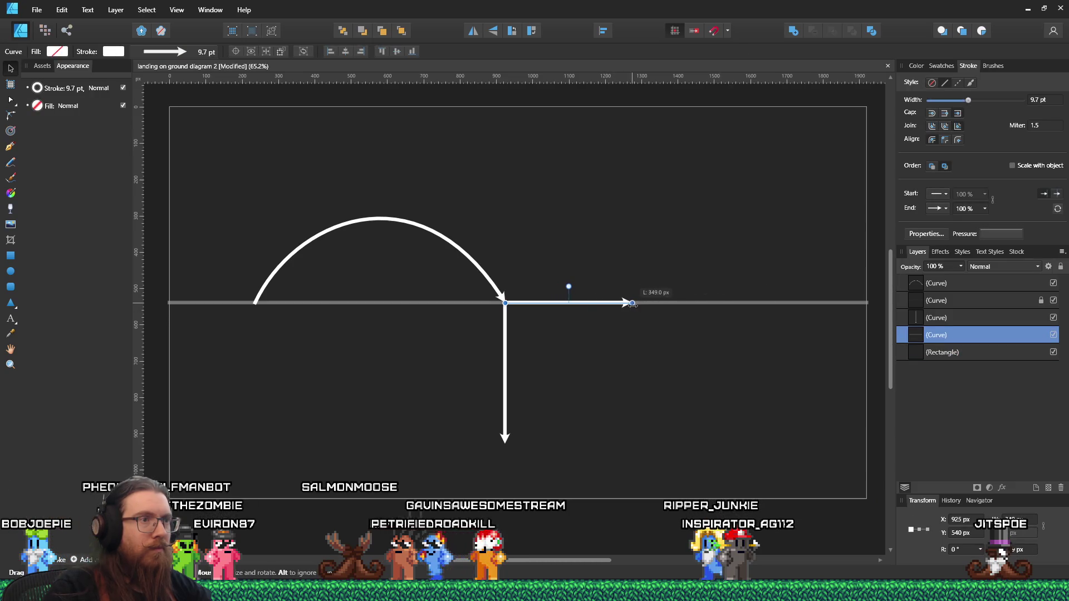
drag(633, 304, 635, 304)
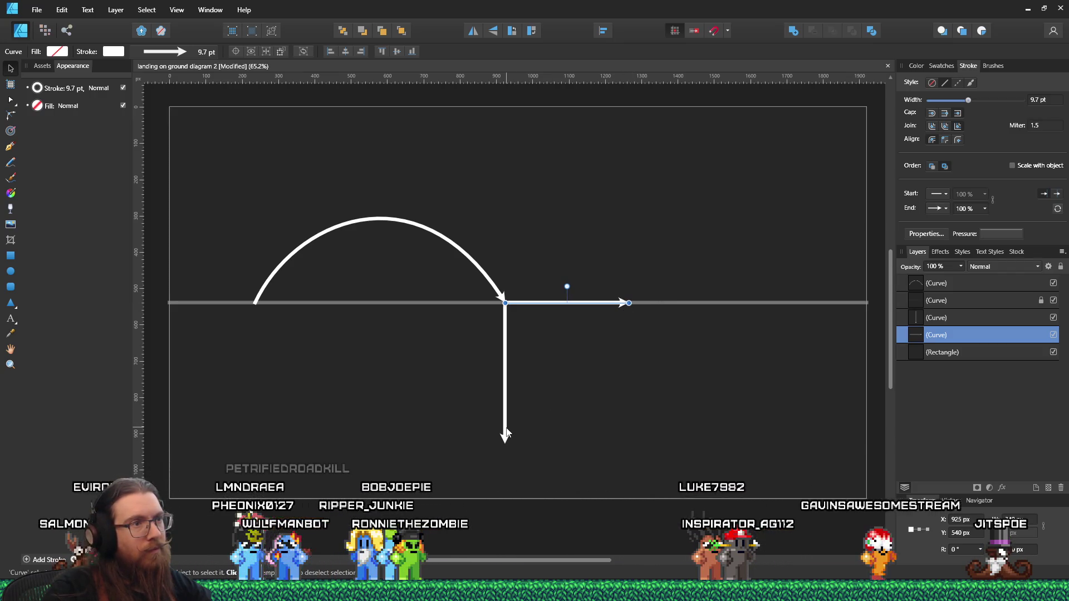
click(505, 437)
drag(505, 444, 508, 435)
Move the arrow copy into line at the landing point and nudge it up slightly
click(582, 413)
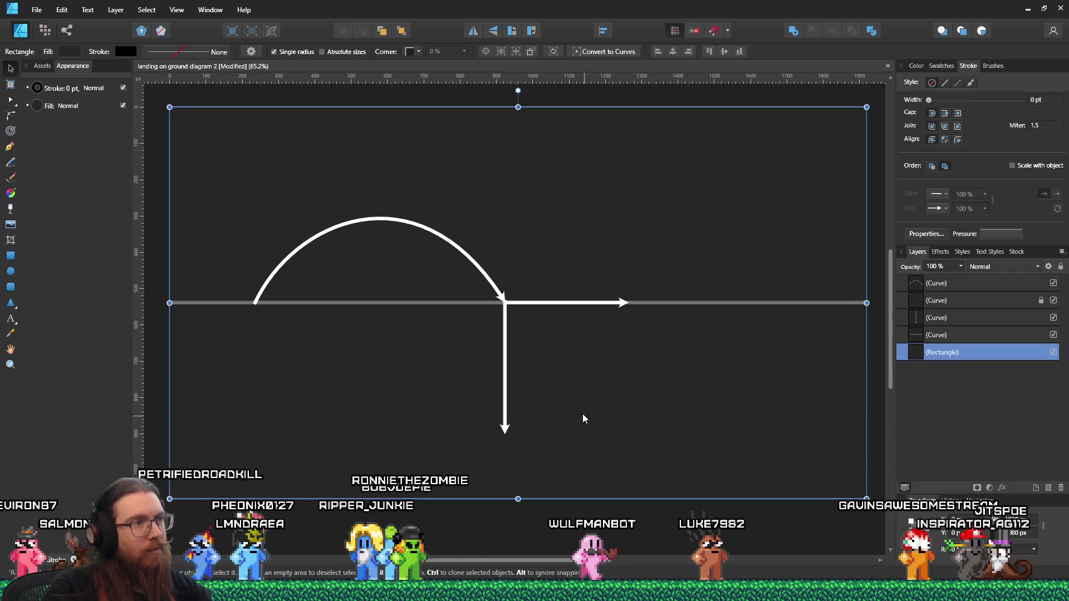
click(508, 311)
mouse_move(510, 387)
mouse_down()
mouse_move(538, 394)
mouse_move(555, 357)
mouse_move(520, 326)
mouse_up()
key(Up)
key(Up)
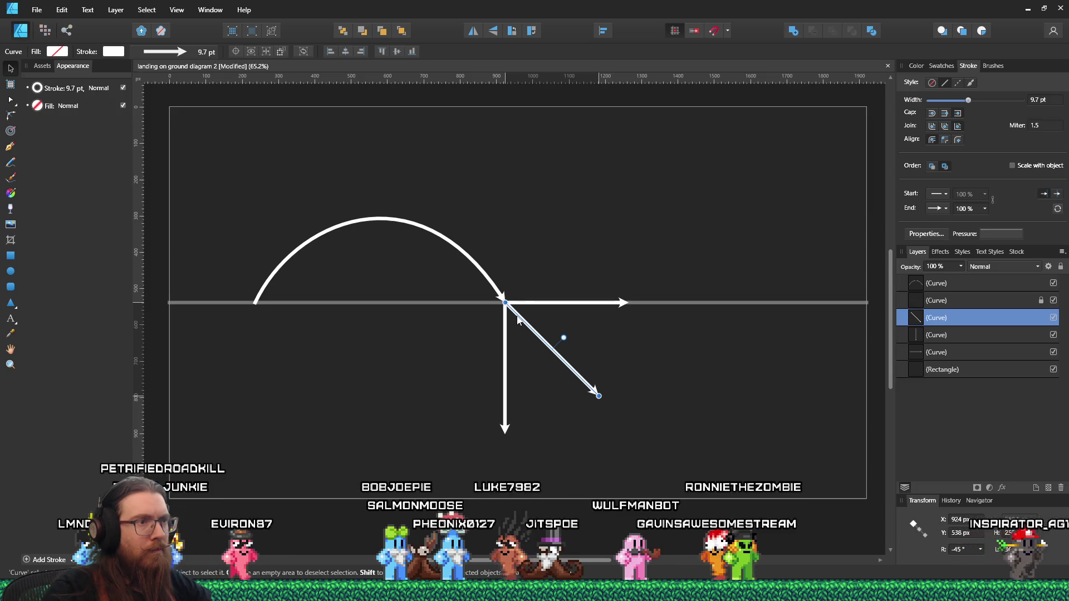
Extend the diagonal arrow down-right and pull the horizontal arrow's tip left to about 280 px
drag(598, 396, 617, 421)
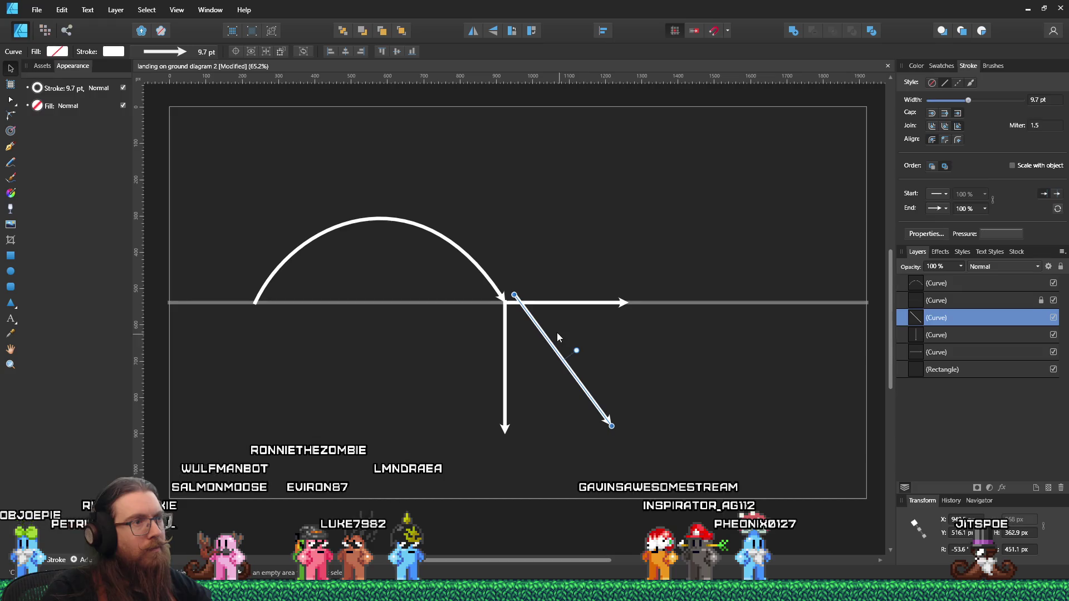
click(617, 304)
drag(628, 303, 606, 308)
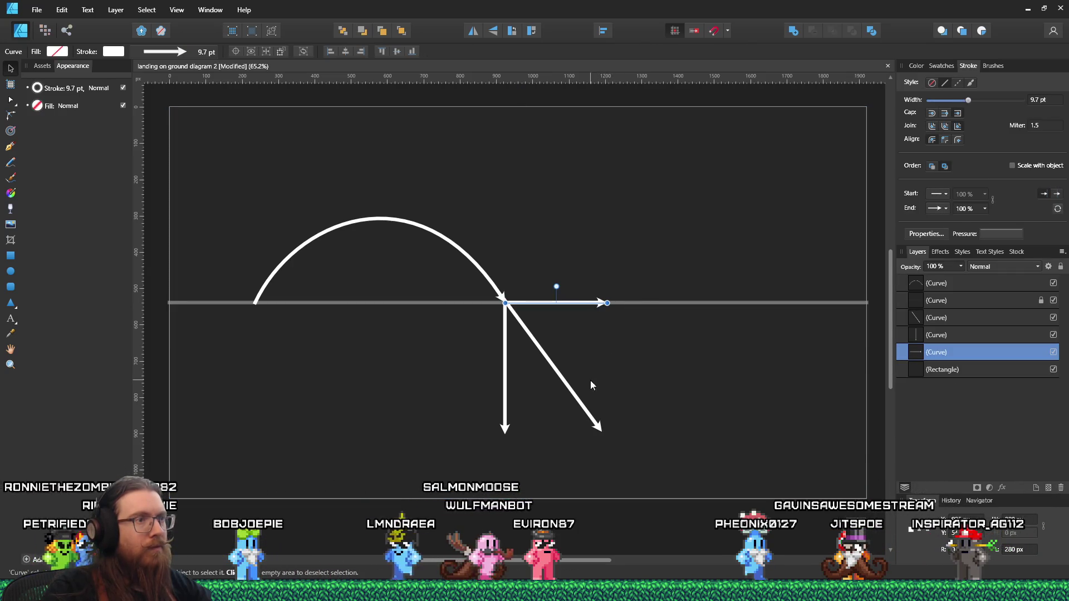
click(676, 387)
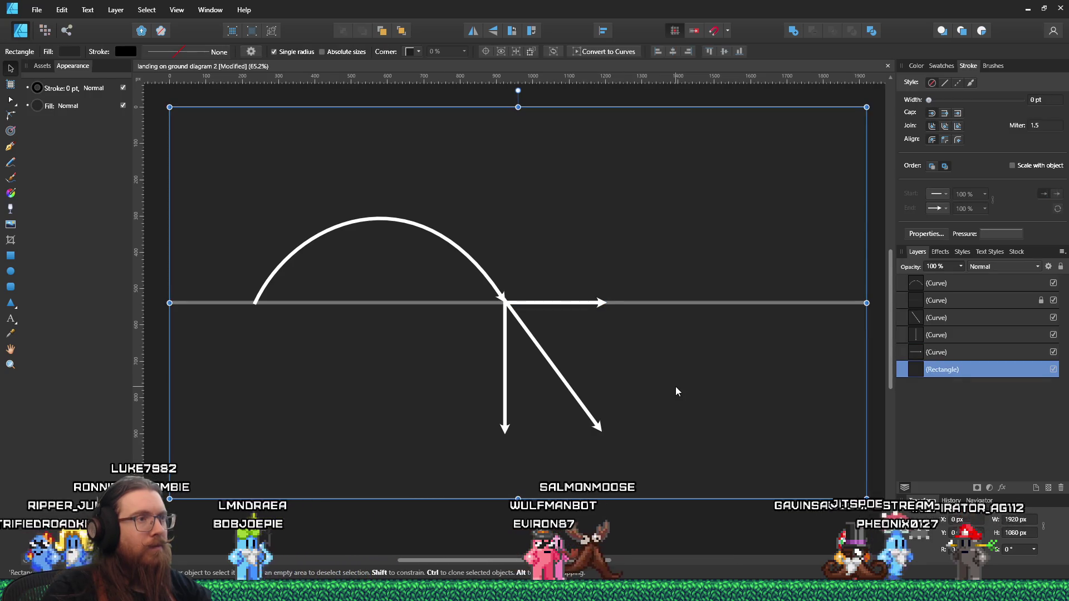
Zoom into the junction and nudge the vertical arrow so its top meets the ground line
scroll(532, 307, up, 5)
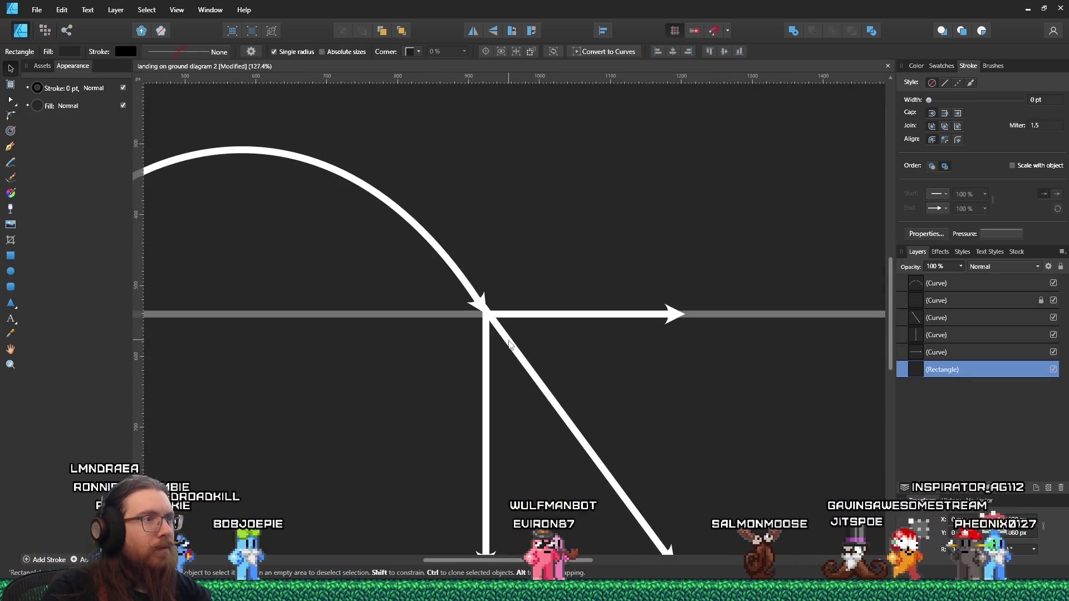
scroll(509, 344, up, 2)
click(487, 341)
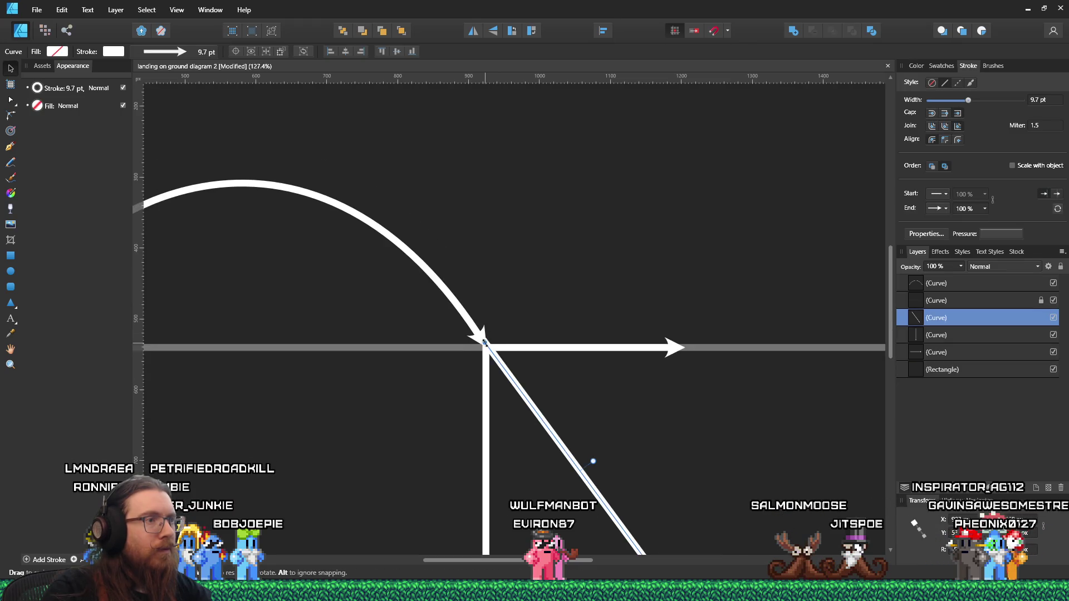
click(487, 367)
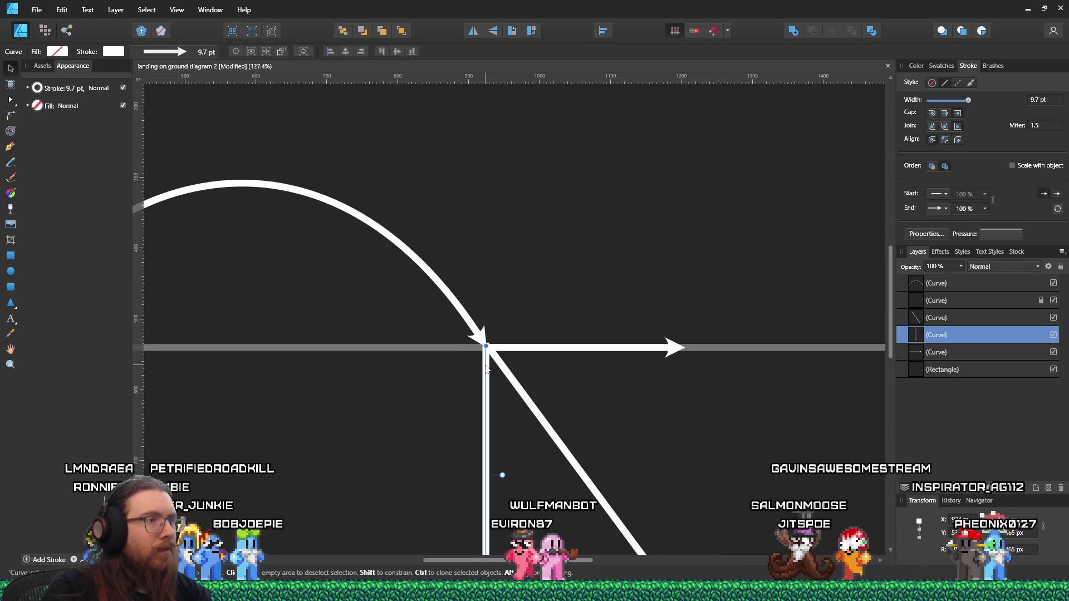
drag(488, 372, 486, 370)
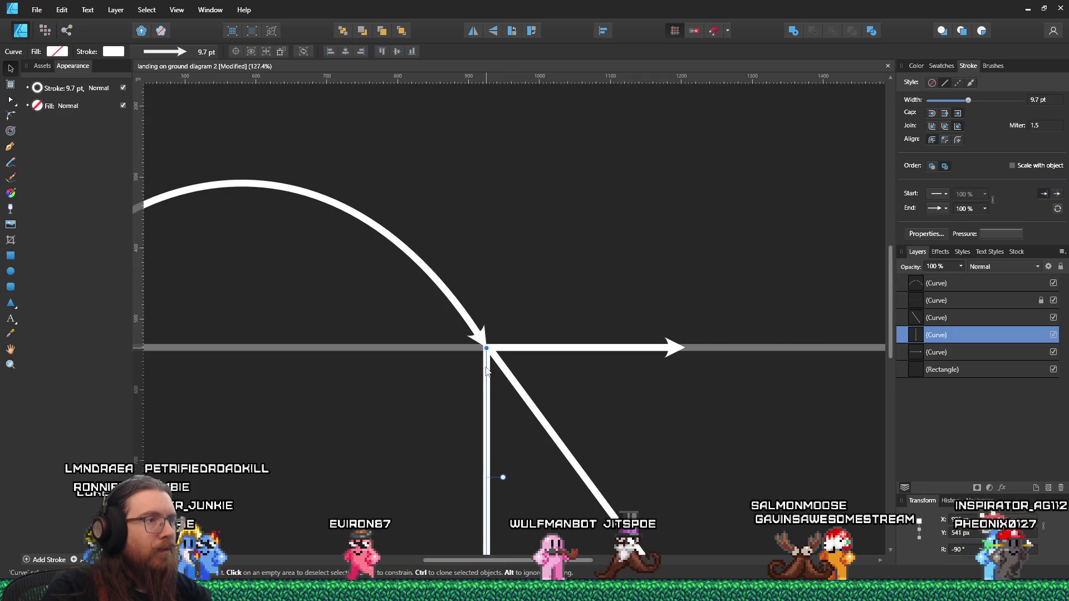
click(521, 365)
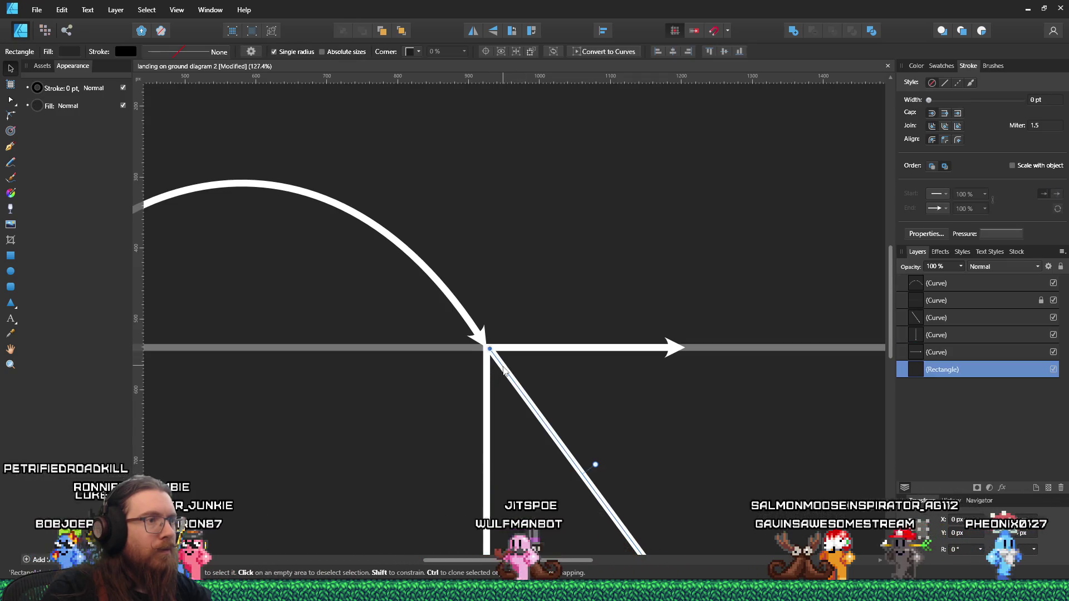
click(591, 467)
scroll(573, 383, down, 3)
click(572, 384)
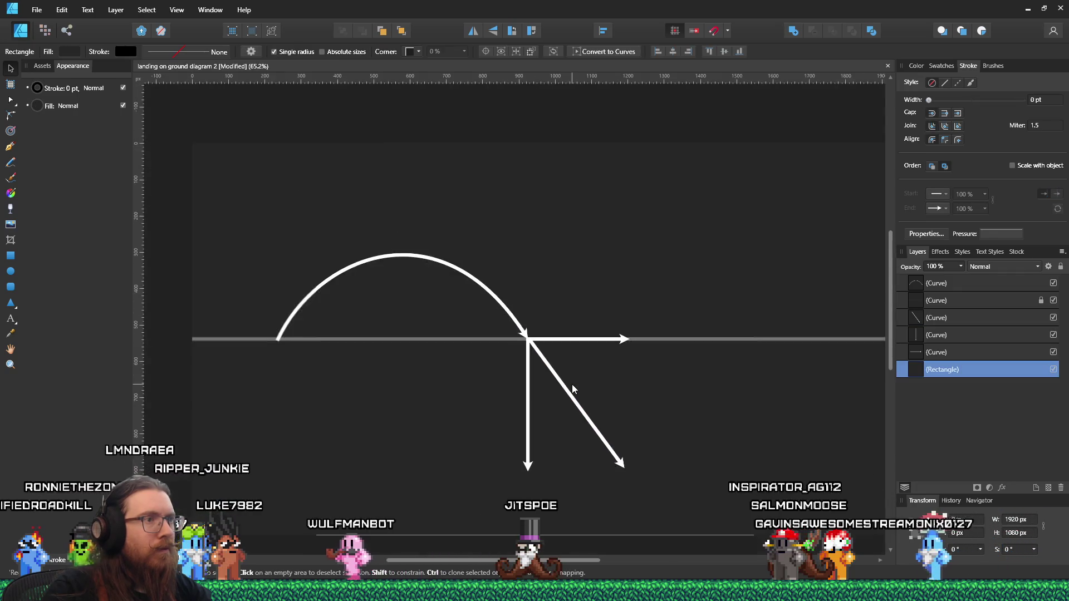
Switch to the Pen tool and begin a new short path on empty canvas
scroll(575, 391, up, 2)
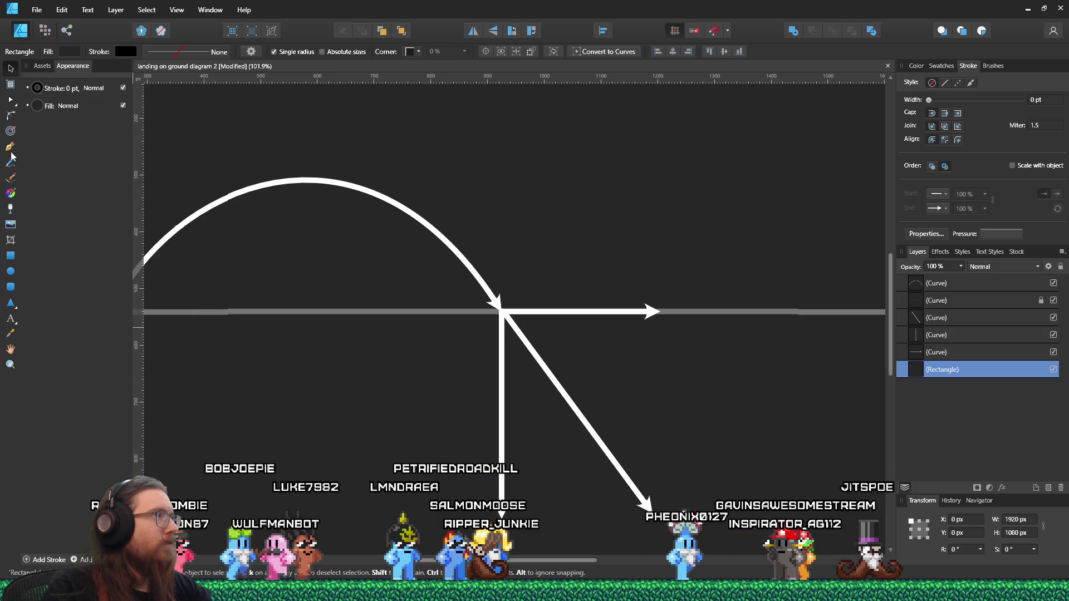
key(p)
drag(229, 382, 246, 398)
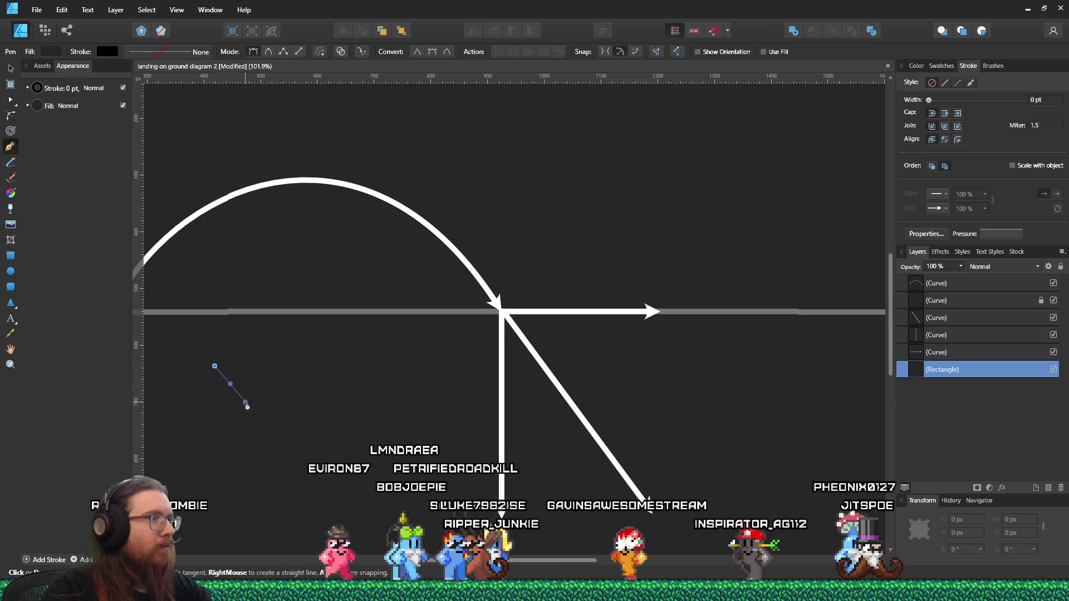
Redraw a short straight line left of the diagram with Stroke End set to None
click(245, 402)
key(ctrl+z)
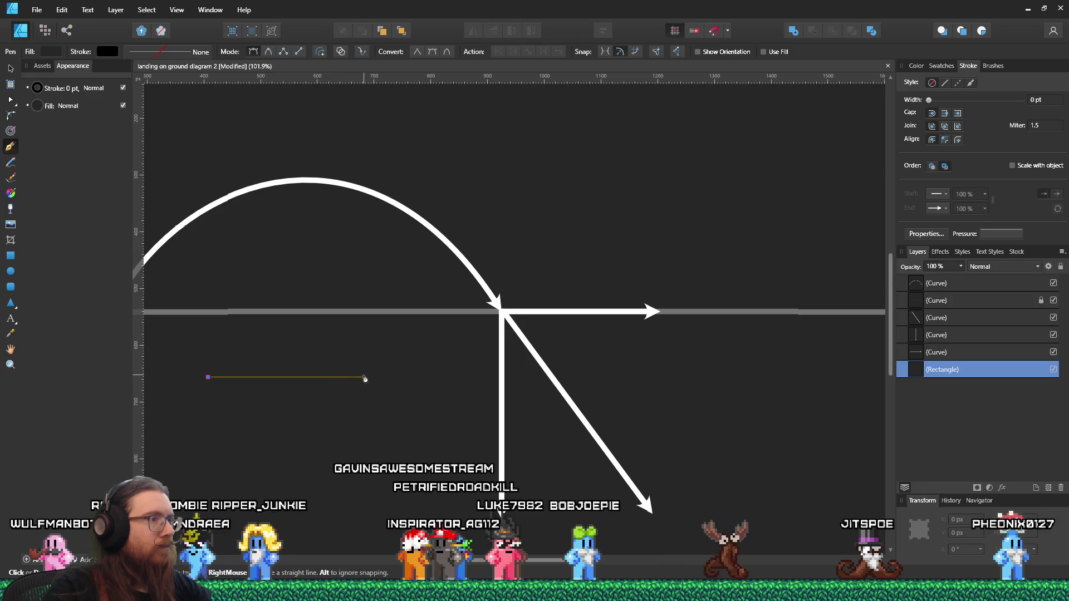
click(364, 377)
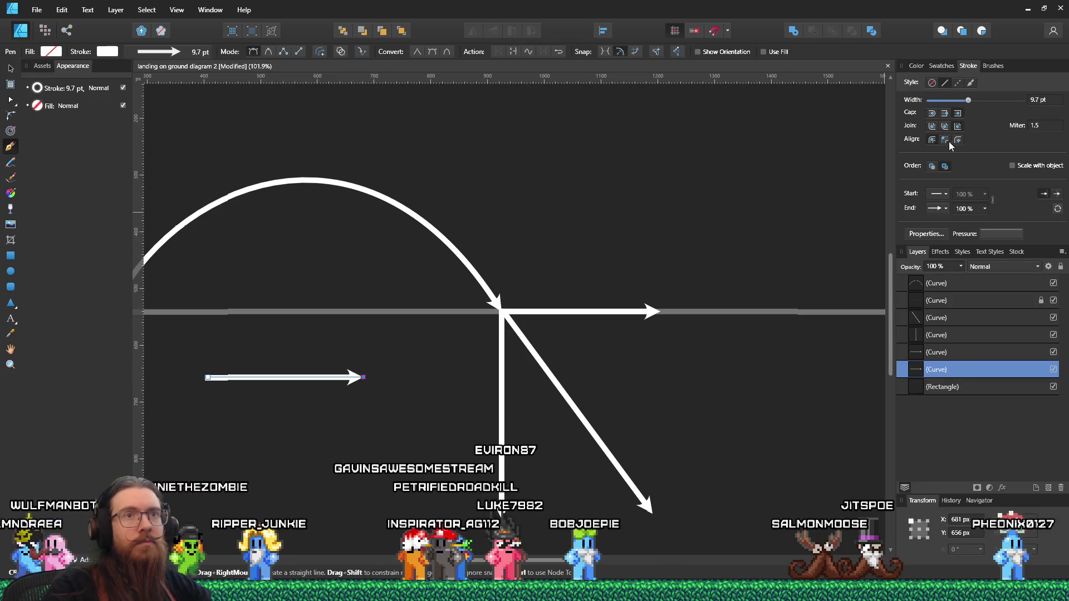
click(945, 208)
click(950, 221)
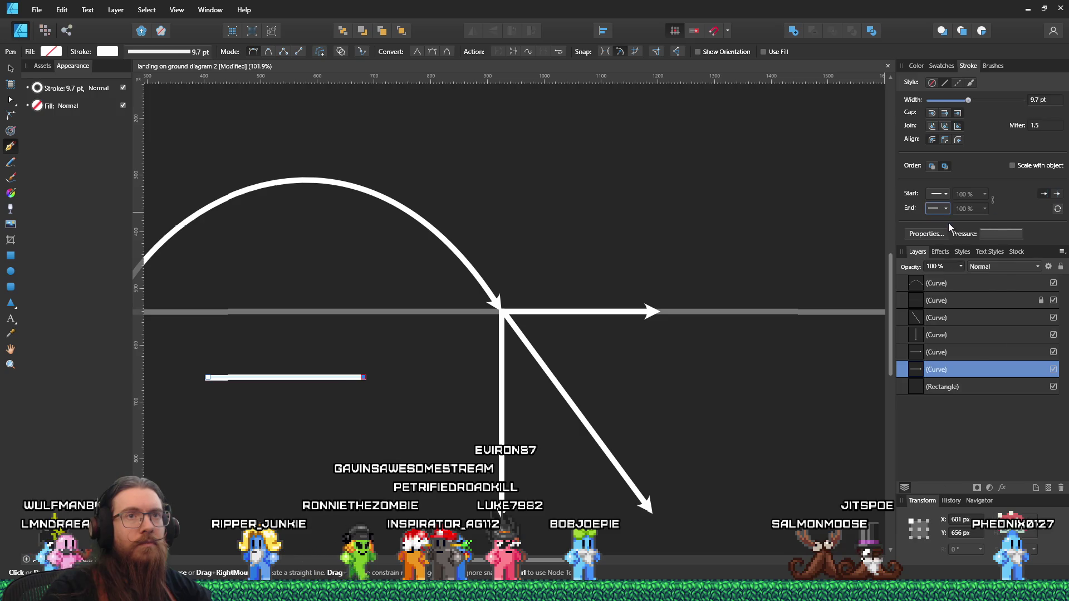
Colour the line red (H 360, S 100) and drag out a copy beside it
click(916, 66)
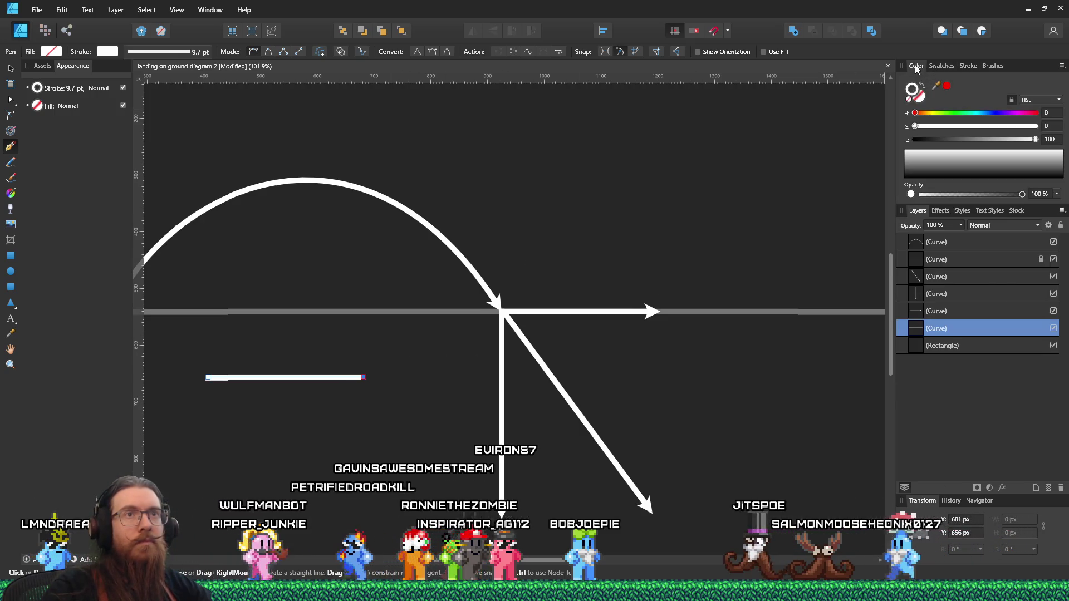
drag(915, 113, 1043, 120)
click(1037, 126)
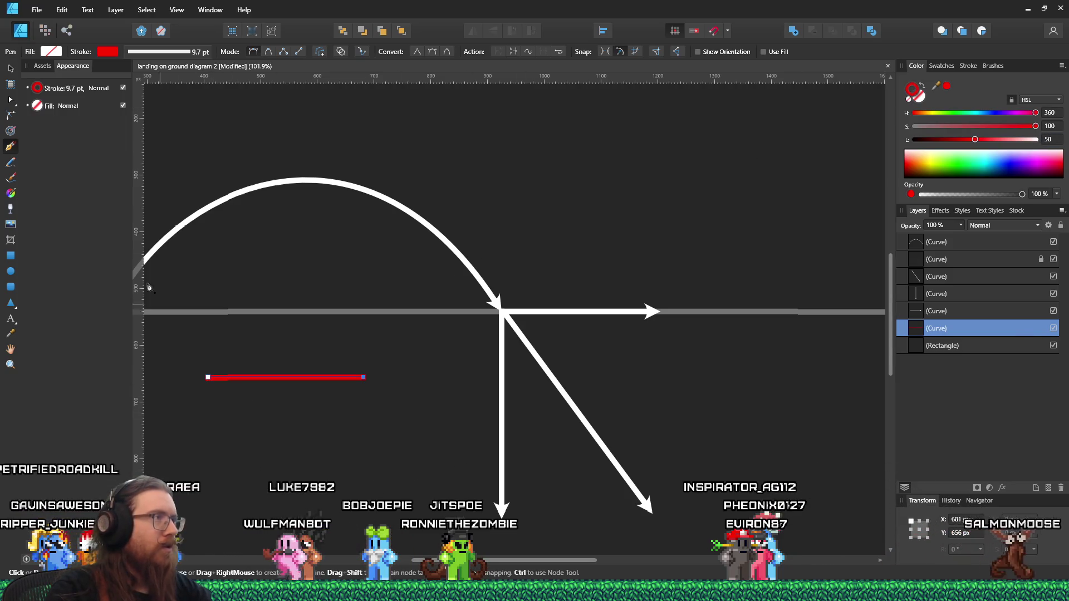
click(10, 68)
mouse_move(241, 381)
mouse_down()
mouse_move(270, 381)
mouse_move(323, 353)
mouse_move(344, 362)
mouse_move(337, 346)
mouse_move(318, 410)
mouse_move(289, 418)
mouse_up()
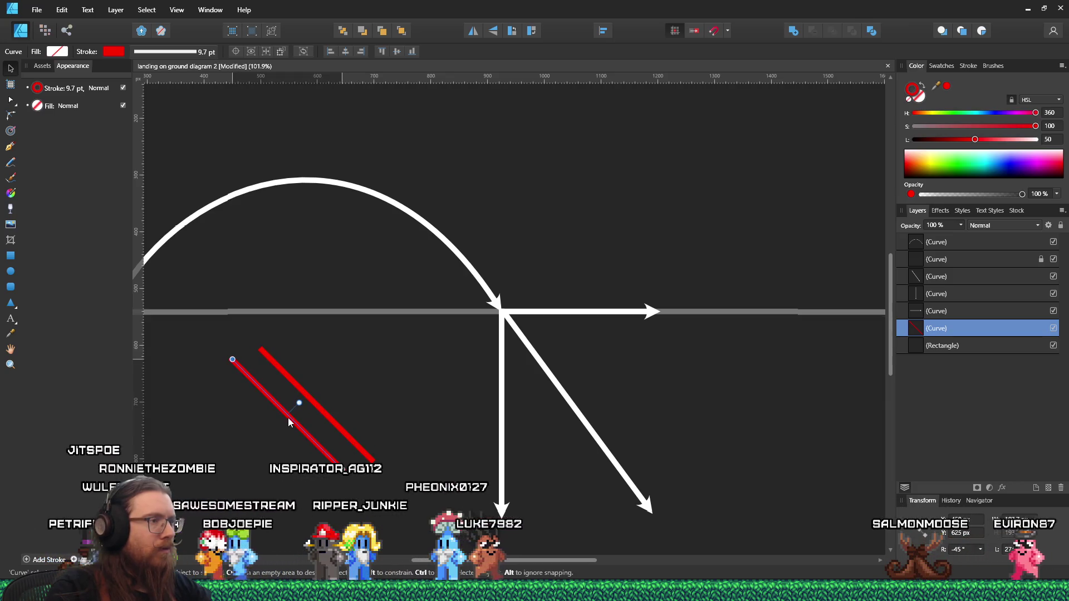
Rotate one red line to 45° and lay it across the other to form an X, then select both
key(ctrl+z)
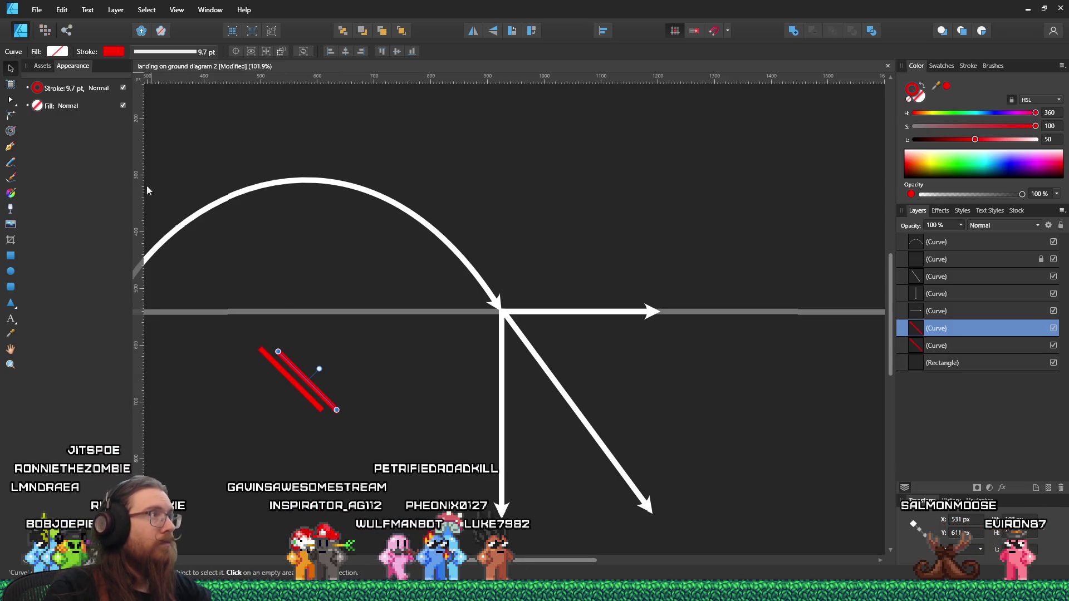
drag(266, 352, 279, 340)
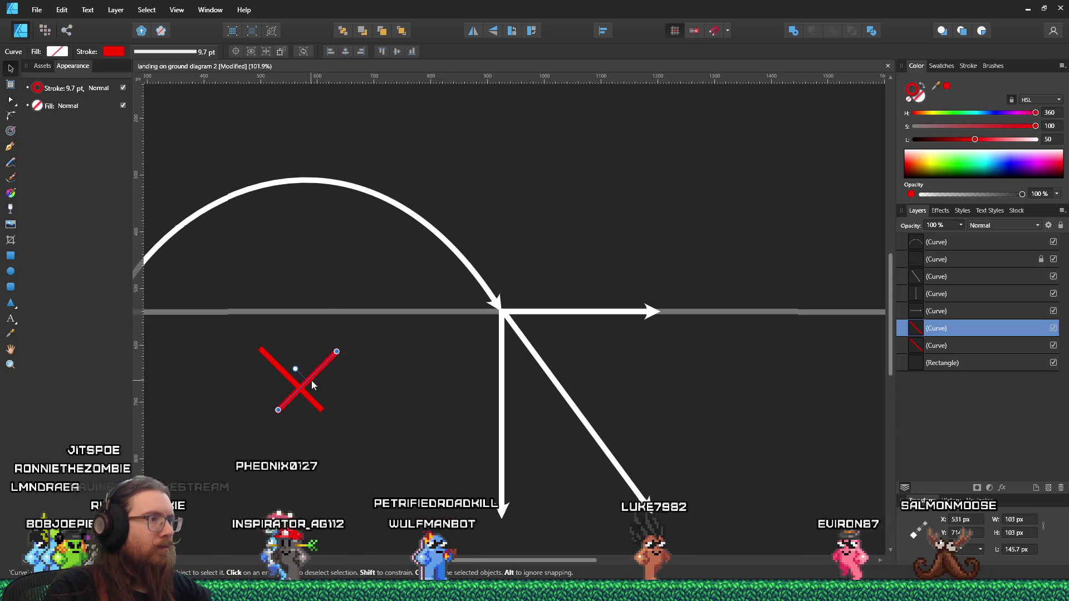
drag(312, 384, 297, 381)
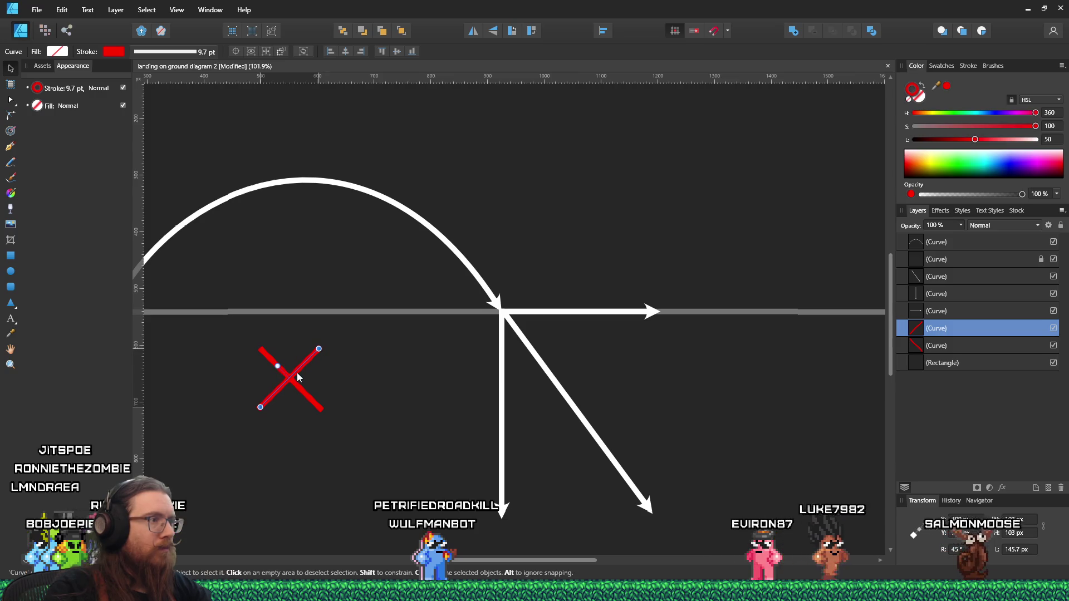
click(303, 394)
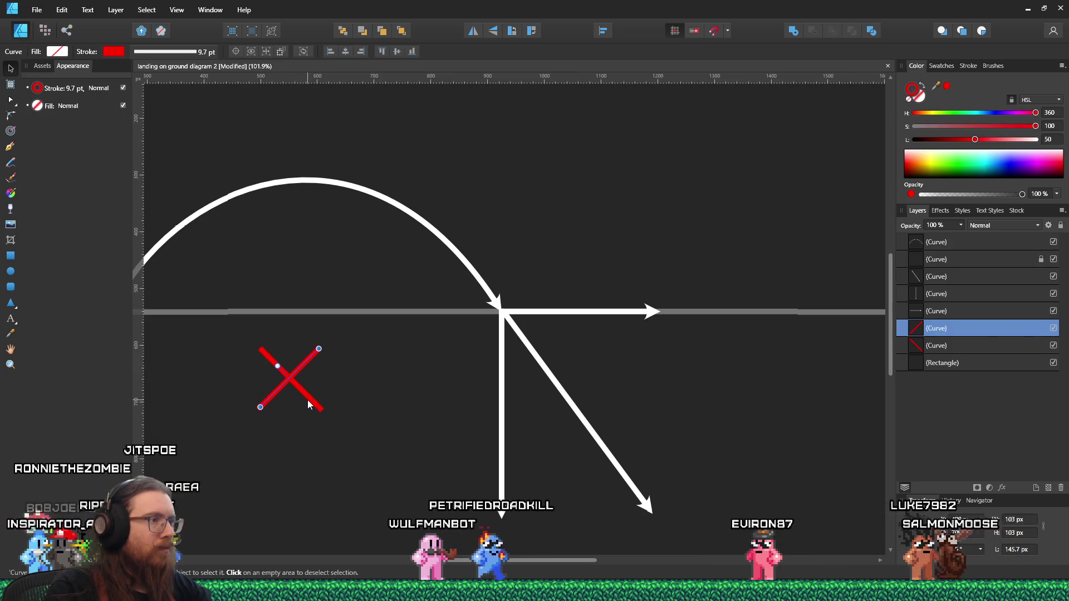
click(308, 401)
click(281, 391)
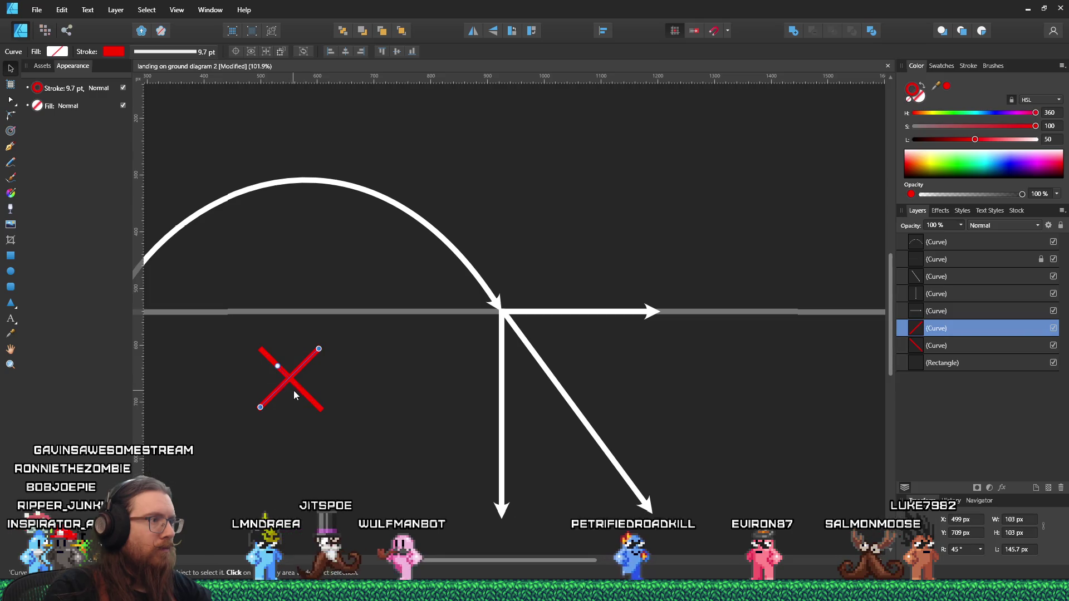
shift+click(297, 393)
right_click(299, 396)
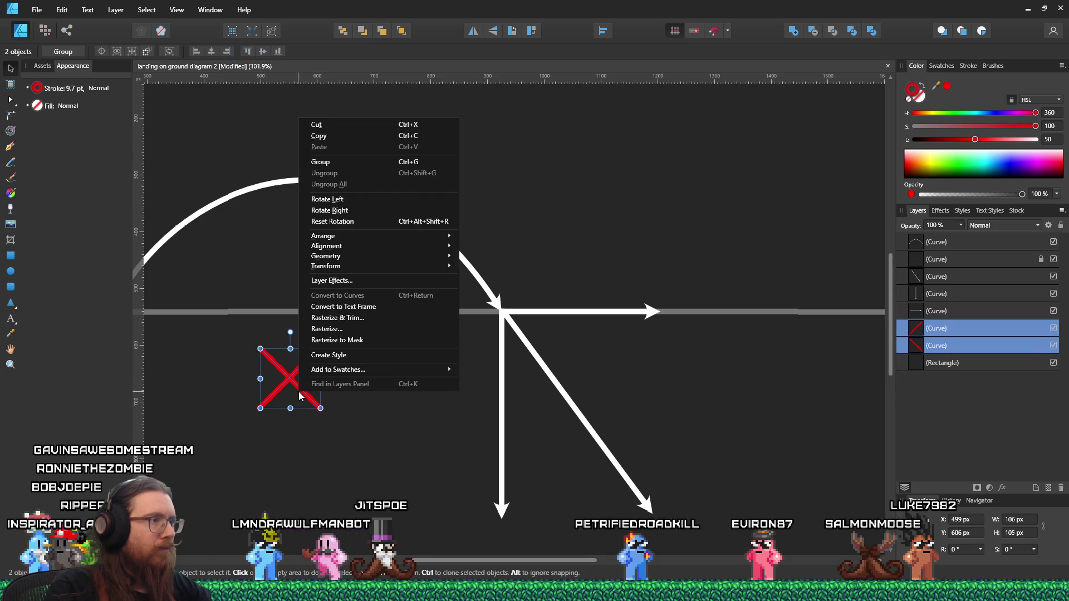
Group the two red lines, move the Group to the top of the Layers panel, and place it on the downward arrow
click(338, 162)
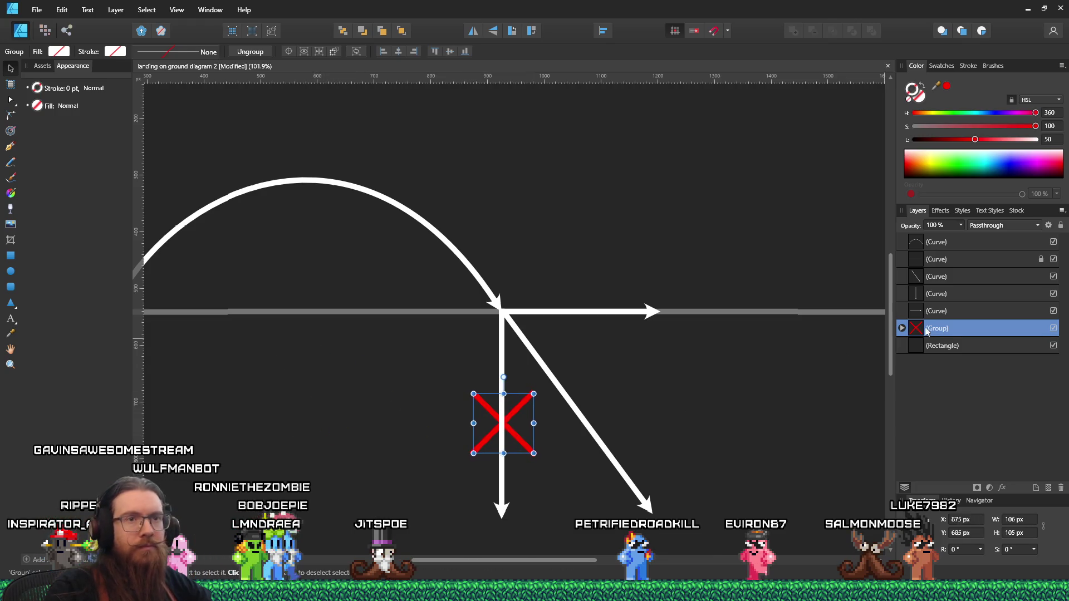
drag(946, 333, 954, 240)
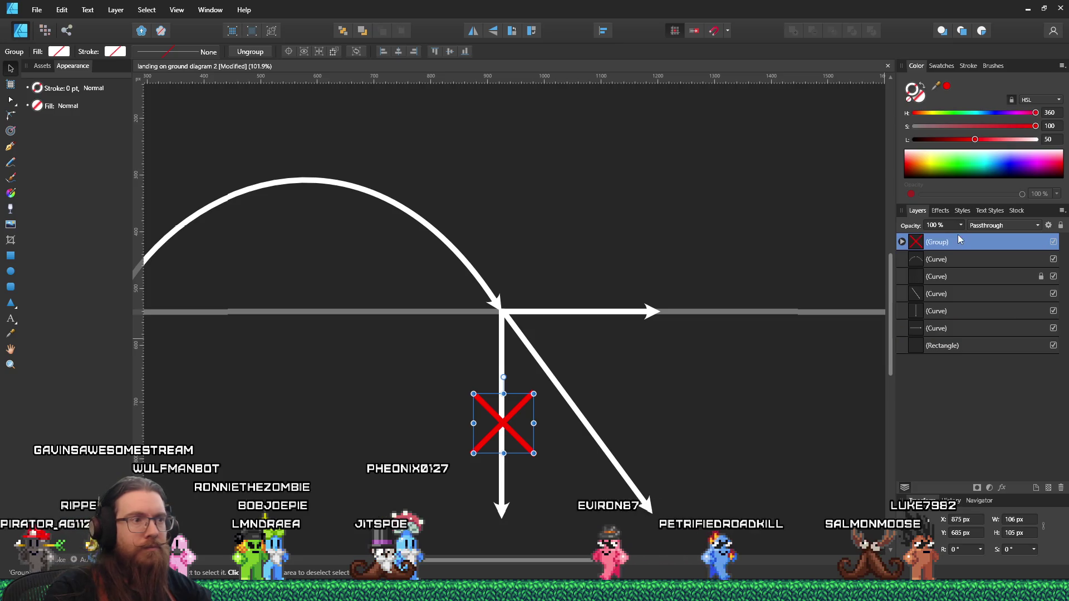
drag(506, 429, 503, 420)
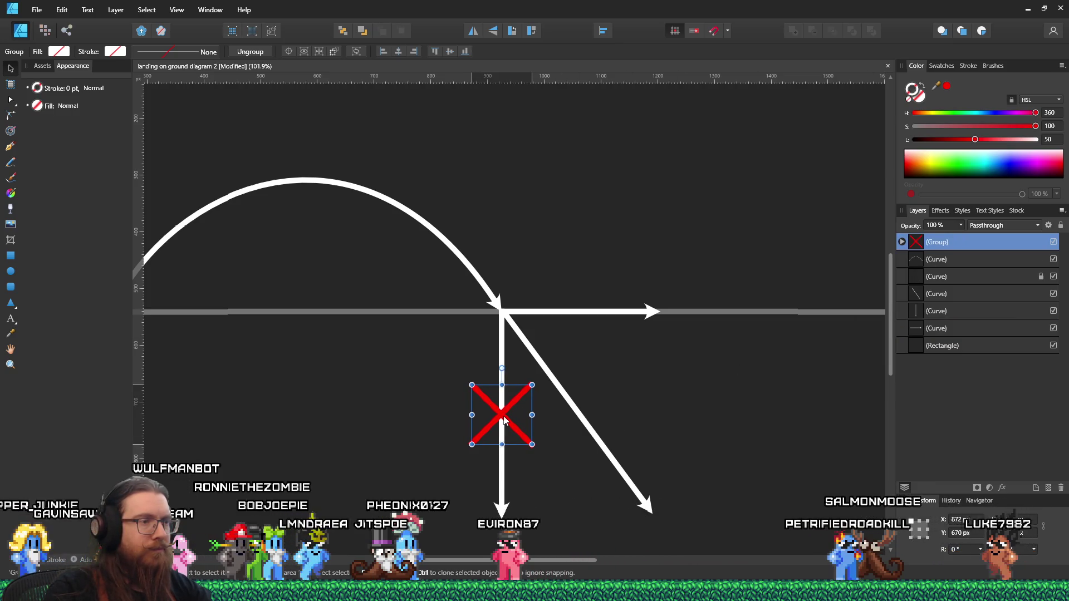
click(369, 404)
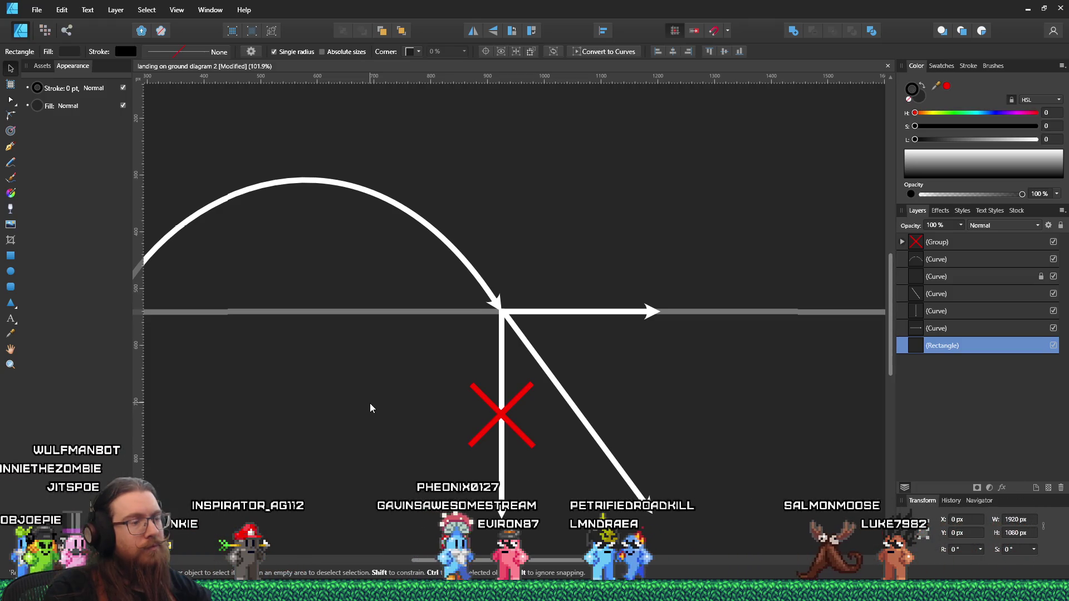
Zoom in and out to check the red-X arrow diagram, then open the File menu
scroll(369, 404, down, 3)
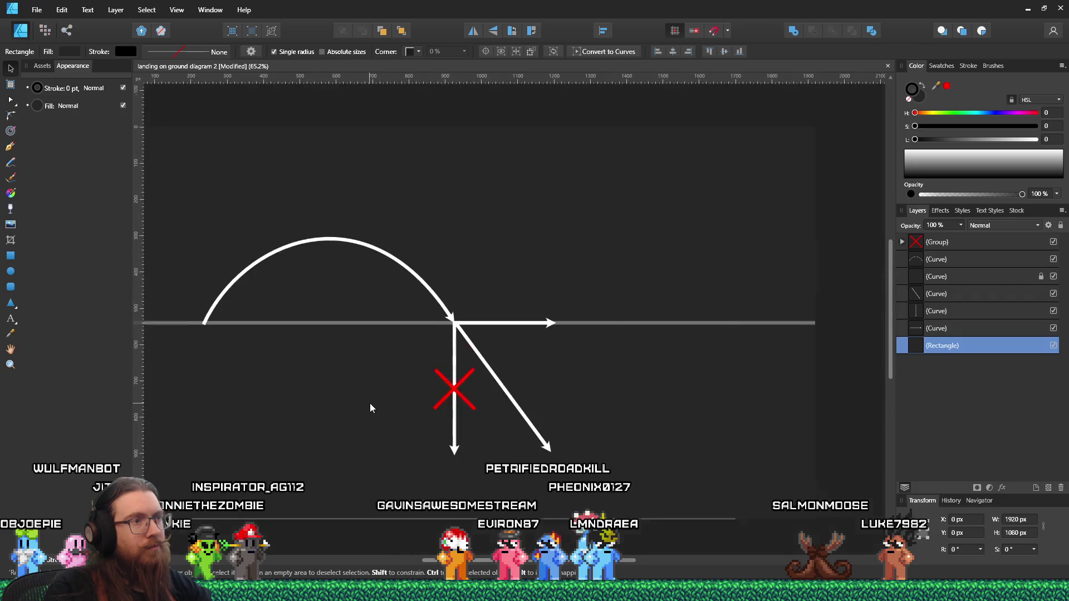
scroll(353, 410, up, 1)
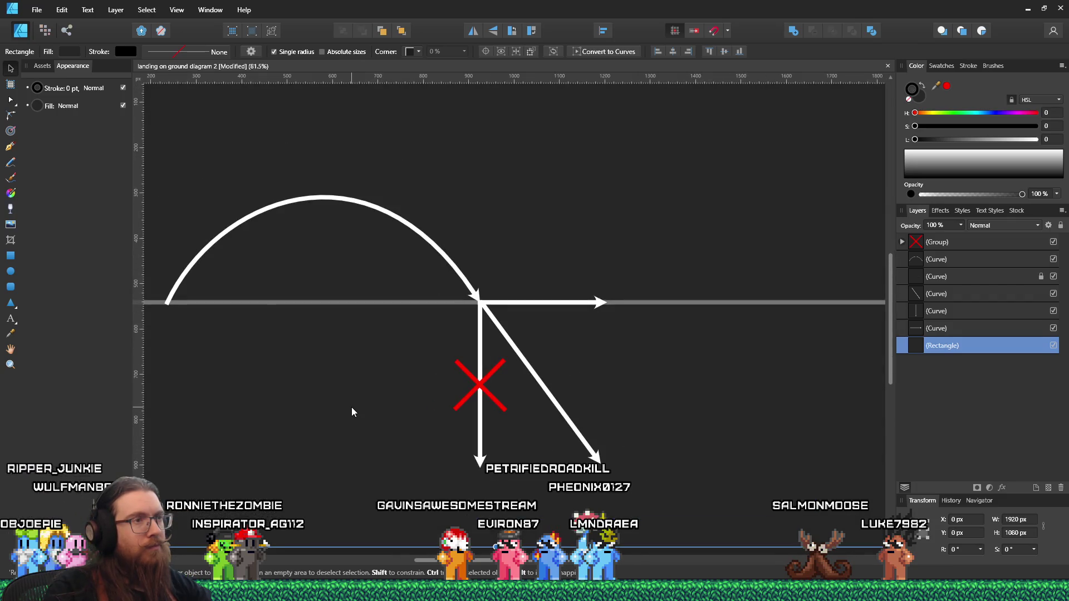
scroll(352, 409, down, 2)
scroll(274, 409, up, 1)
scroll(313, 409, up, 1)
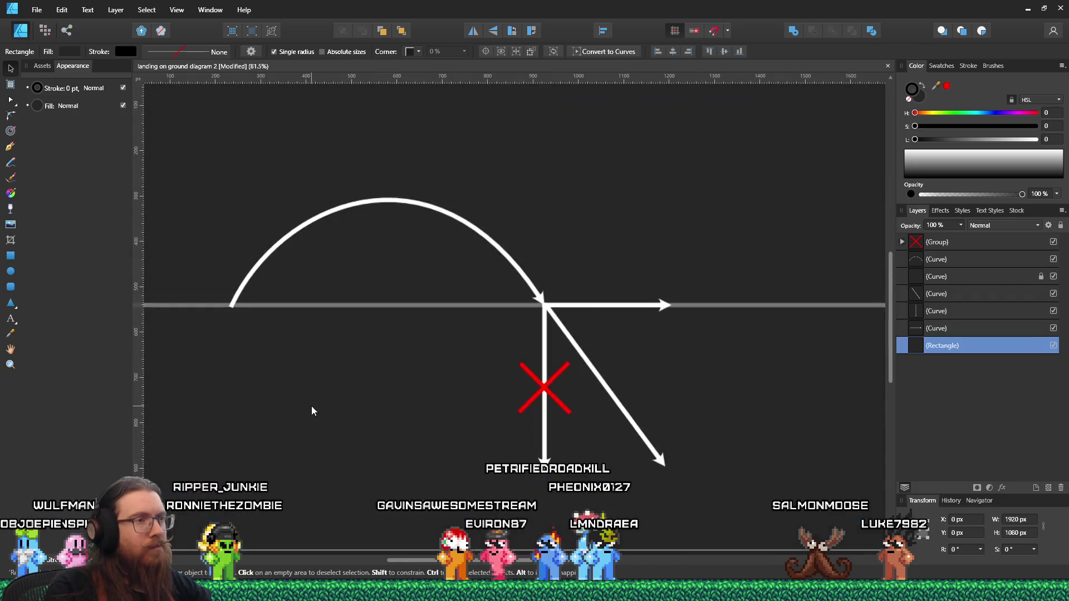
scroll(321, 405, down, 1)
scroll(350, 405, up, 1)
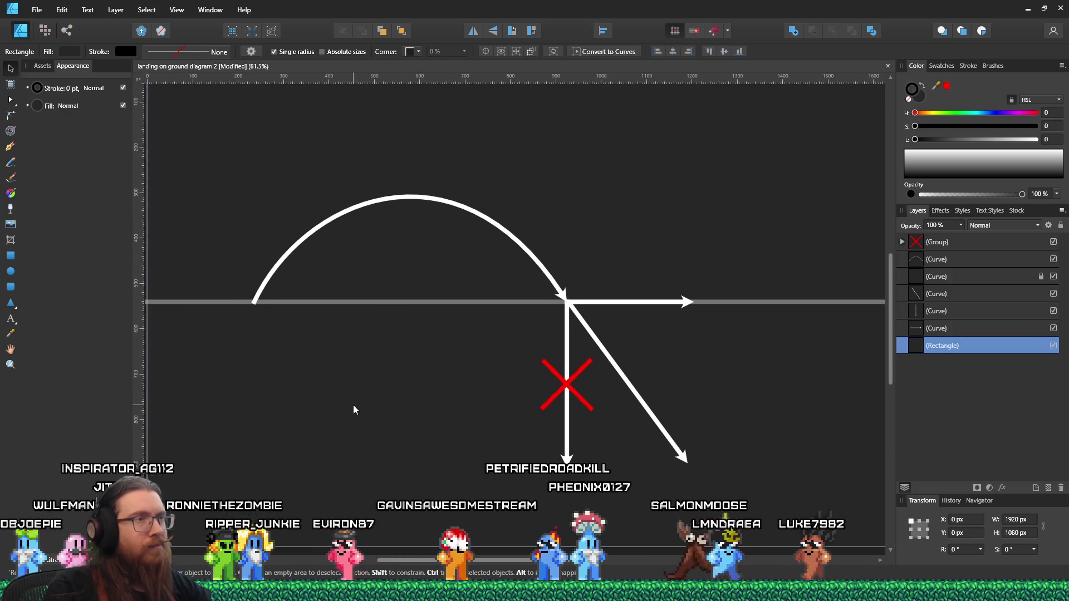
scroll(350, 406, down, 1)
scroll(352, 404, up, 1)
scroll(352, 403, down, 1)
scroll(353, 403, down, 1)
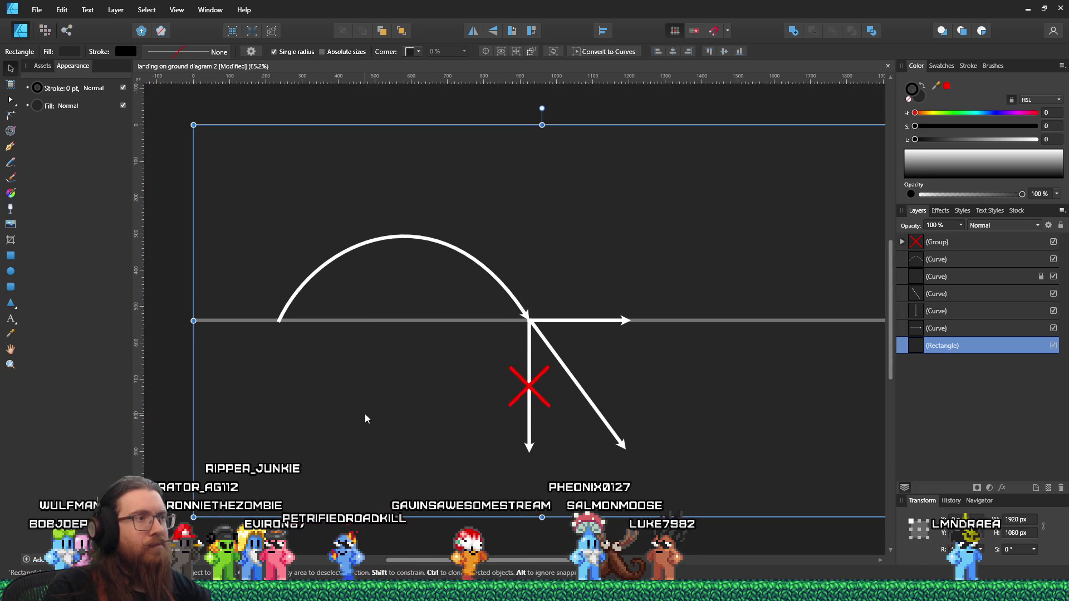
scroll(362, 417, down, 1)
scroll(356, 430, up, 2)
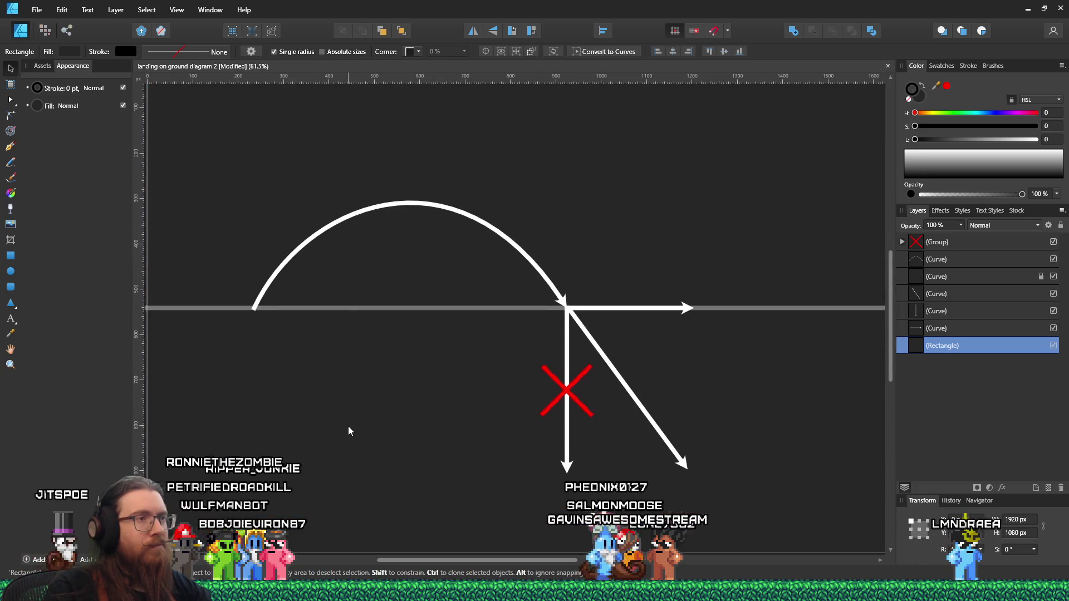
scroll(475, 409, up, 1)
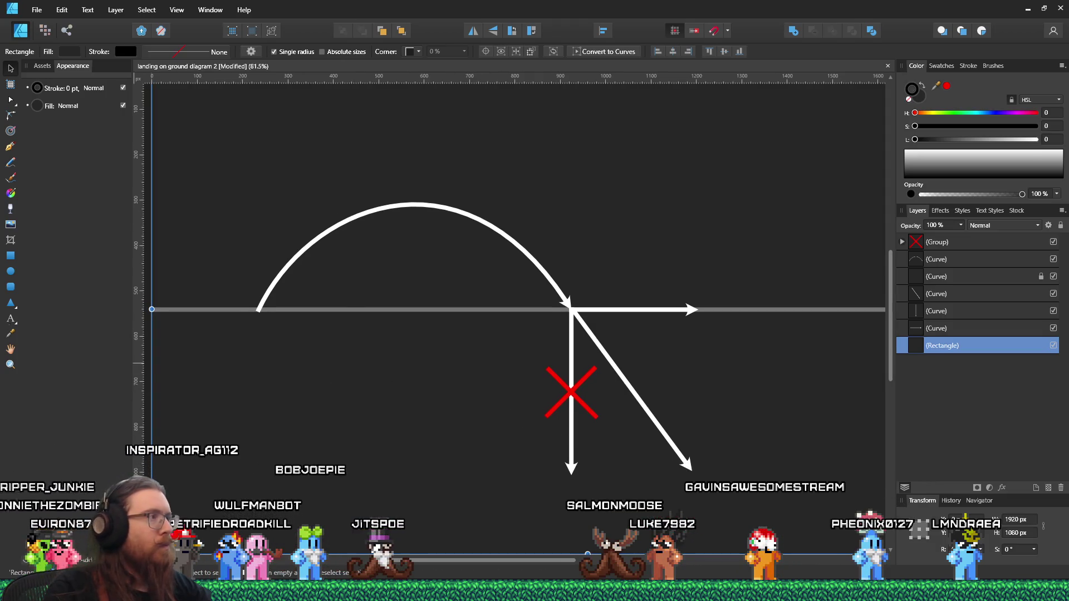
click(37, 10)
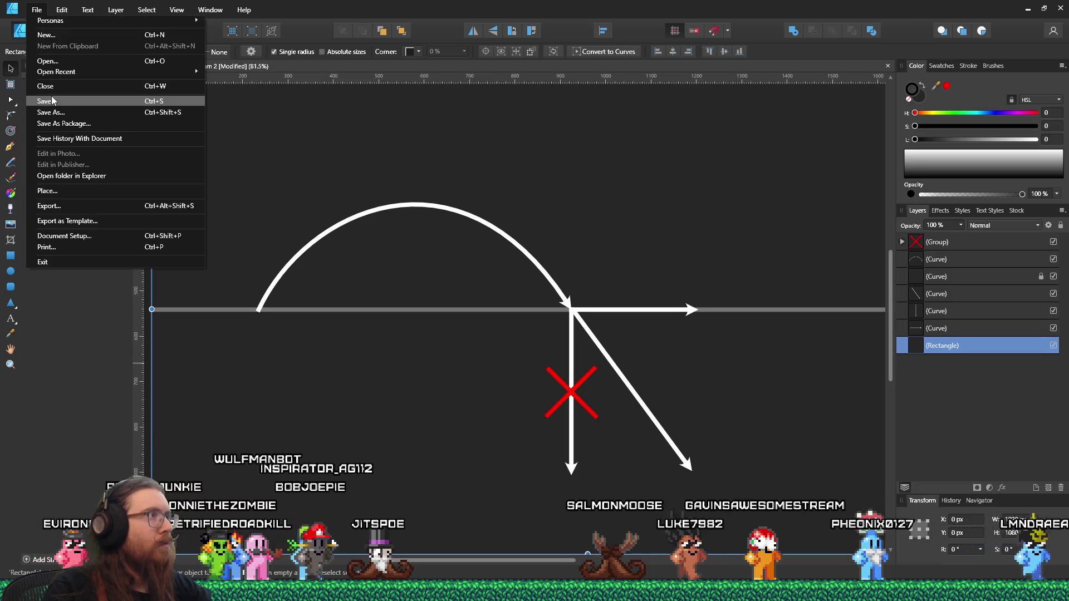
Save the landing diagram, deselect everything, and bring up the Alt+Tab window switcher
click(83, 98)
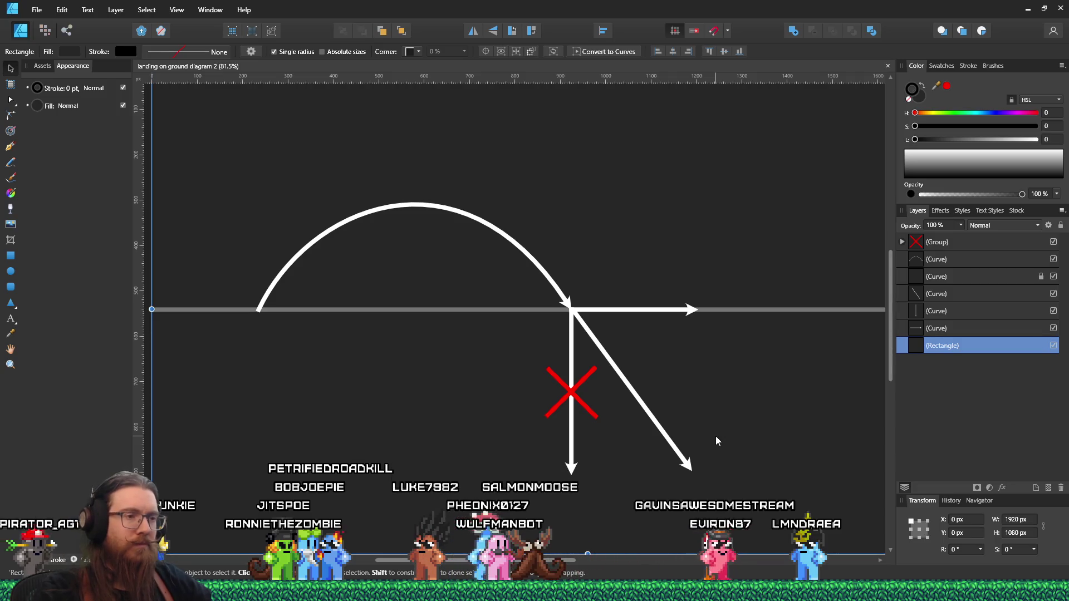
click(146, 372)
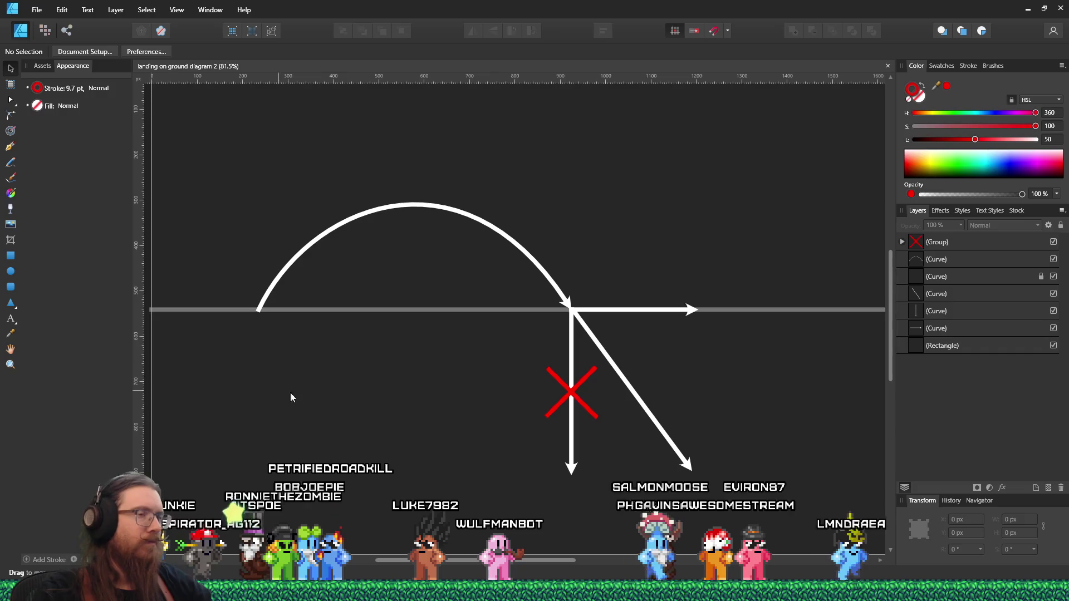
key(alt+Tab)
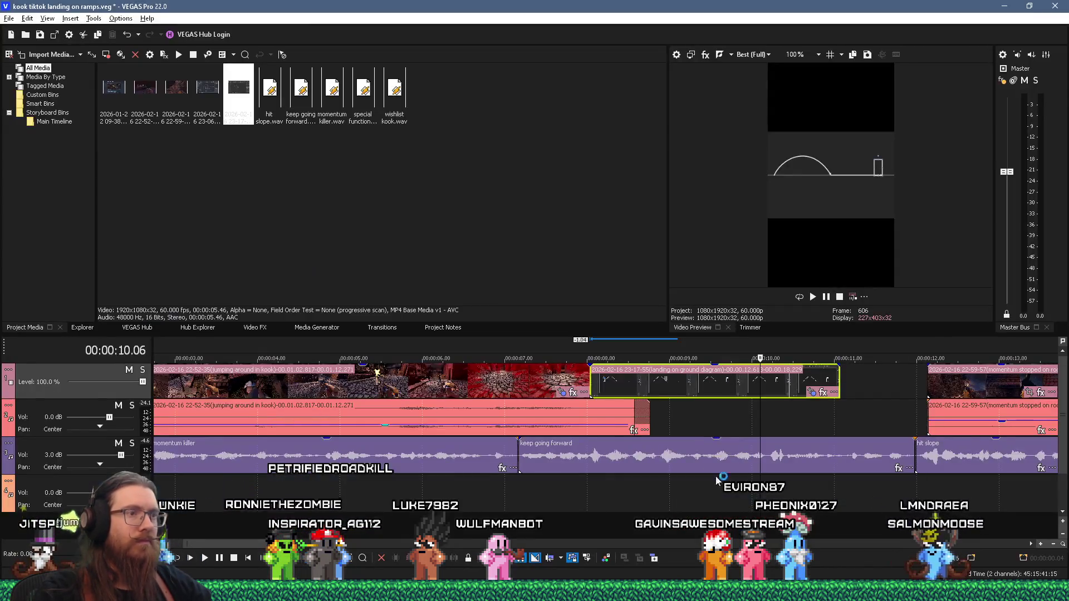
Preview the edit and trim the diagram clip's right edge twice, ending near 7 seconds' playback
click(707, 413)
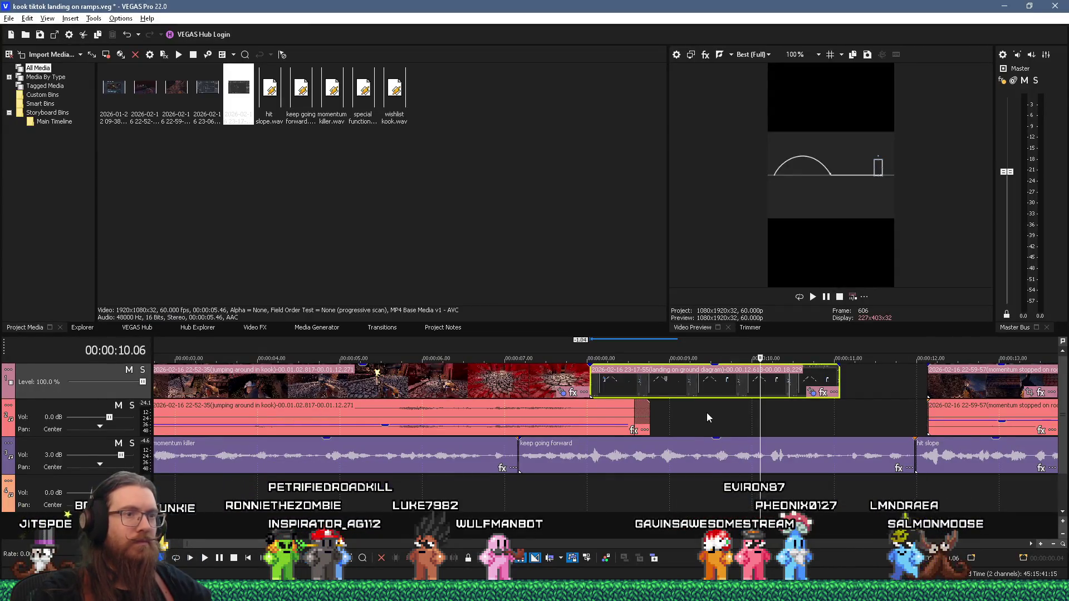
key(space)
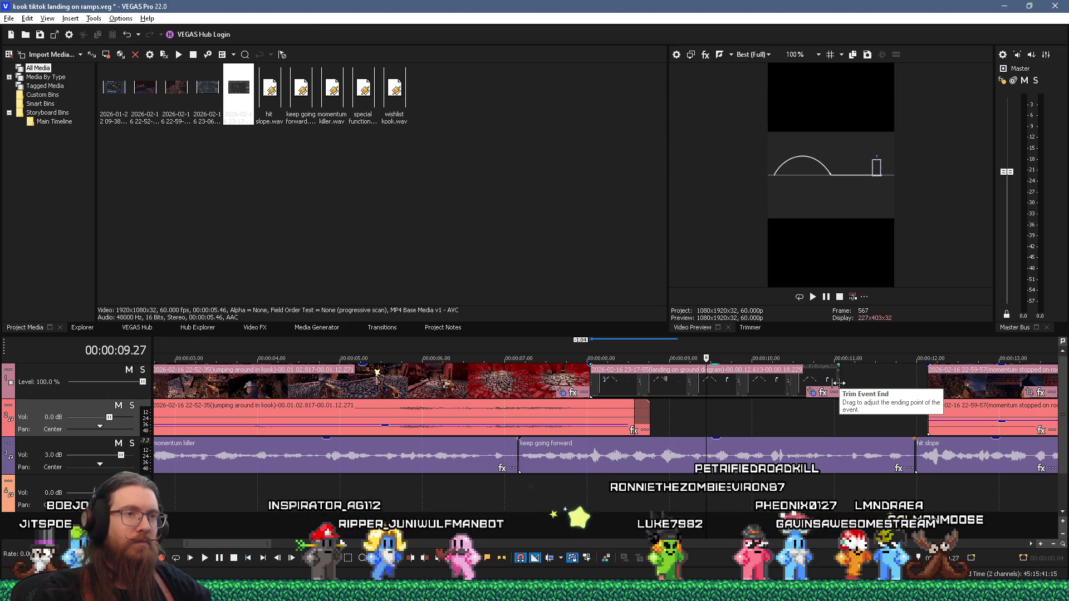
drag(835, 383, 771, 383)
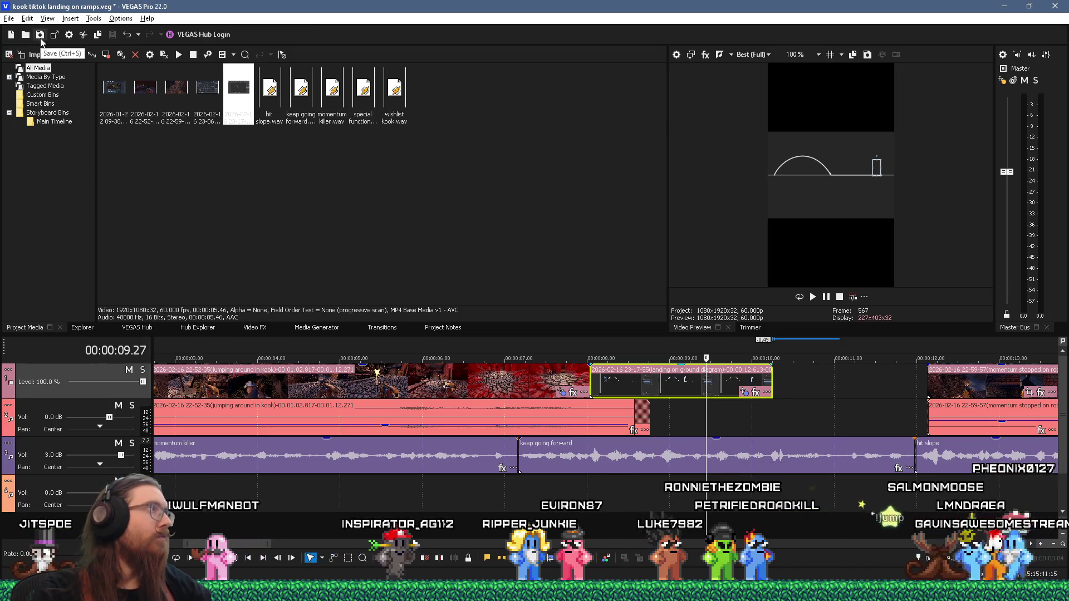
click(519, 494)
key(space)
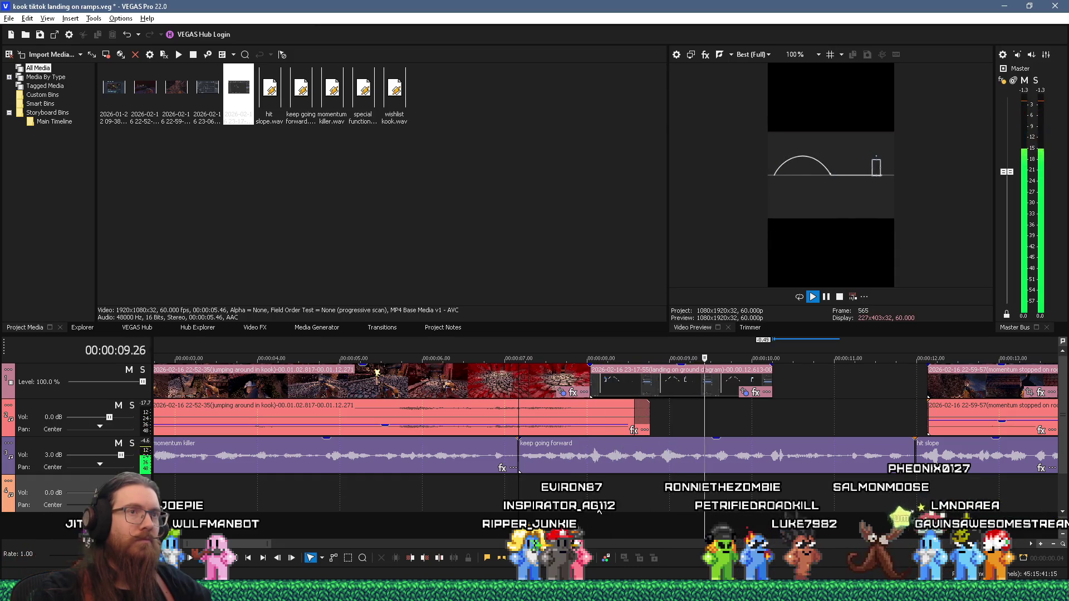
key(space)
drag(771, 383, 757, 386)
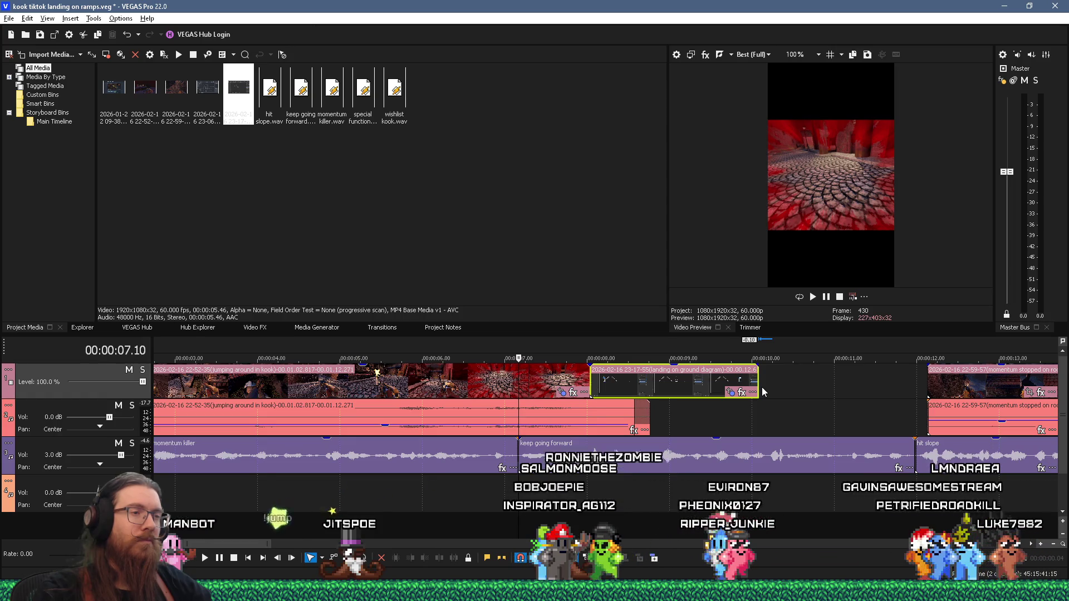
key(alt+Tab)
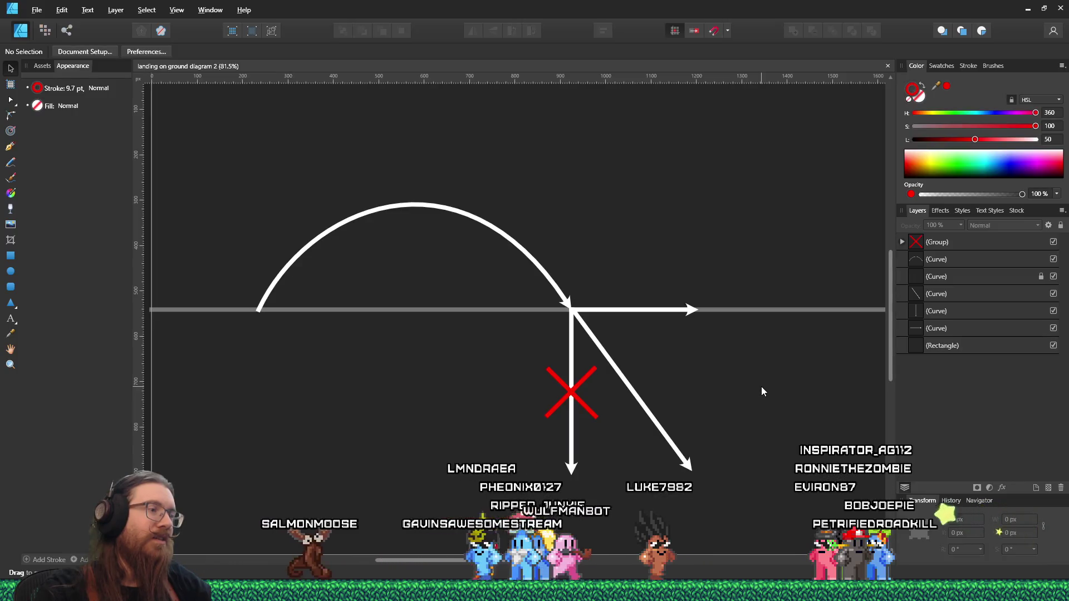
Paste the screenshot in Paint and save it as 'ground cancel diagram.png' in E:\Video-Raw\KOOK\tiktok kook landing on ramps
key(alt+Tab)
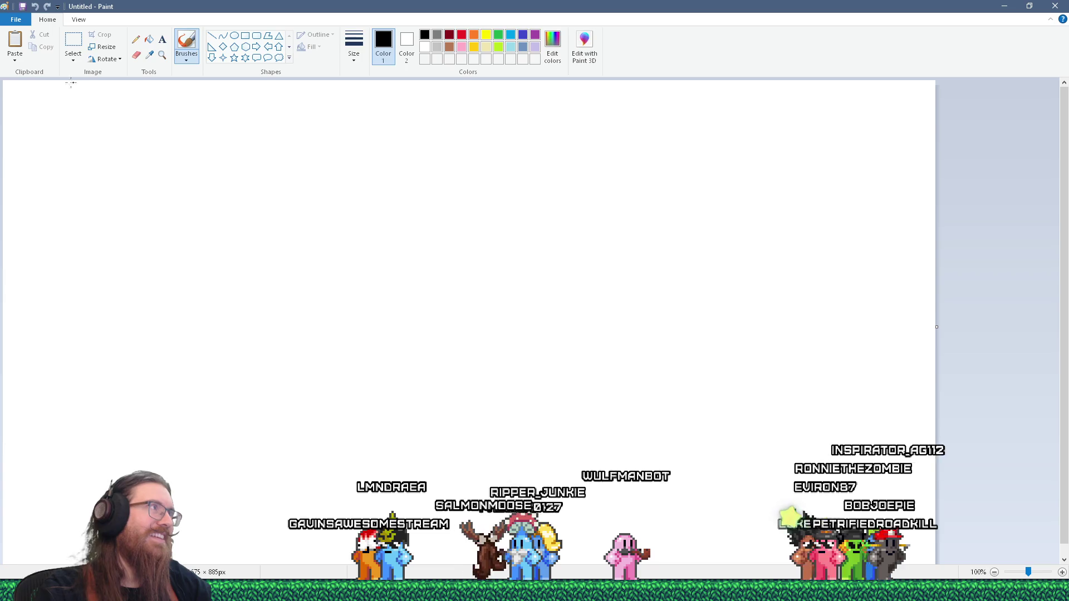
key(ctrl+v)
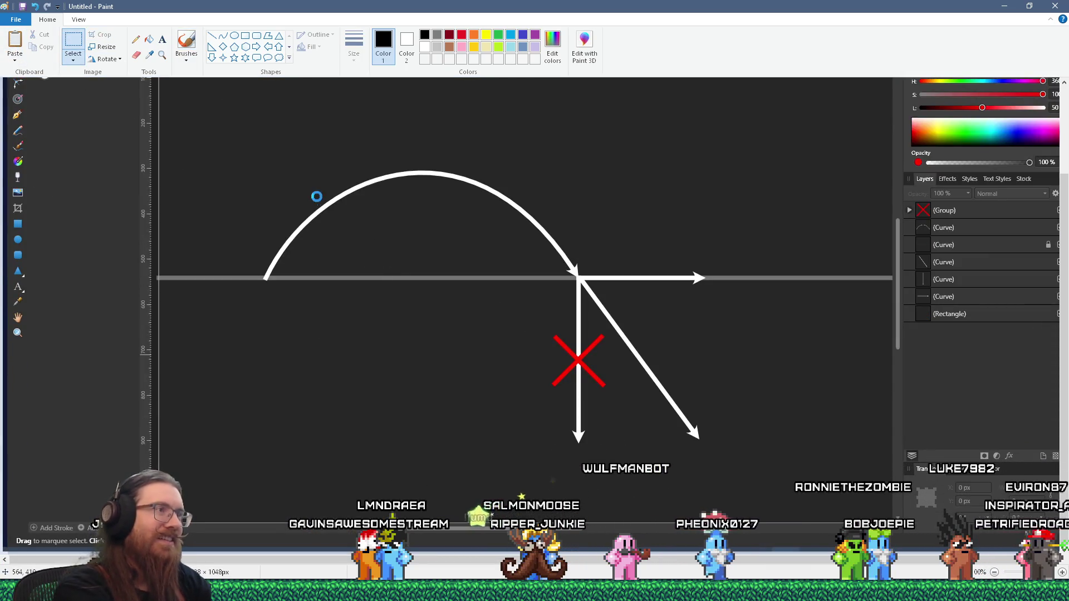
key(ctrl+s)
text(e:\vi)
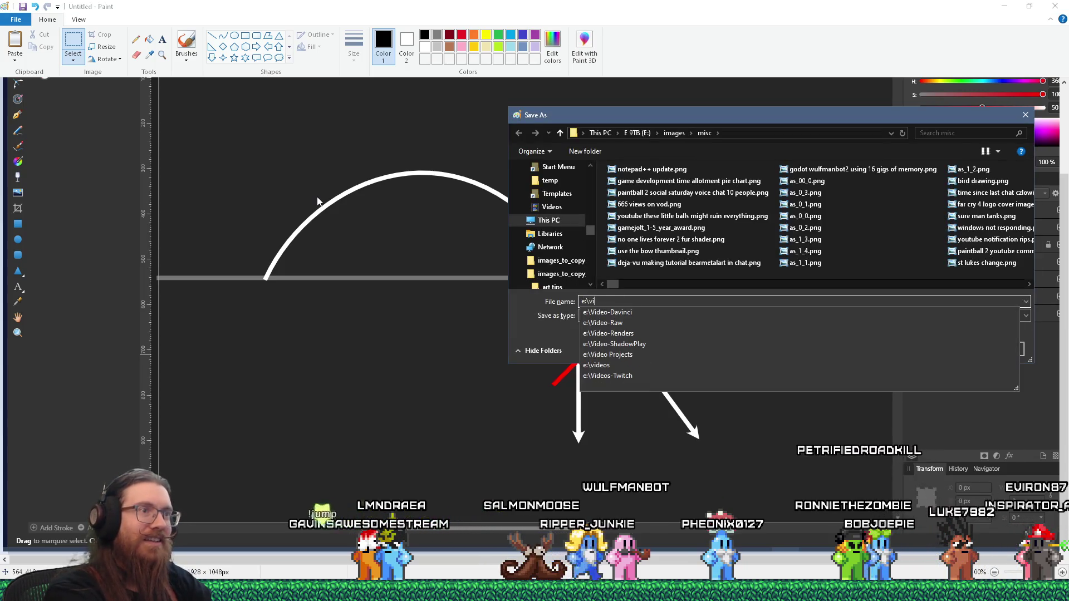
text(-raw\kook)
key(Return)
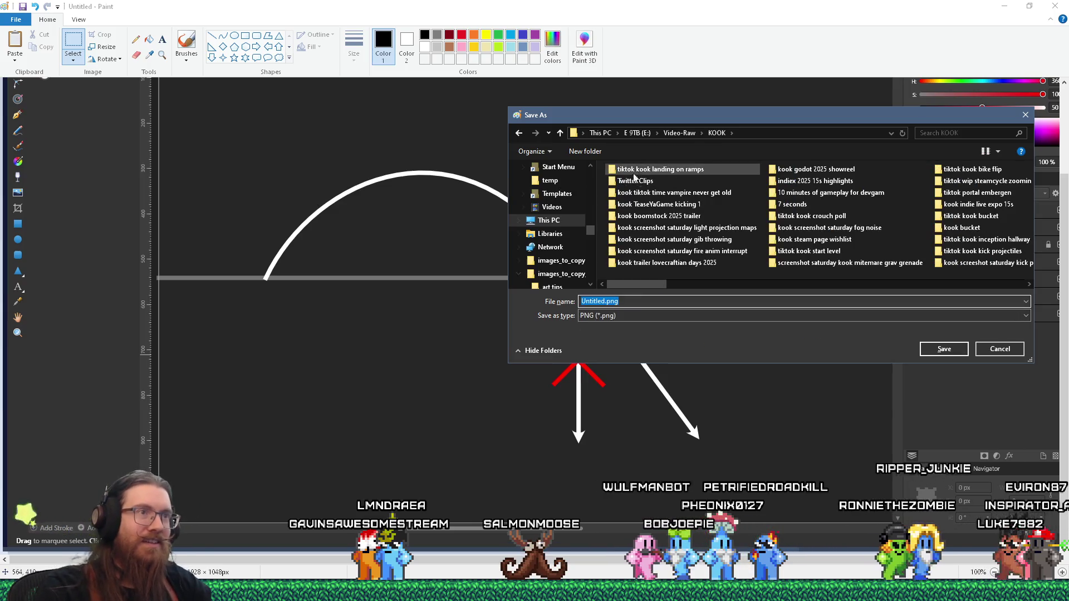
double_click(626, 172)
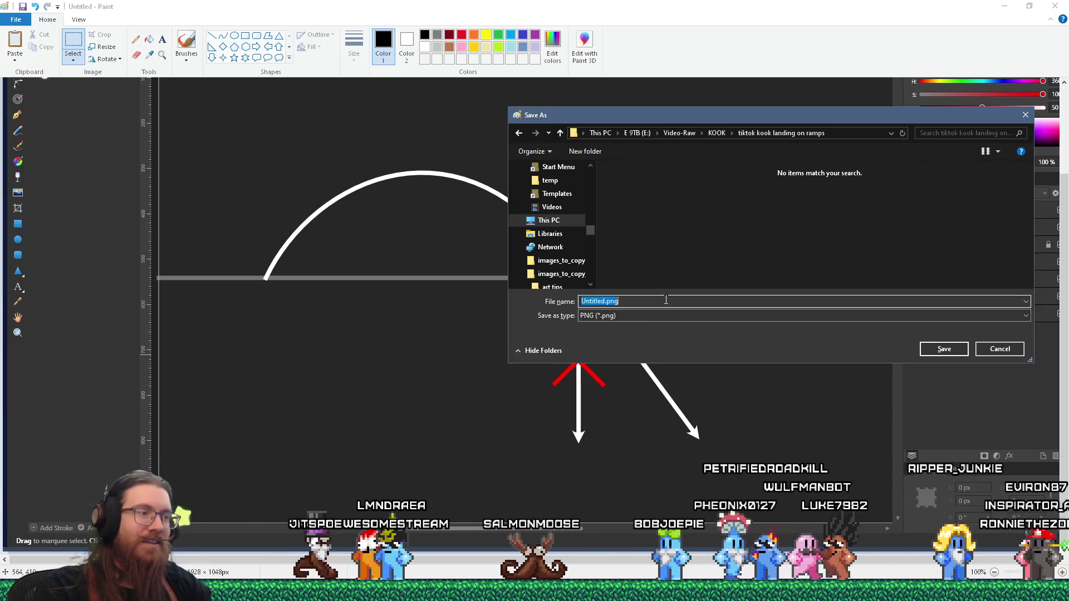
text(ground cancel diag)
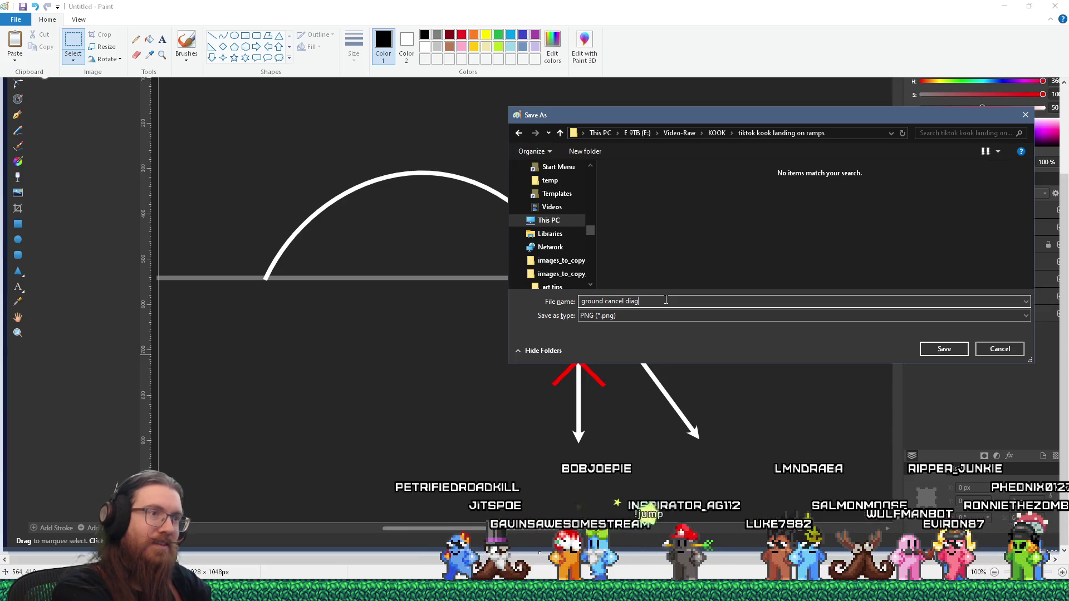
key(Return)
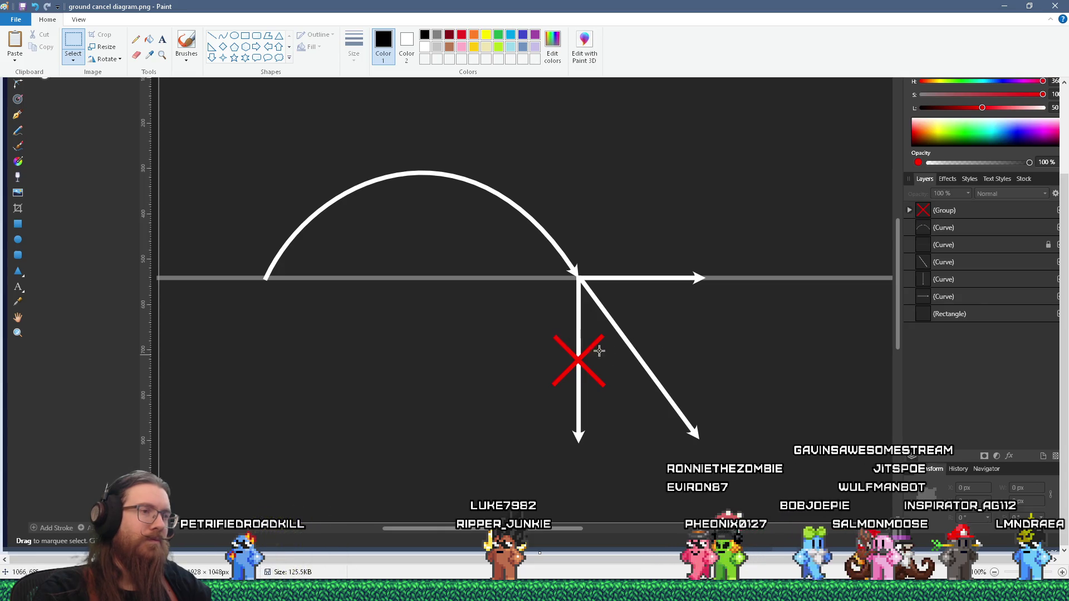
Uncheck the red X Group layer's visibility in Affinity Designer's Layers panel
key(alt+Tab)
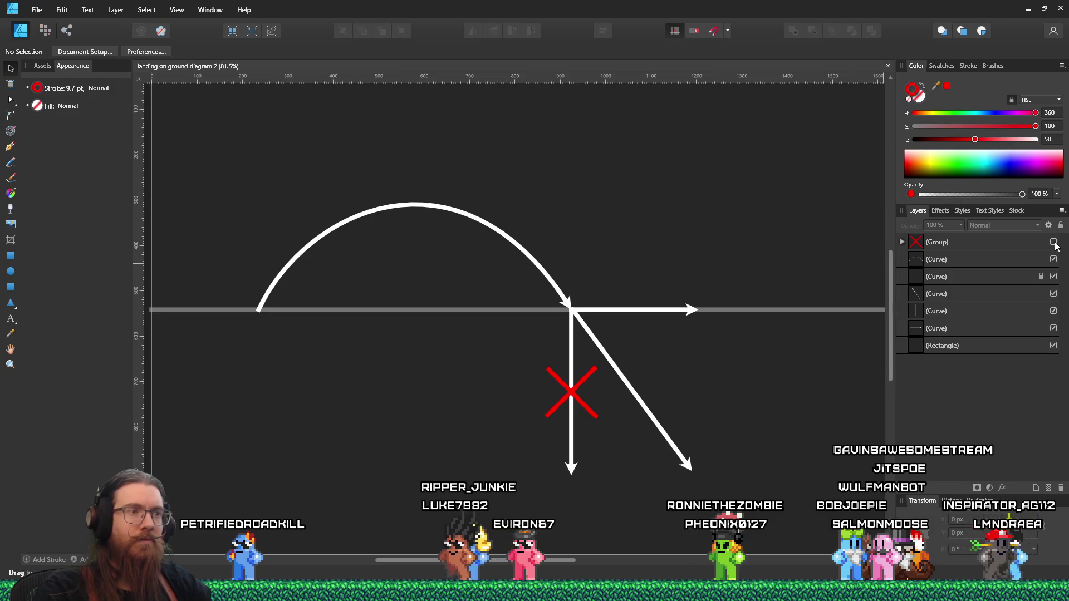
click(1053, 242)
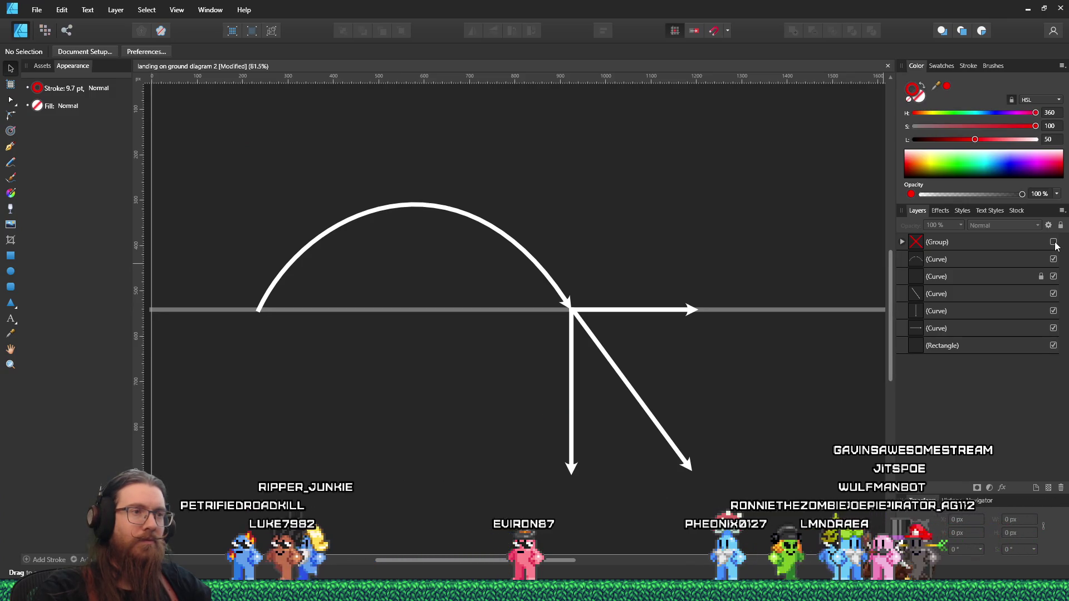
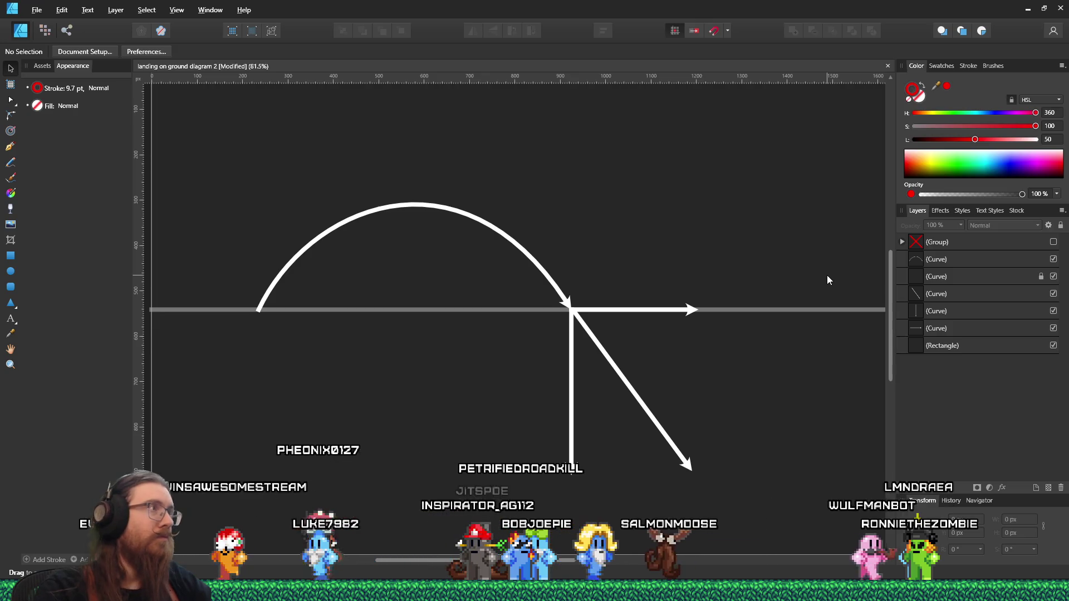
Paste the slope diagram screenshot into Paint and crop the image to it
key(alt+Tab)
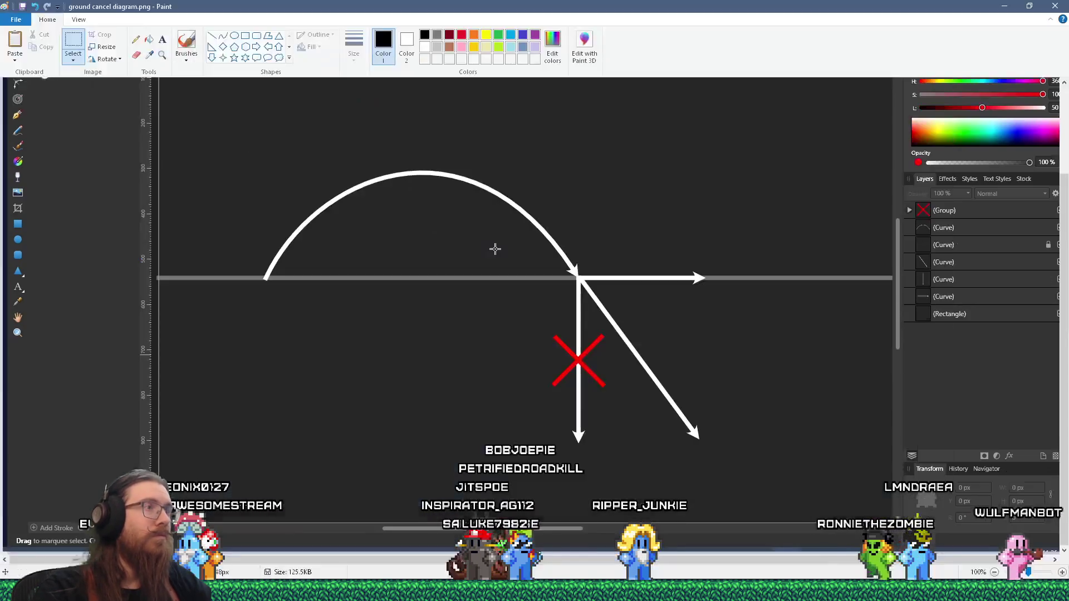
key(ctrl+v)
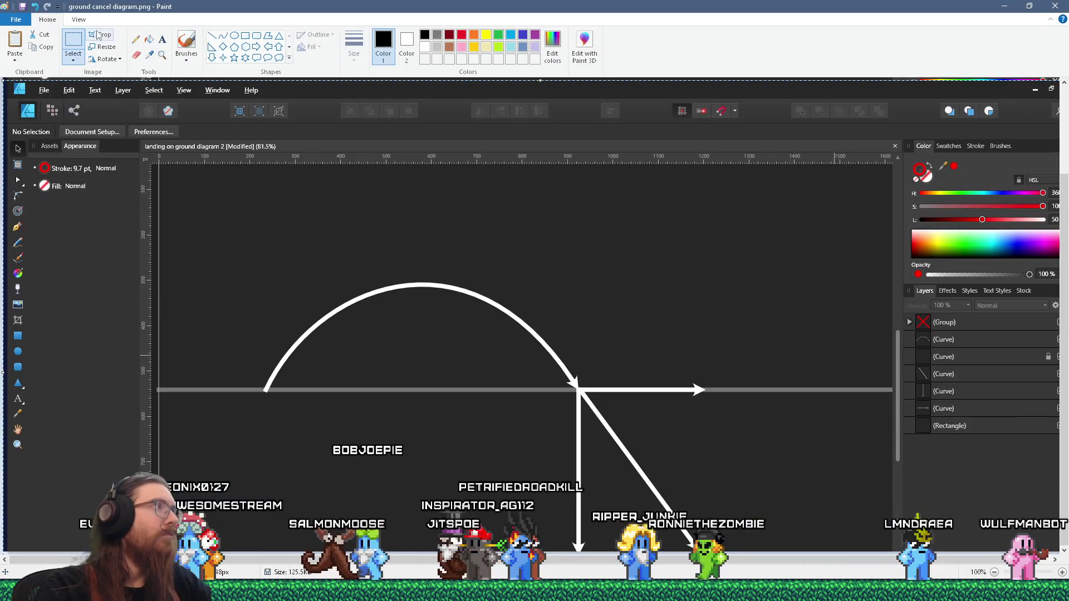
click(97, 35)
Save it as 'ground cancel diagram no cancel.png' and return to Affinity Designer
click(15, 19)
click(55, 119)
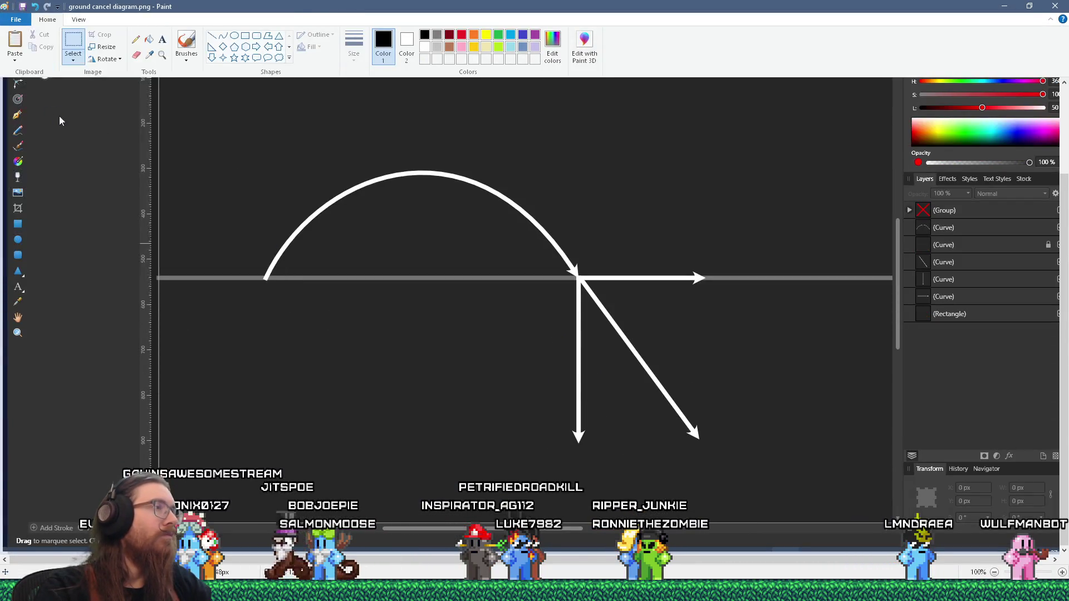
click(627, 302)
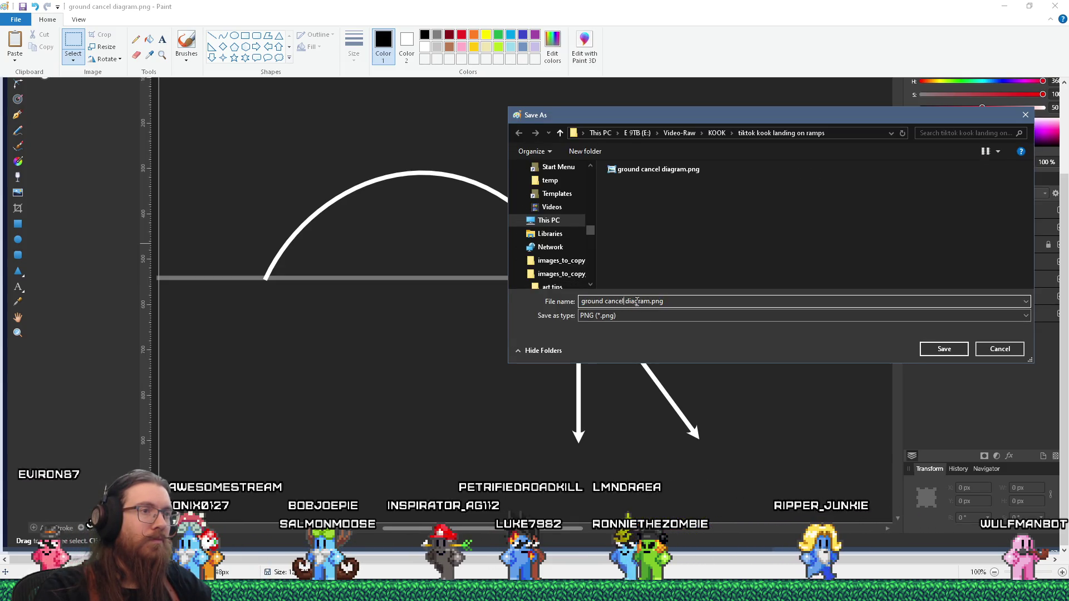
click(651, 301)
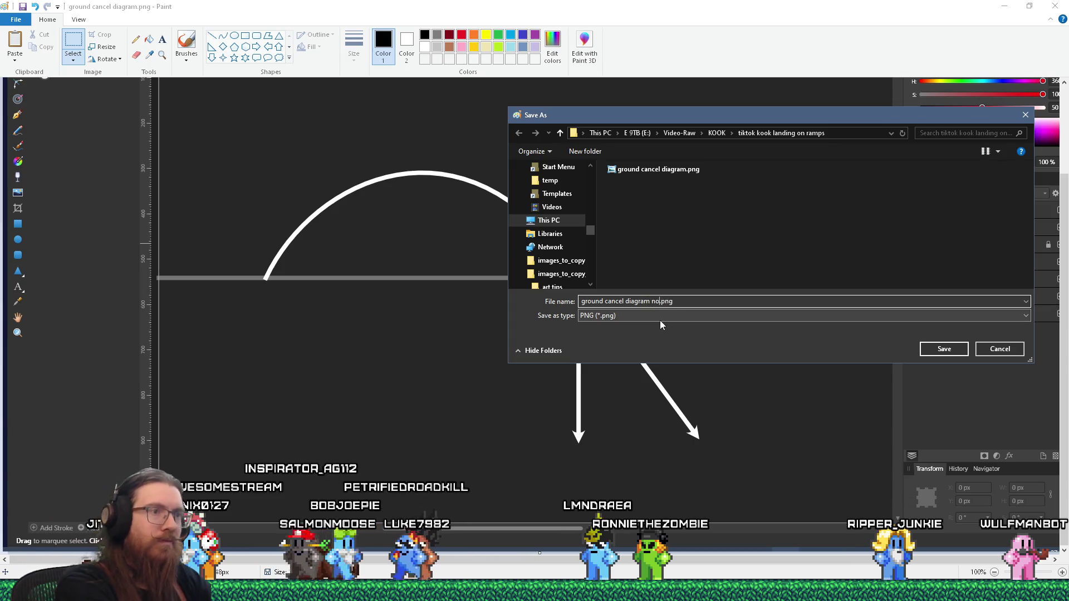
key(Escape)
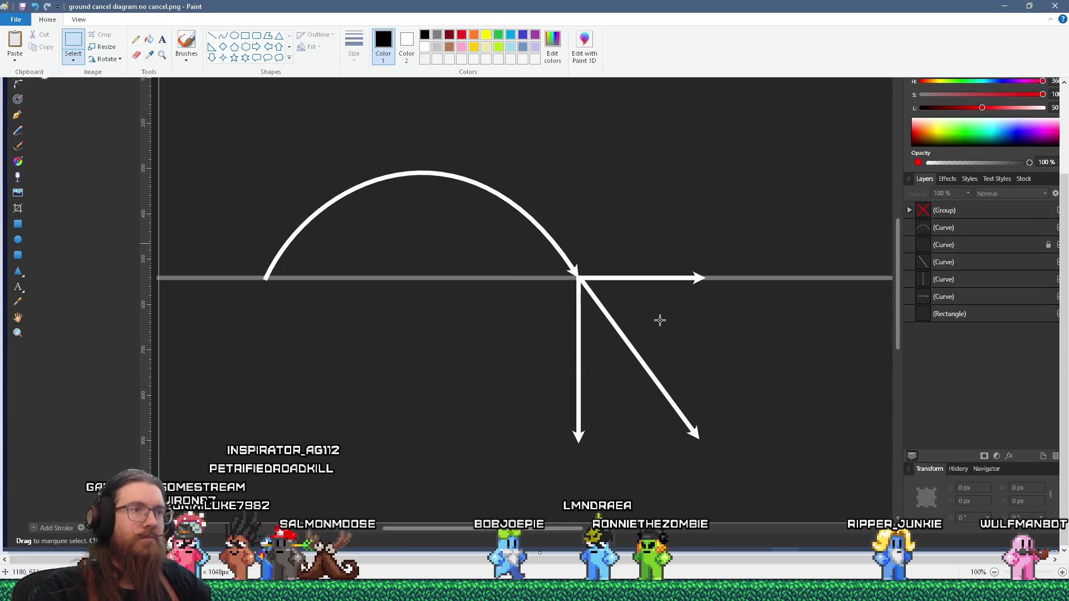
key(alt+Tab)
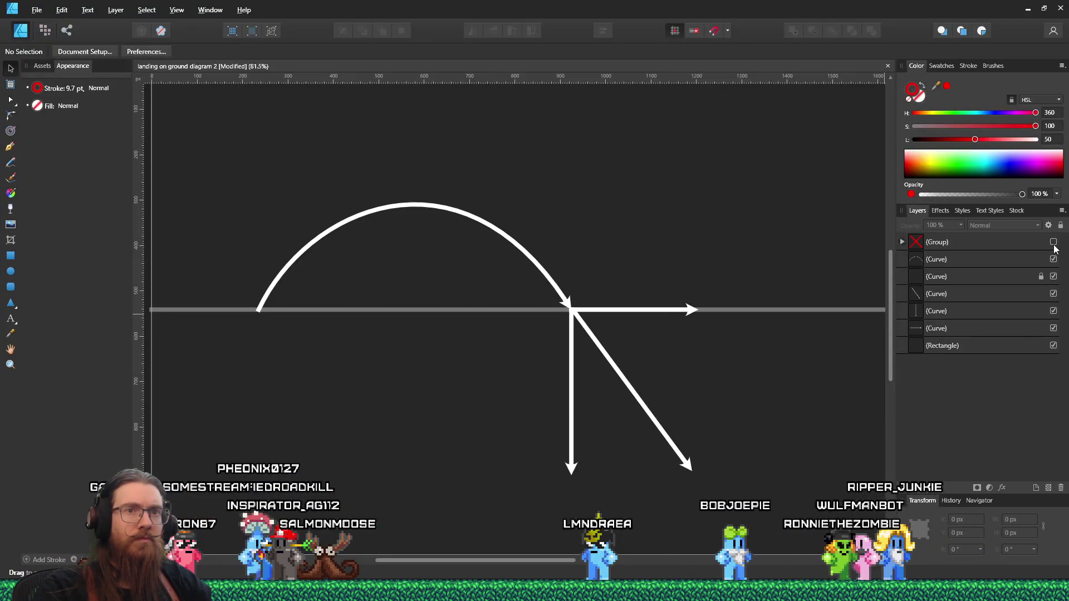
click(1053, 242)
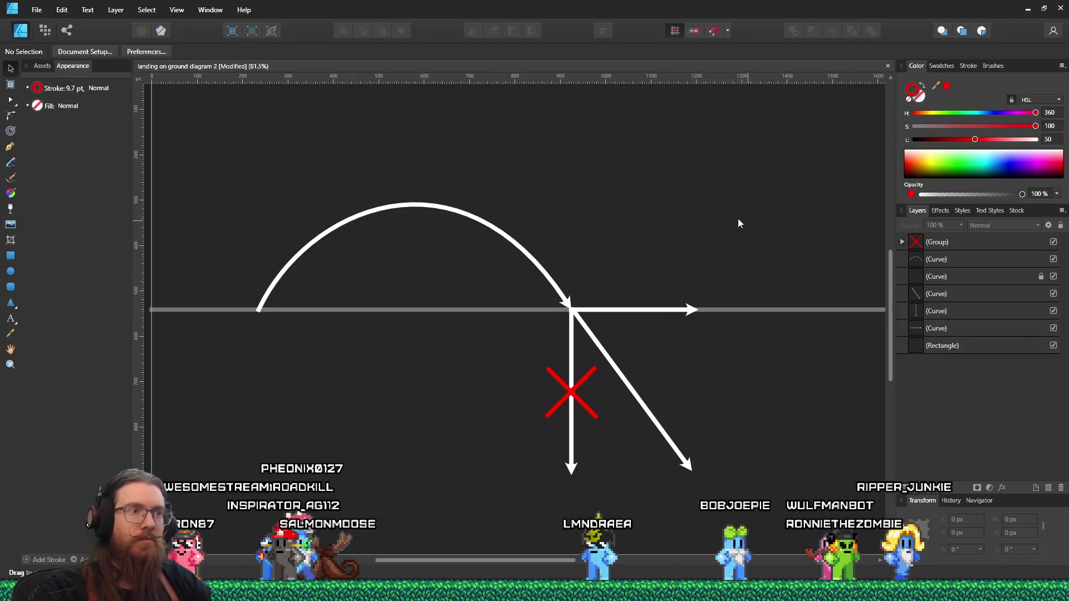
Duplicate the red X group to a spot above the horizontal arrow
click(727, 218)
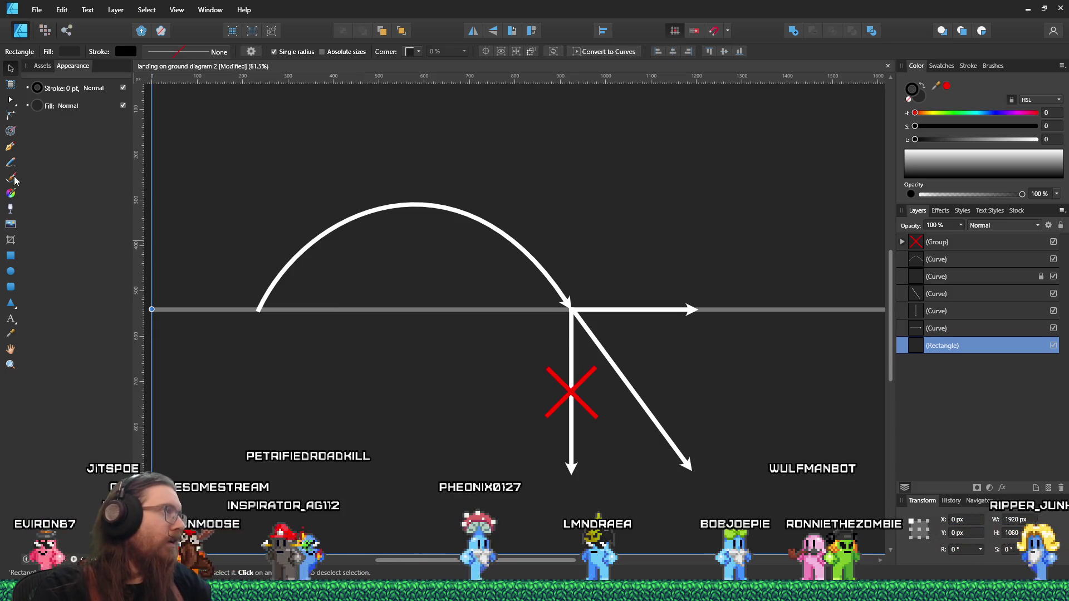
click(570, 393)
drag(570, 392, 637, 294)
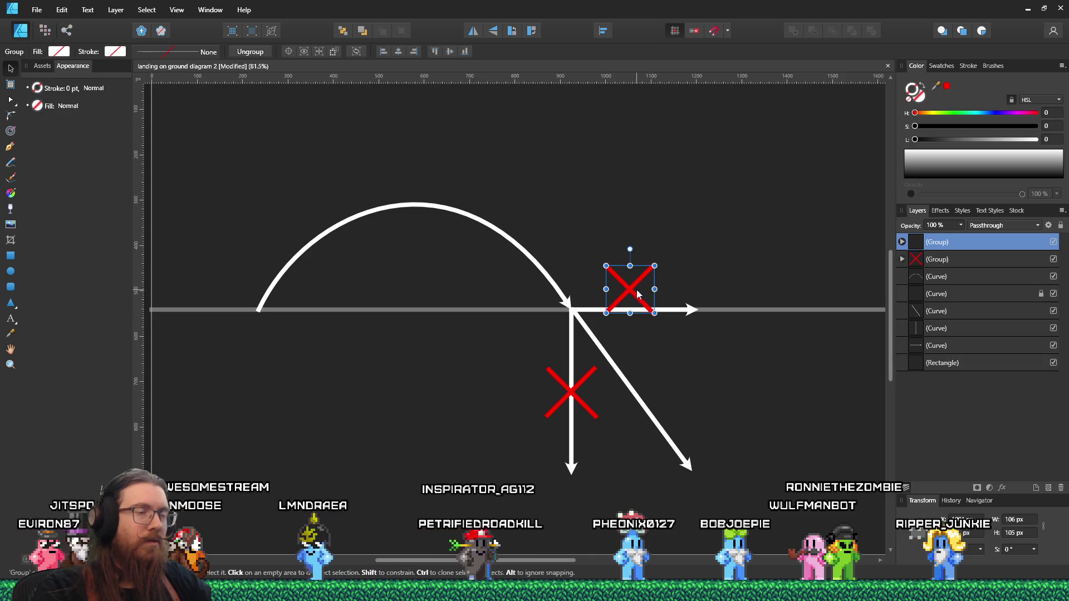
Delete the copy's red stroke, then duplicate and angle the green stroke into a V
double_click(633, 294)
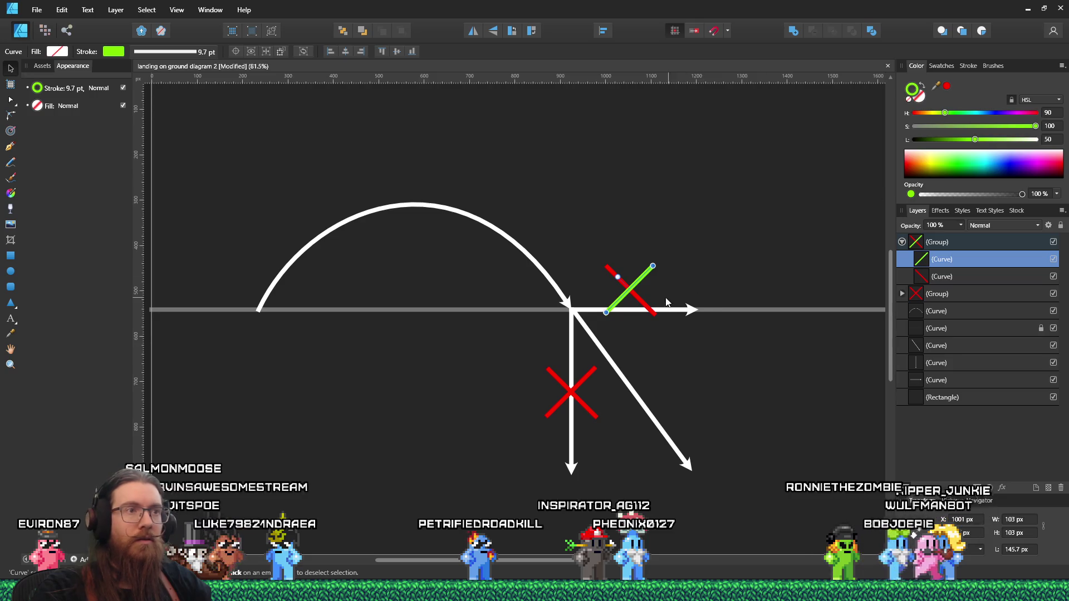
click(638, 301)
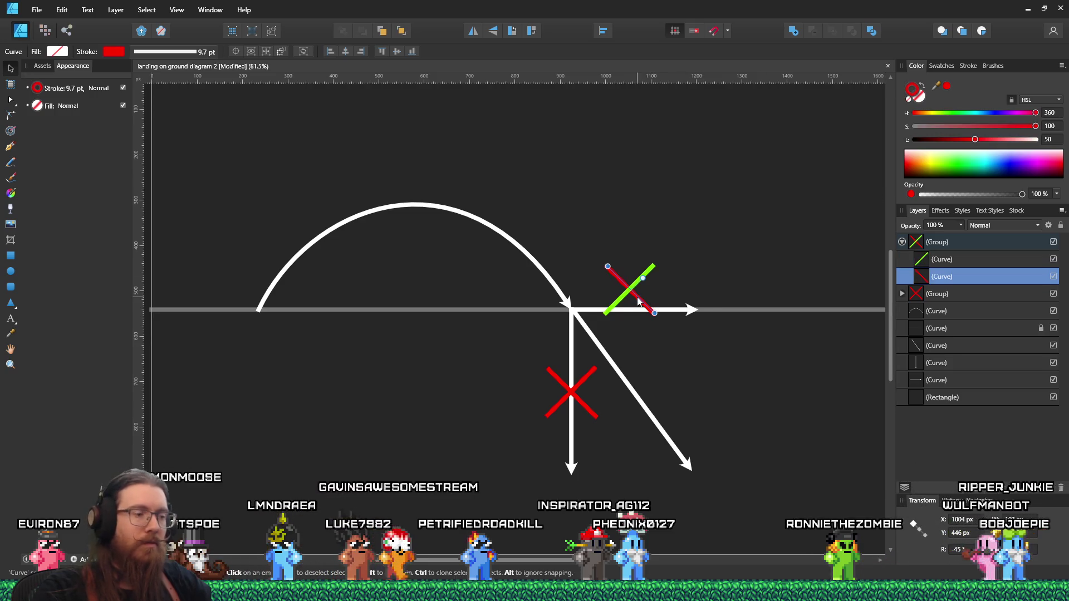
key(Delete)
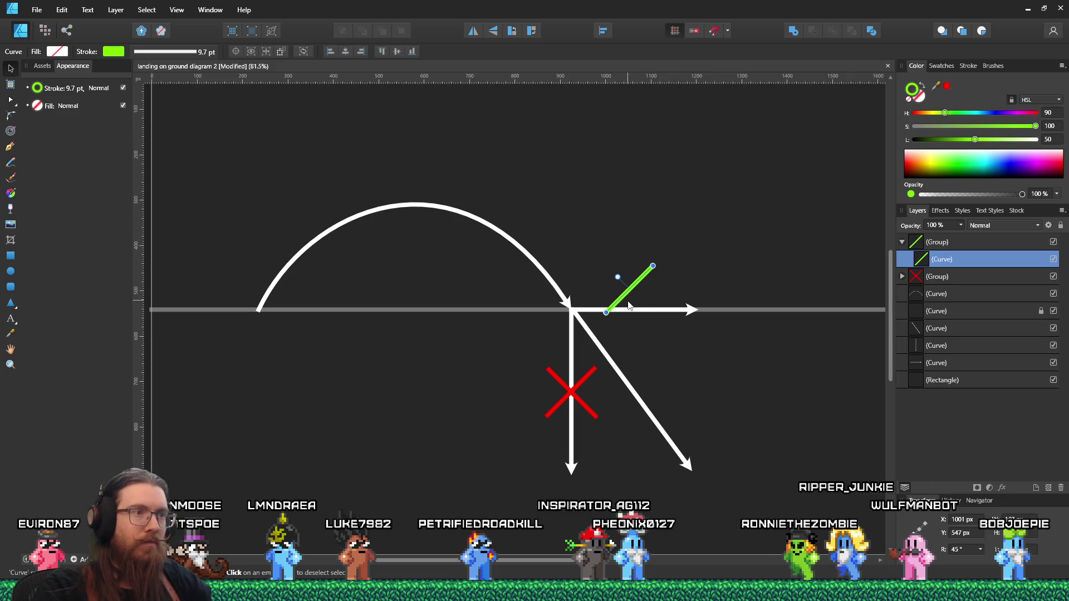
drag(624, 301, 650, 289)
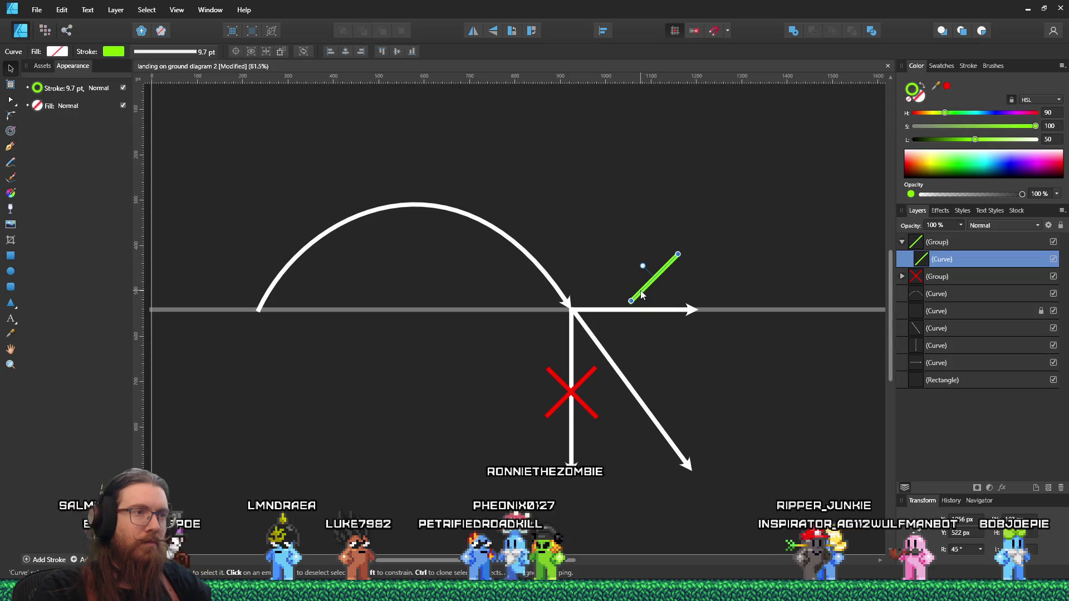
mouse_move(654, 282)
mouse_down()
mouse_move(626, 272)
mouse_move(636, 229)
mouse_move(659, 251)
mouse_move(671, 241)
mouse_move(664, 228)
mouse_move(630, 264)
mouse_up()
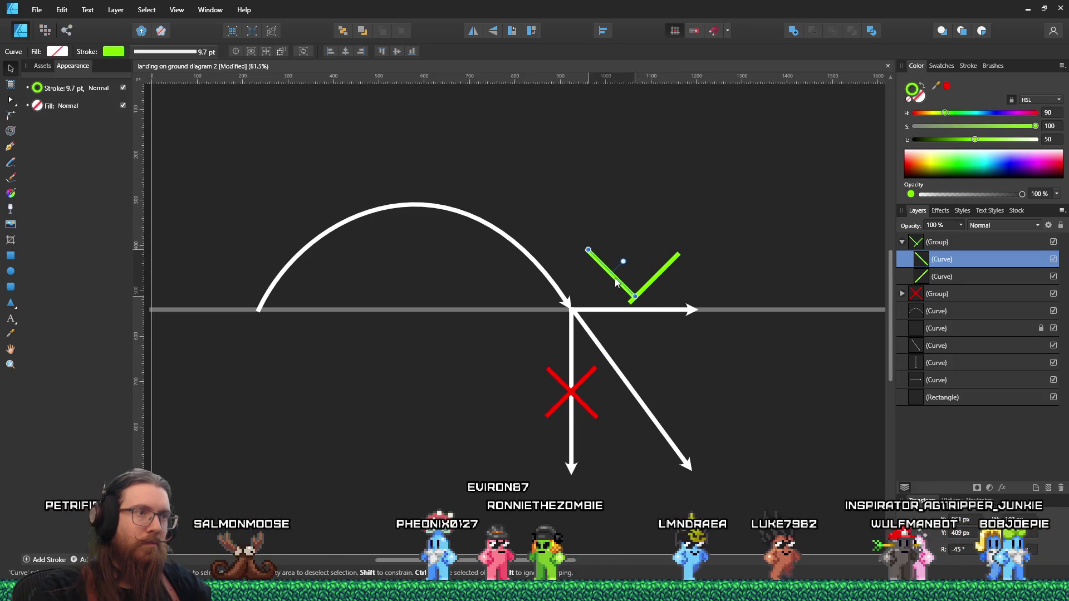
scroll(648, 379, up, 2)
Zoom in on the green V and nudge it slightly left and up
scroll(649, 380, up, 5)
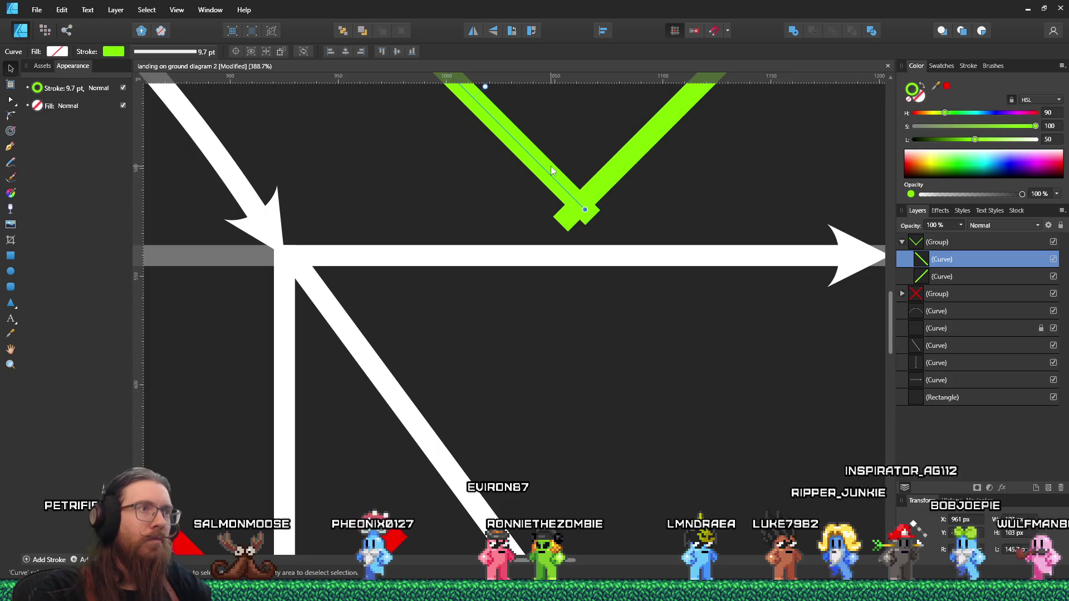
key(ctrl+d)
click(539, 151)
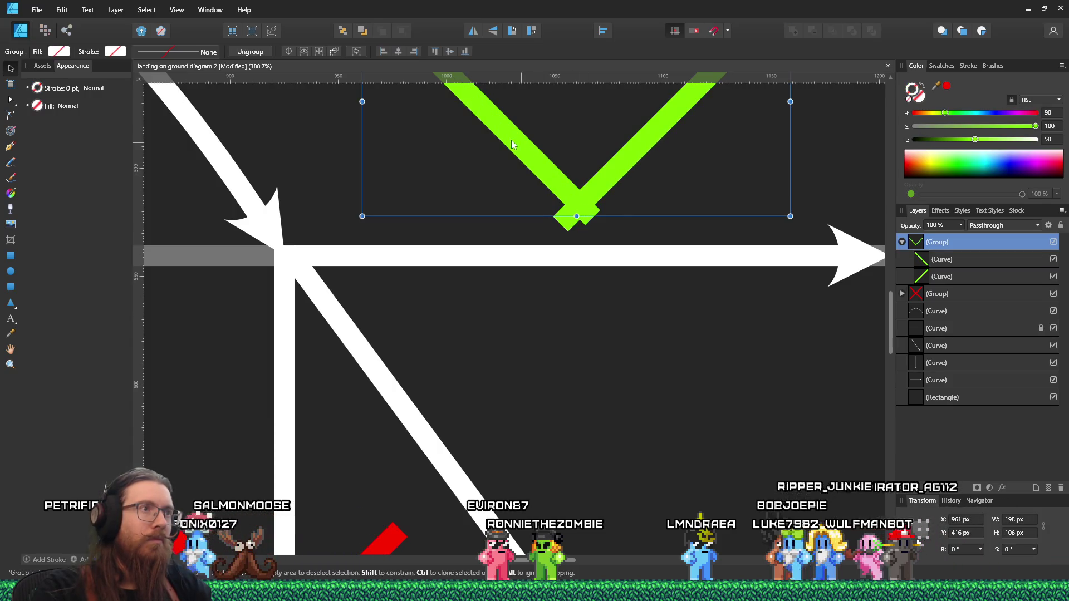
drag(517, 142, 494, 138)
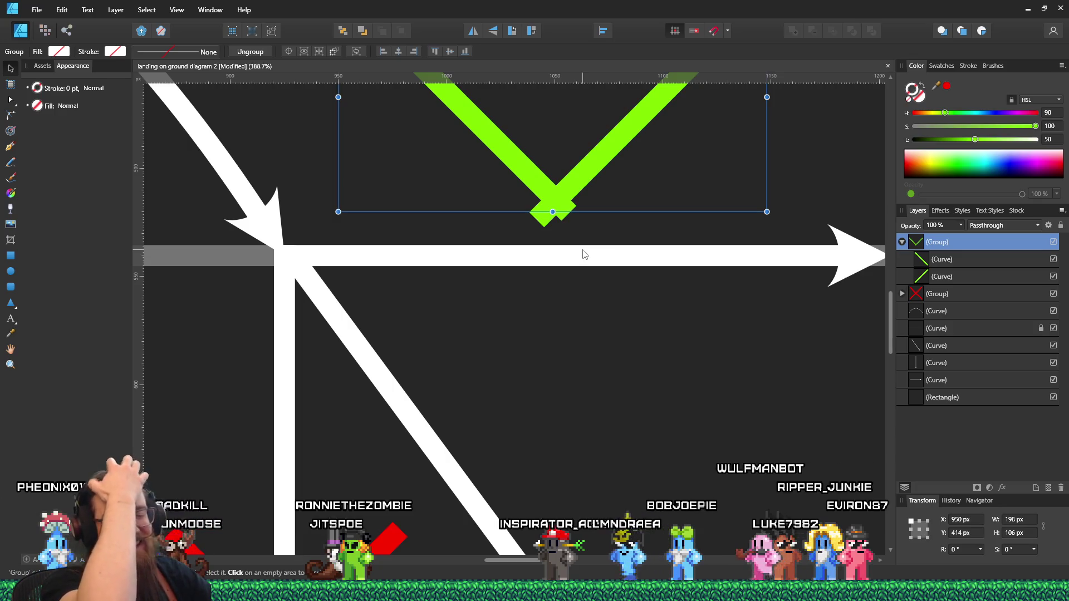
scroll(617, 343, down, 3)
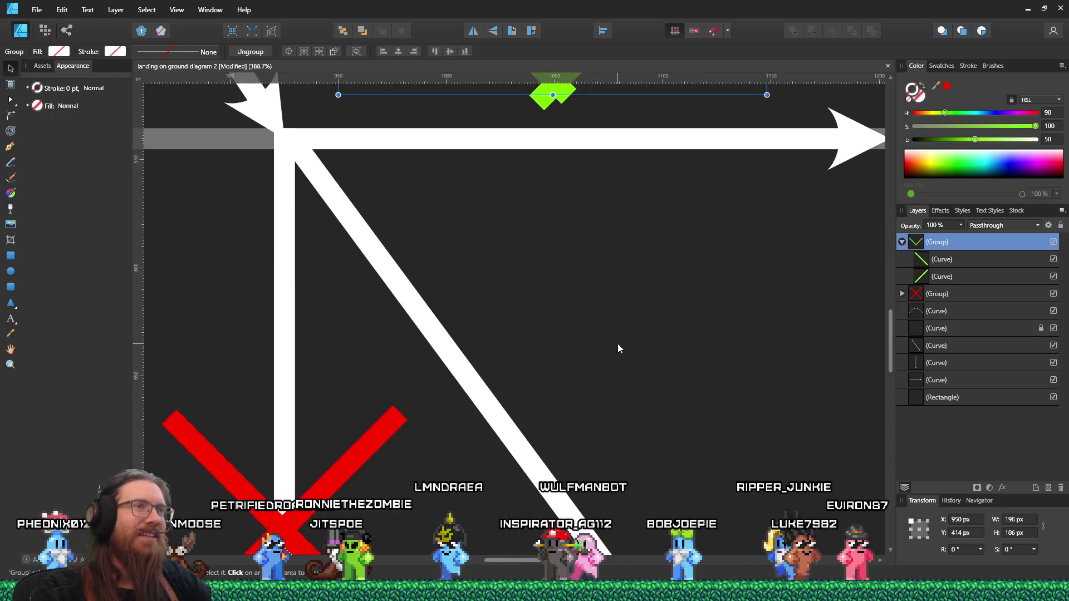
scroll(617, 343, down, 3)
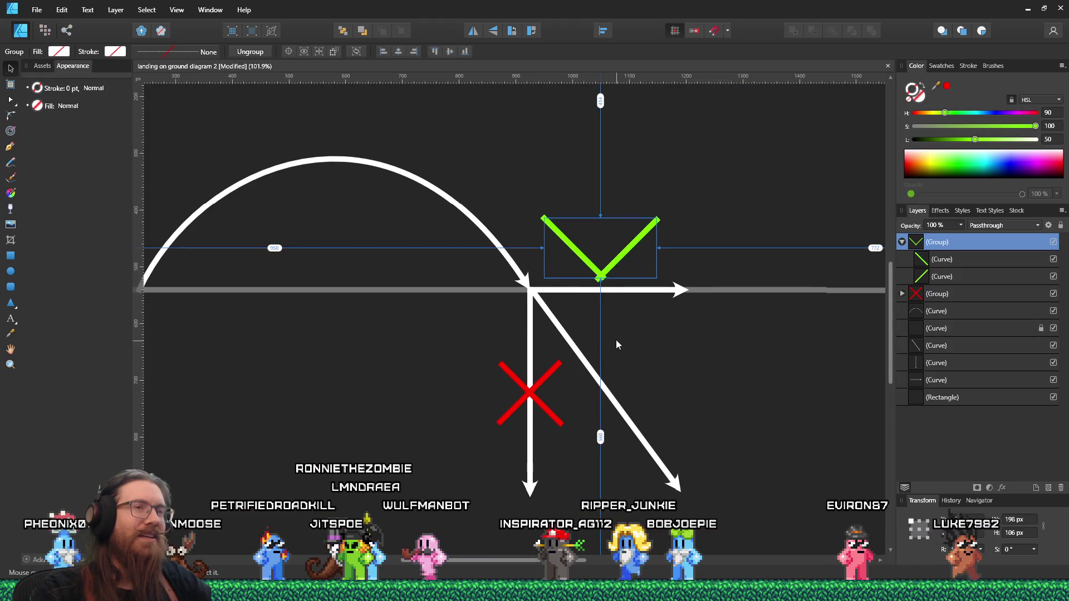
scroll(616, 339, down, 2)
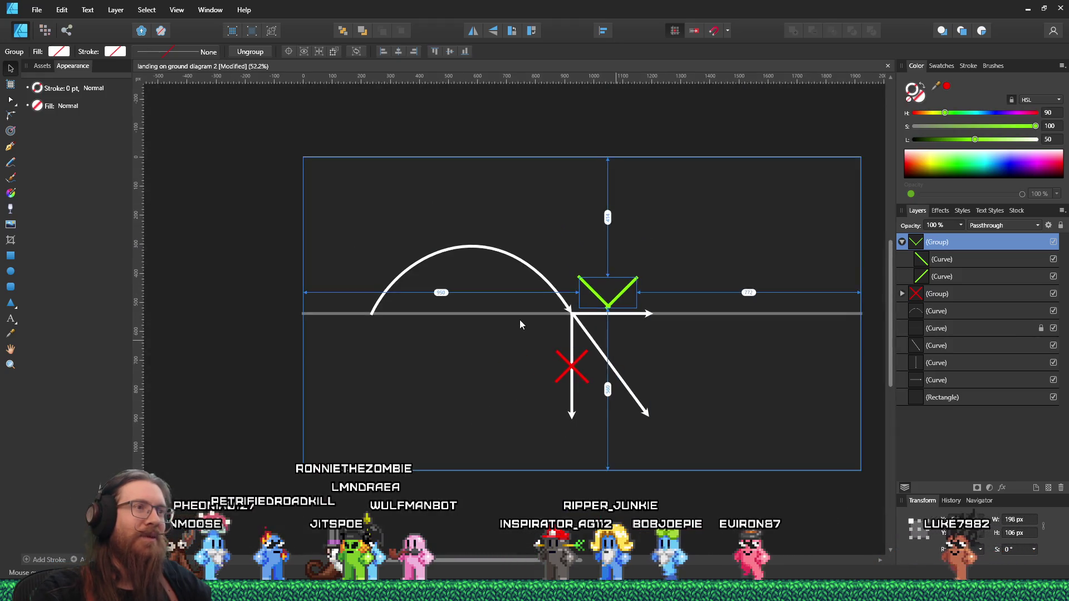
scroll(546, 329, up, 1)
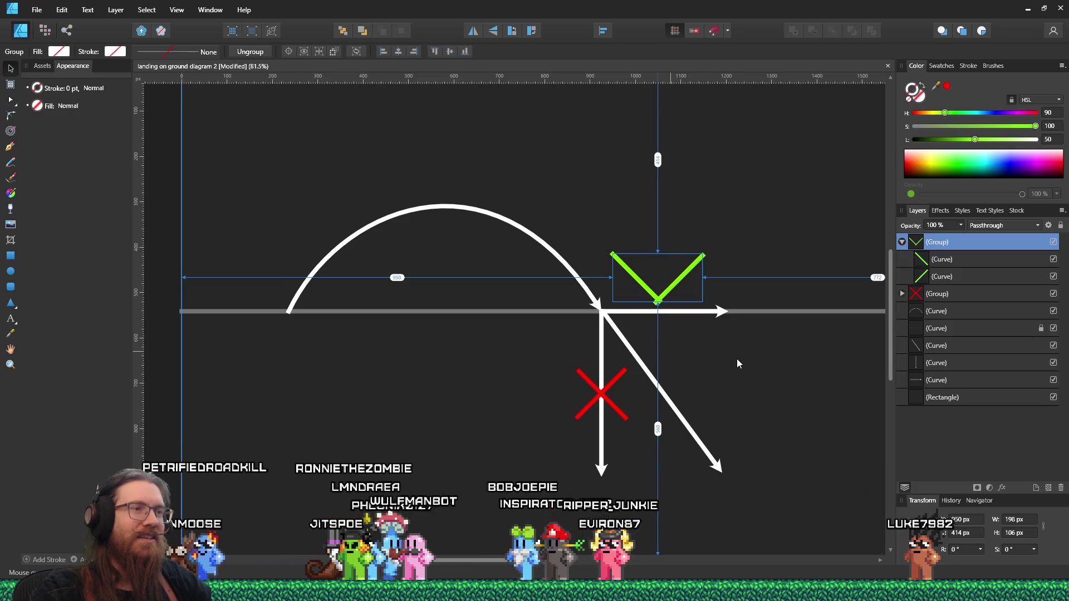
scroll(763, 369, up, 1)
scroll(662, 337, up, 2)
Shorten the V's left arm into a tick and nudge the checkmark into place
click(578, 219)
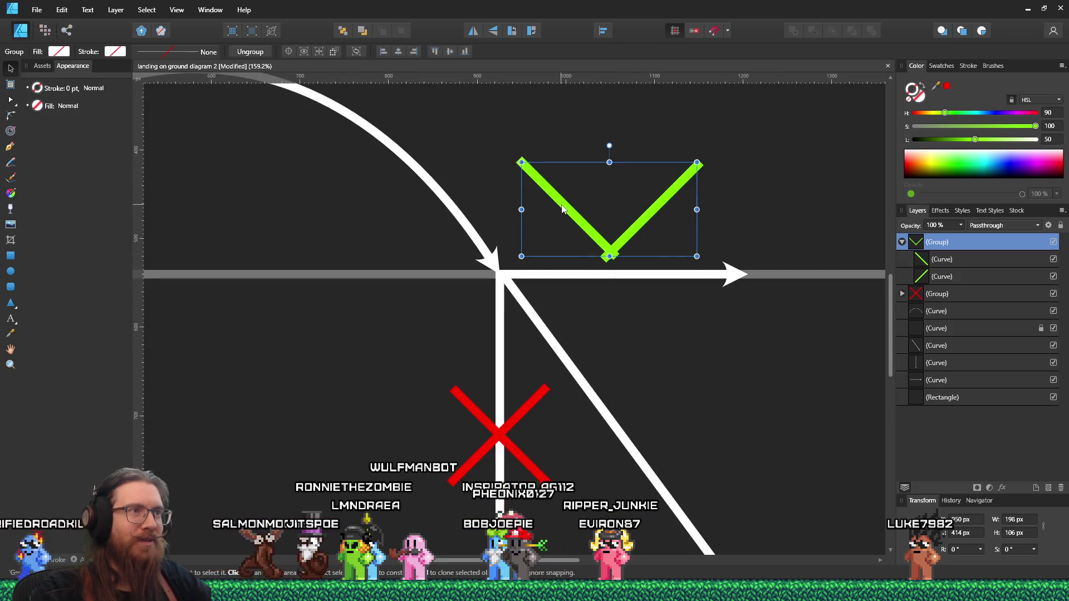
double_click(578, 218)
drag(578, 219, 566, 220)
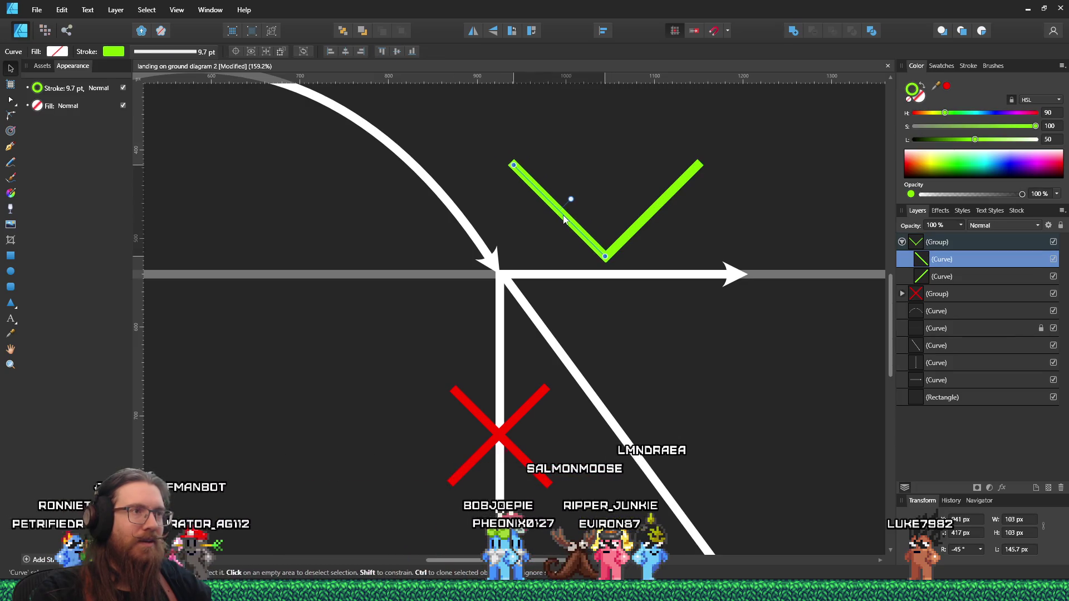
drag(515, 165, 545, 197)
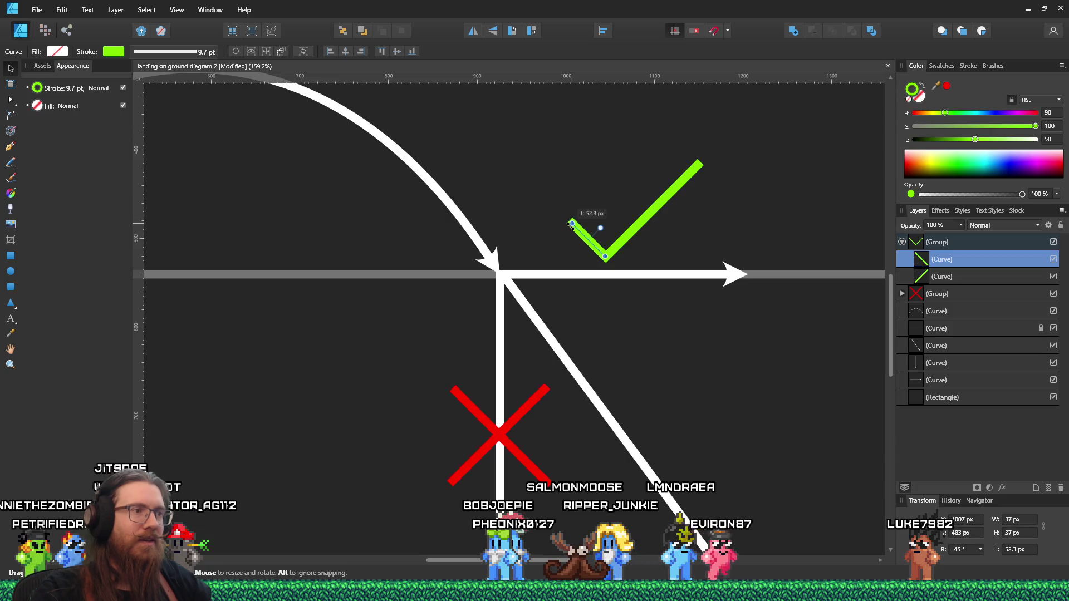
click(566, 183)
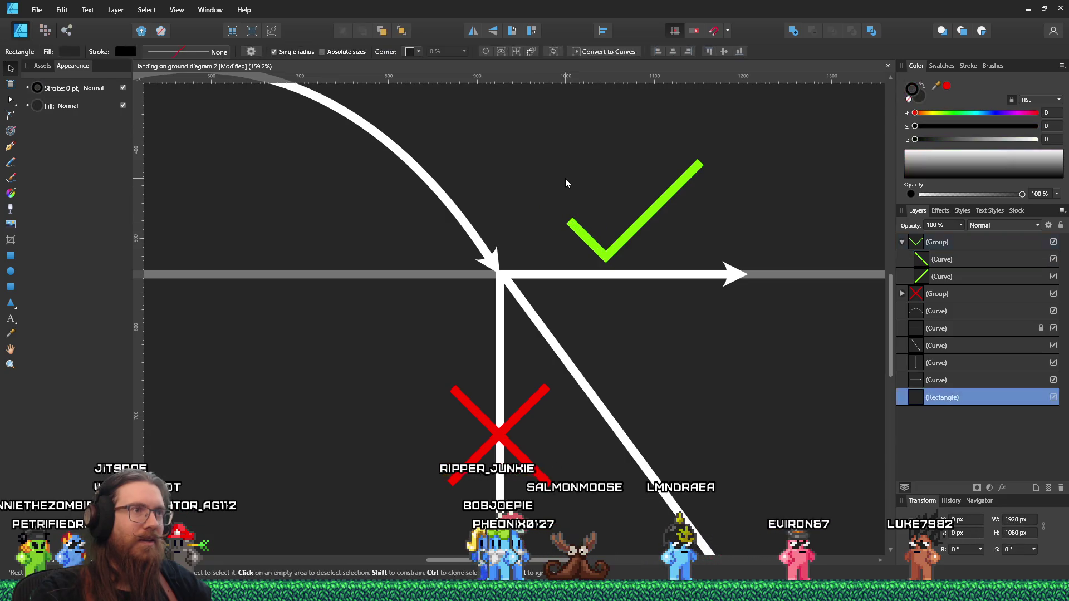
click(593, 247)
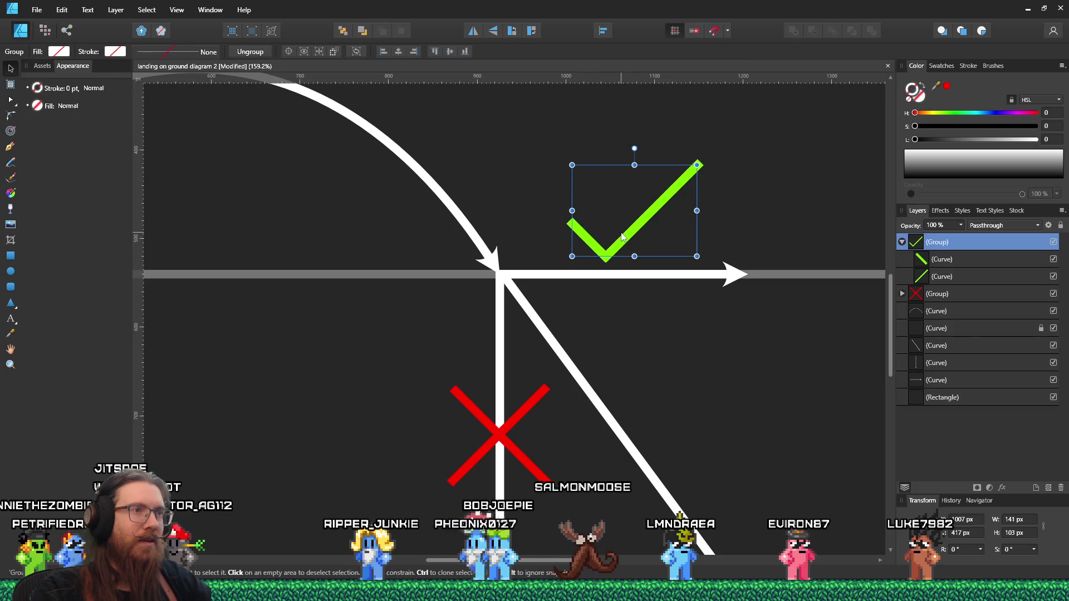
mouse_move(622, 235)
mouse_down()
mouse_move(632, 245)
mouse_move(643, 231)
mouse_up()
click(660, 317)
ctrl+scroll(660, 318, down, 3)
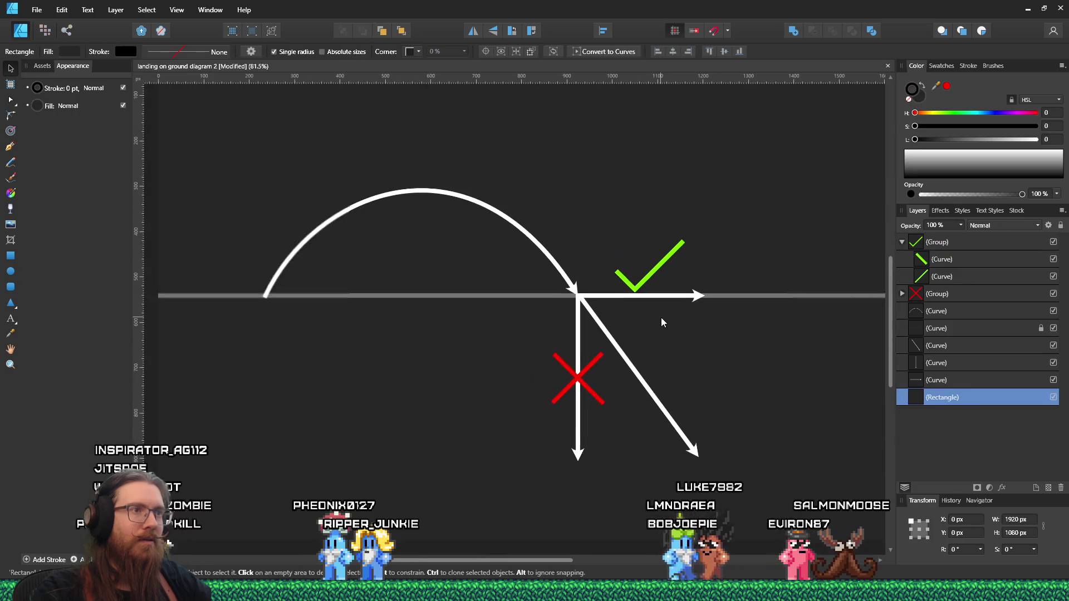
scroll(688, 378, right, 1)
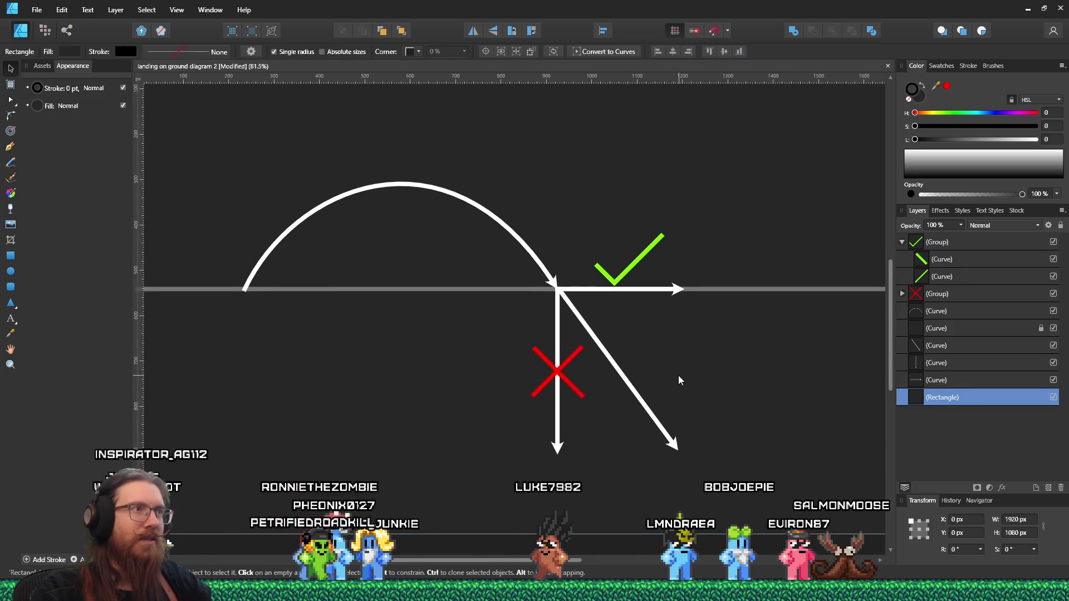
mouse_move(677, 375)
mouse_down()
mouse_move(648, 355)
mouse_move(632, 388)
mouse_move(683, 368)
mouse_move(611, 380)
mouse_move(647, 379)
mouse_up()
key(alt+Tab)
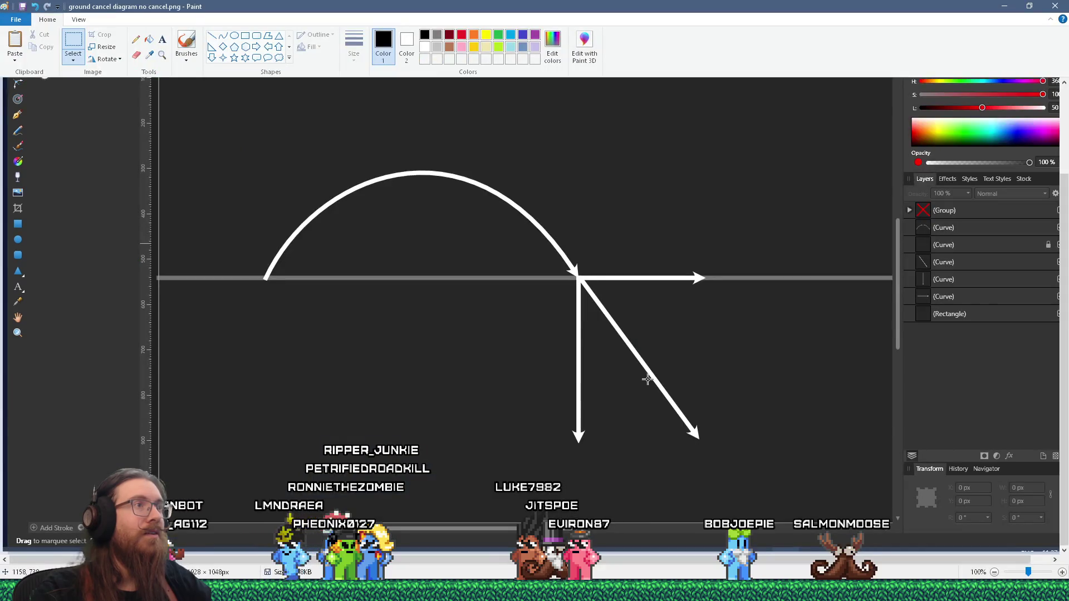
click(1063, 340)
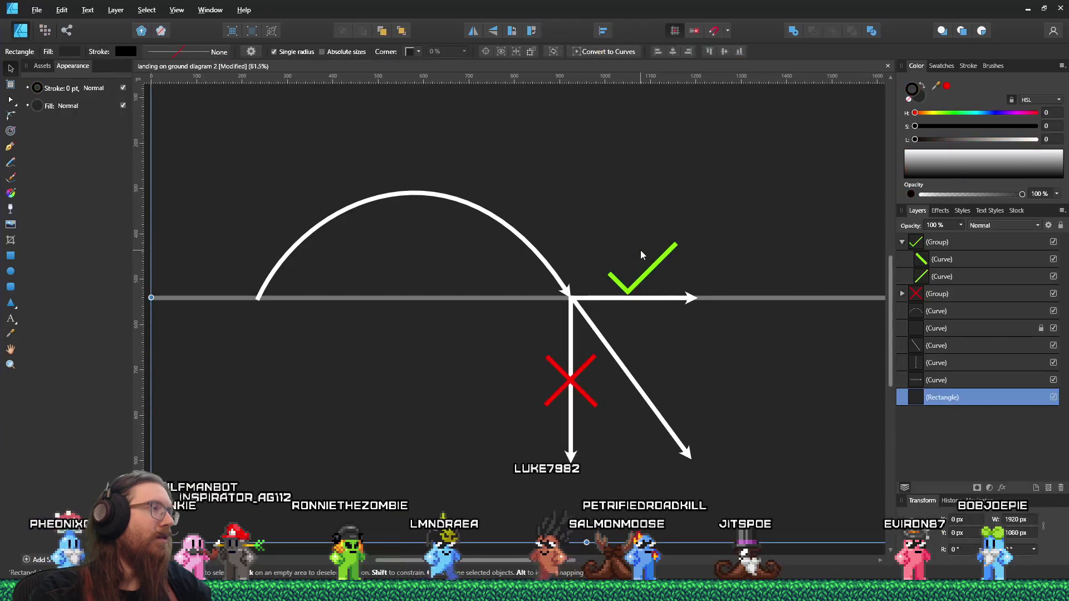
scroll(641, 235, up, 2)
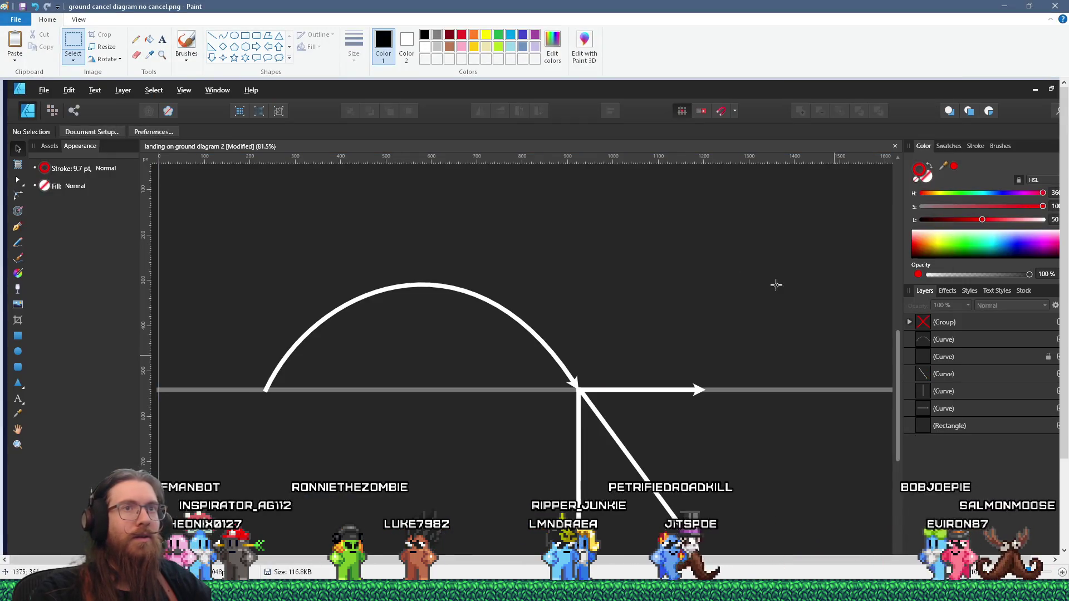
Compare the marked diagram against the Paint screenshot and save the Affinity Designer file
scroll(779, 289, down, 3)
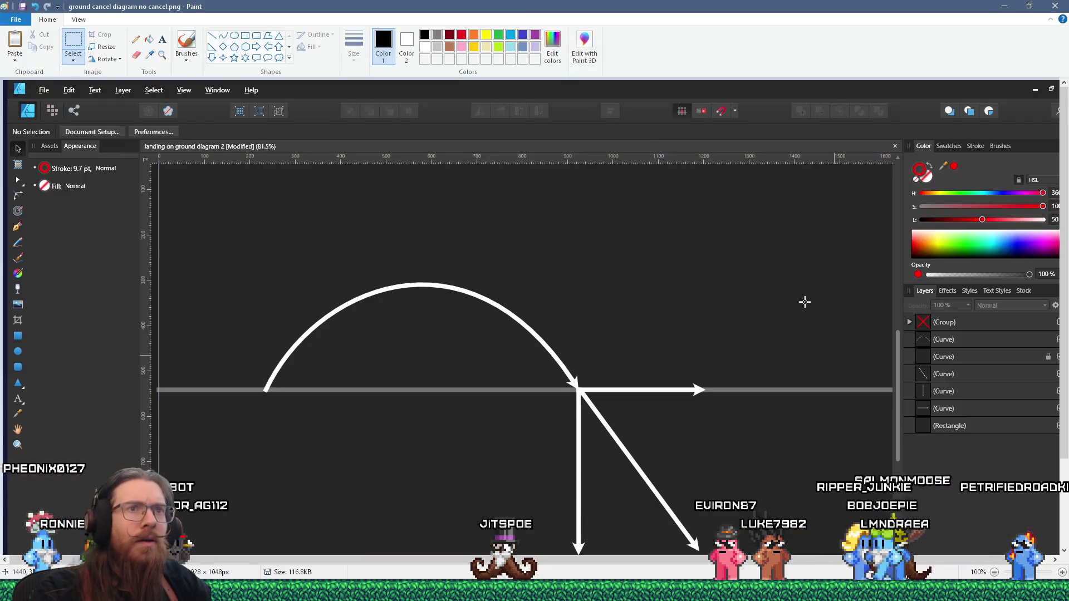
key(alt+Tab)
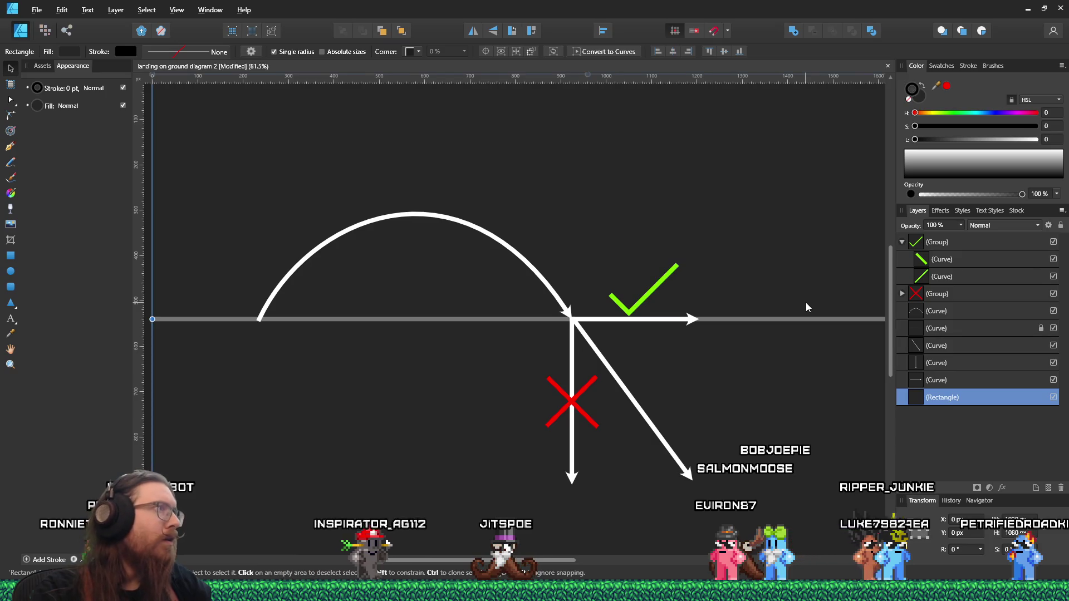
key(alt+Tab)
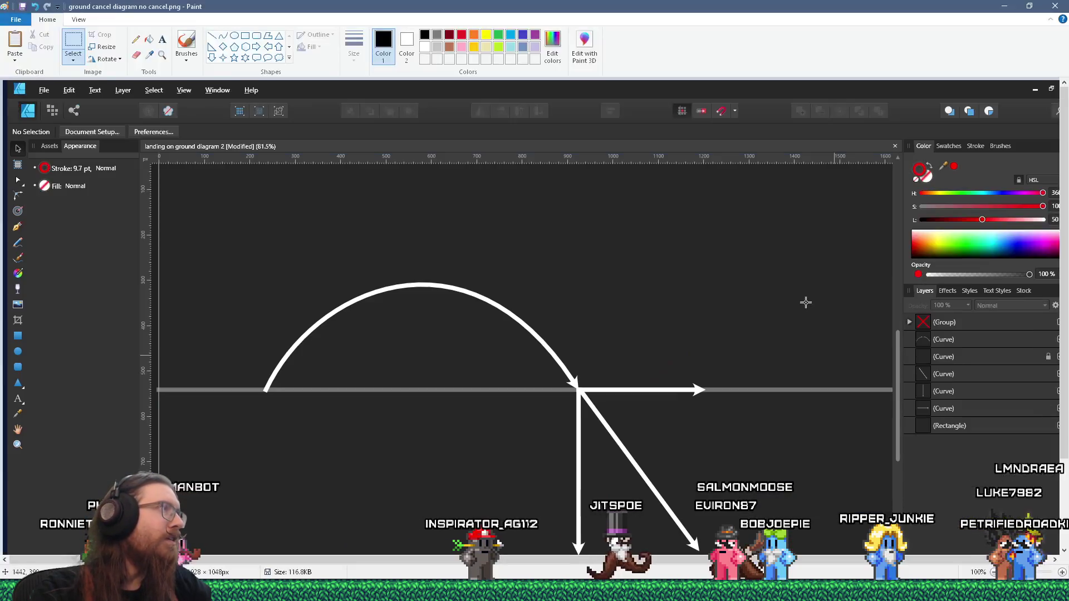
key(alt+Tab)
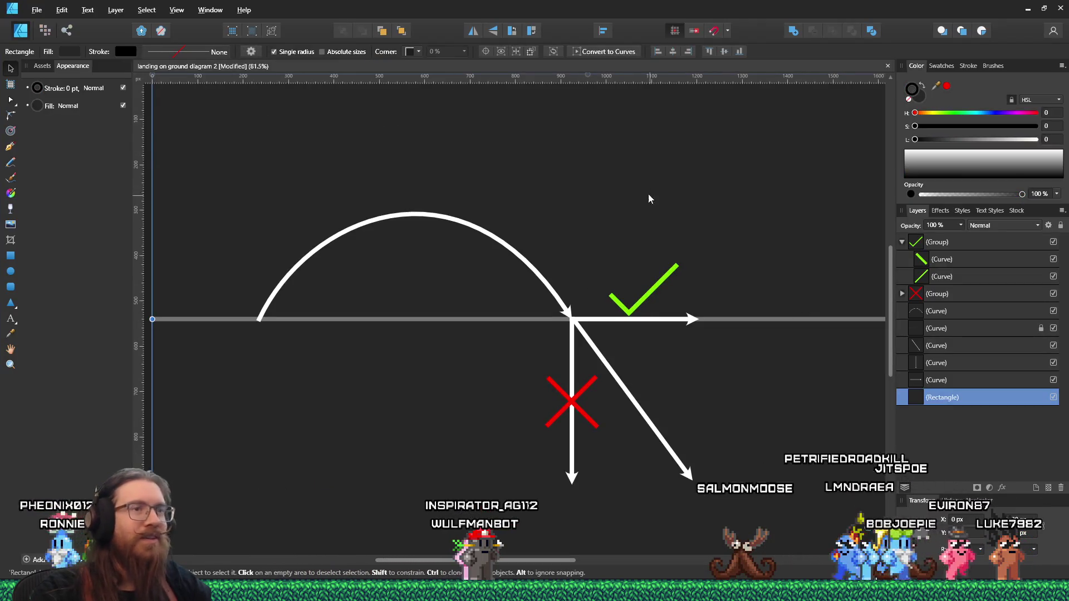
click(148, 409)
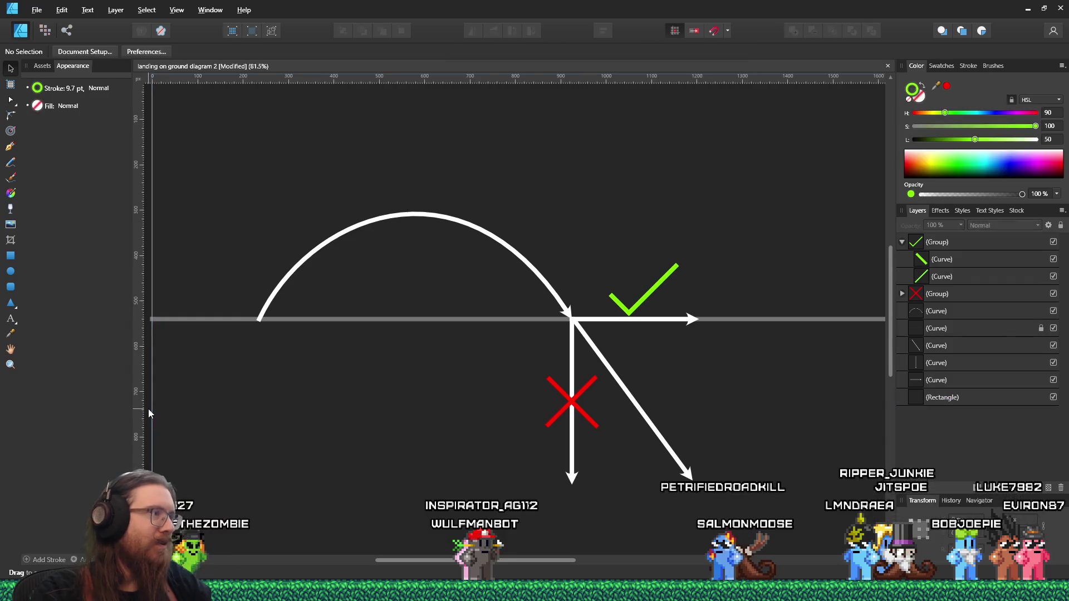
key(alt+Tab)
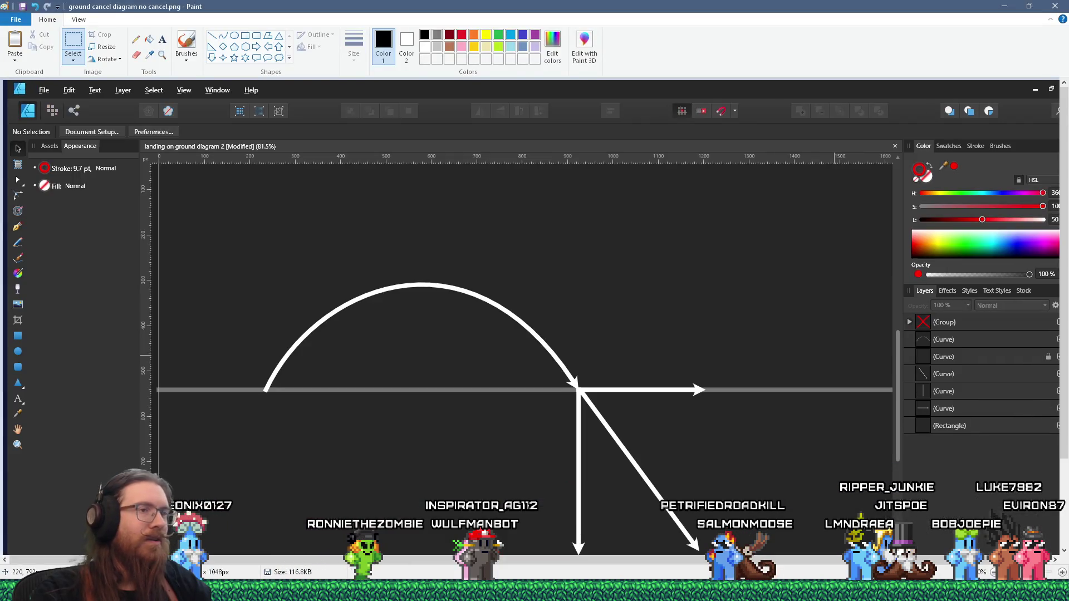
scroll(261, 503, down, 3)
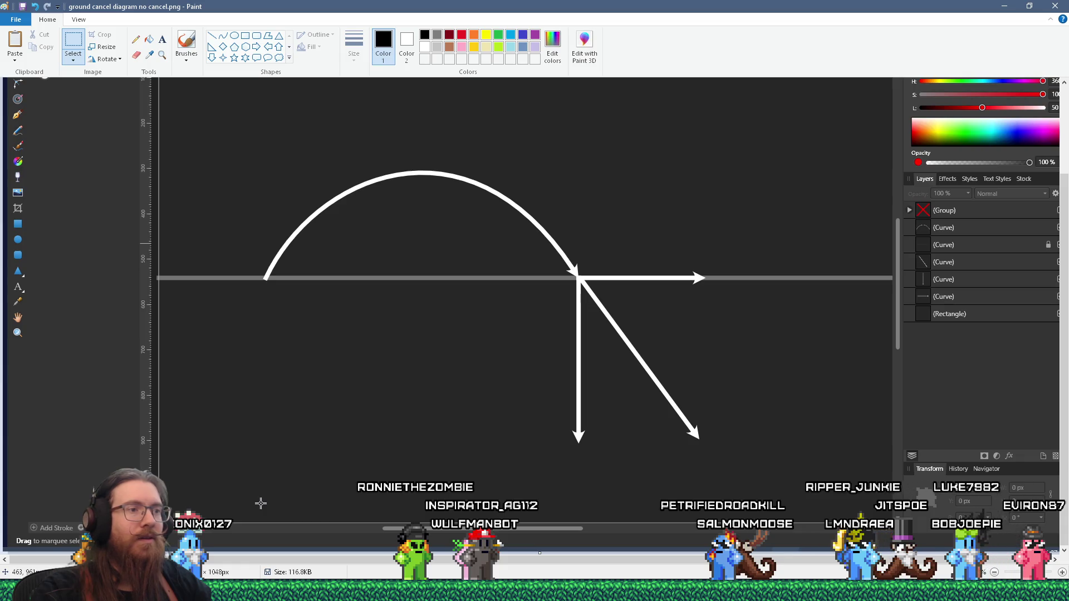
key(alt+Tab)
key(alt+Tab)
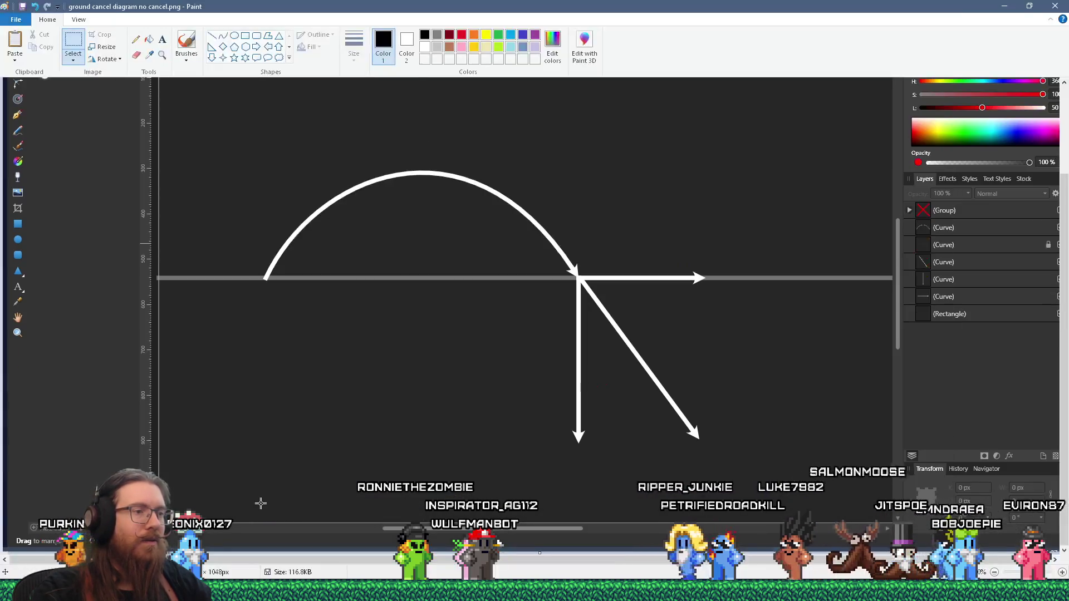
key(alt+Tab)
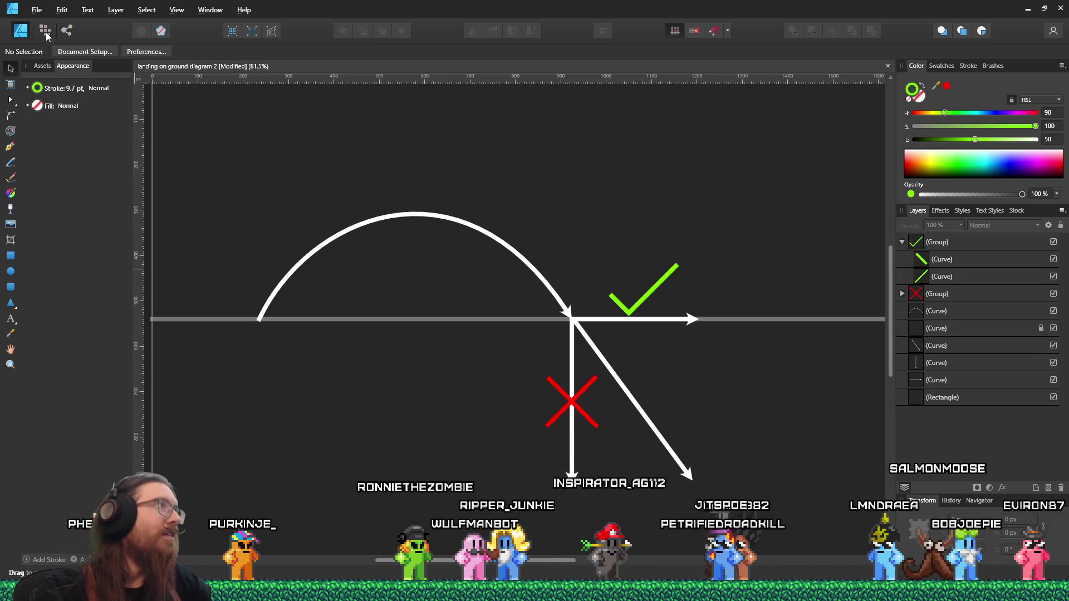
click(36, 10)
click(61, 102)
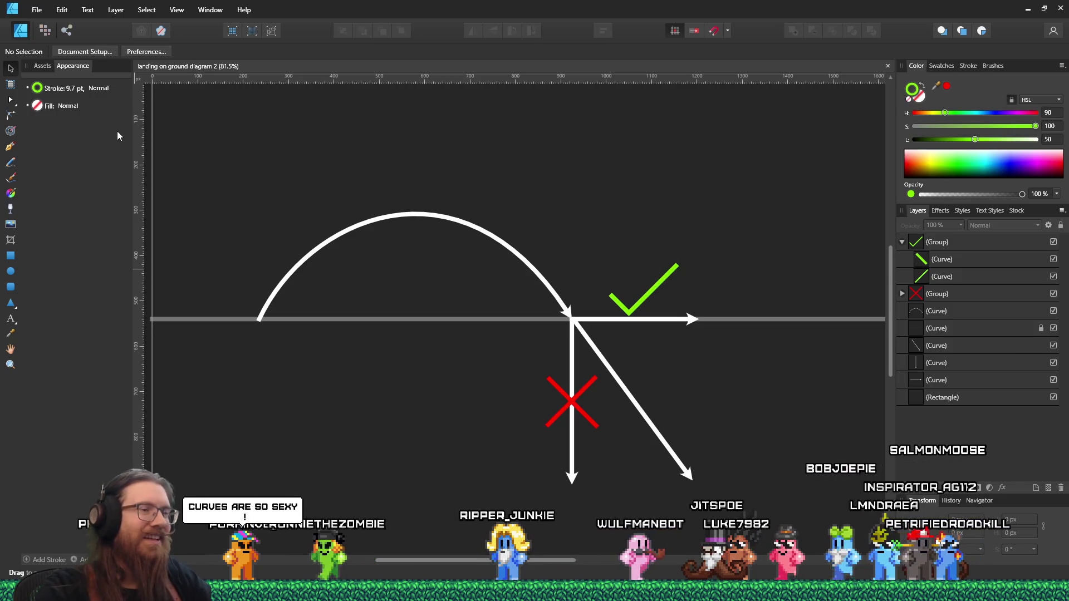
Paste the new screenshot into Paint and save it as 'ground cancel diagram forward ok.png'
key(alt+Tab)
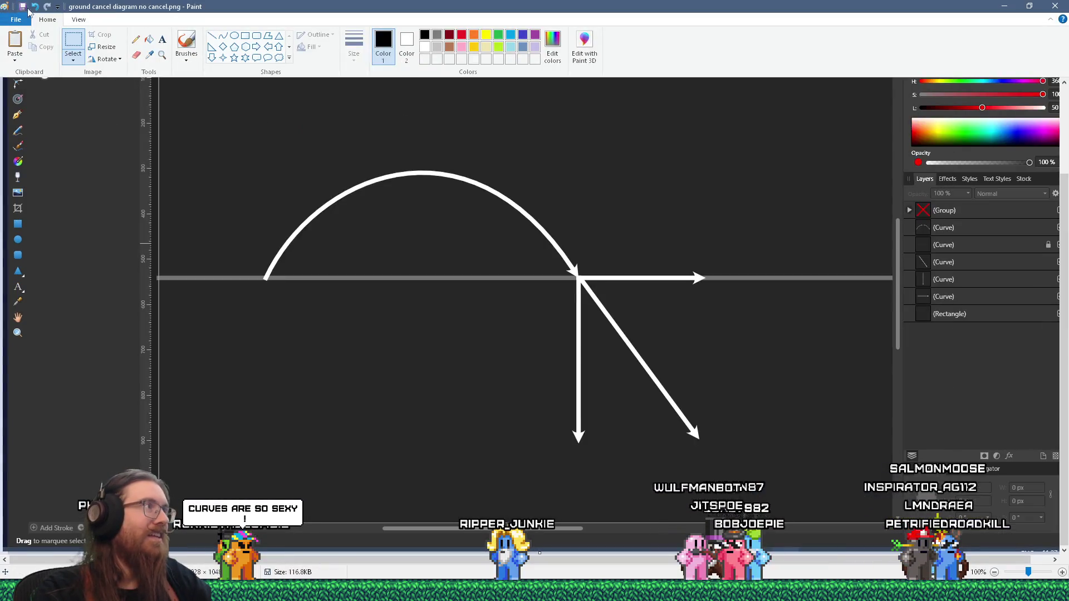
click(15, 42)
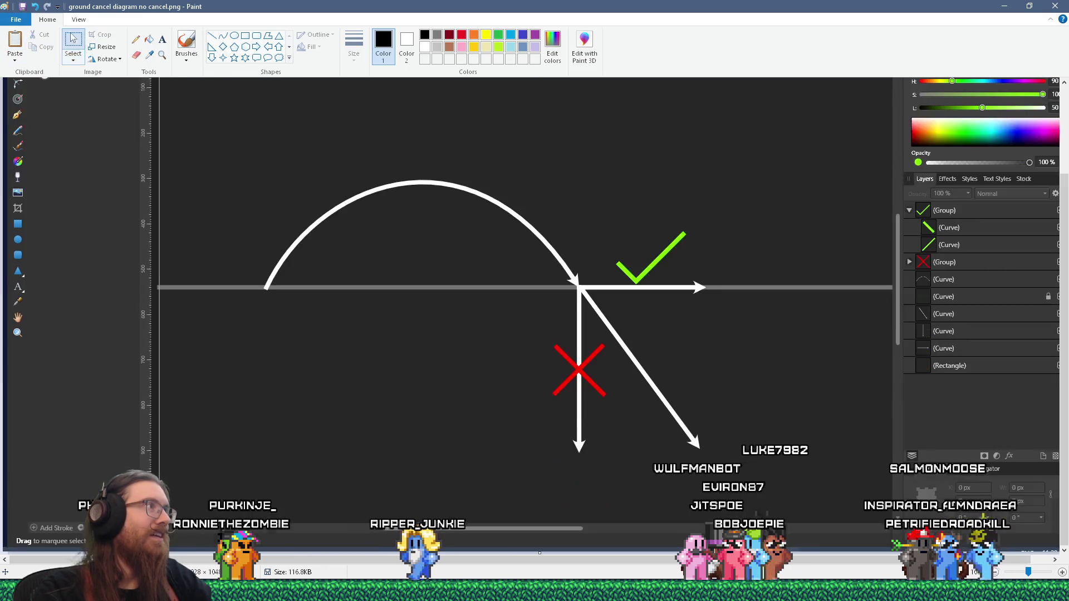
click(16, 20)
click(41, 110)
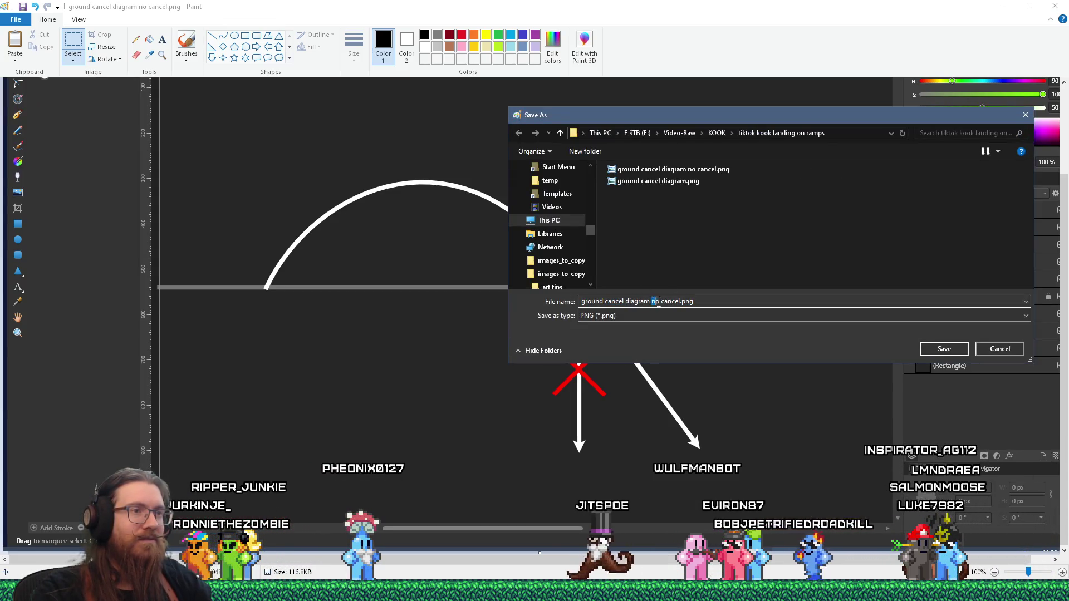
drag(652, 301, 680, 304)
text(f)
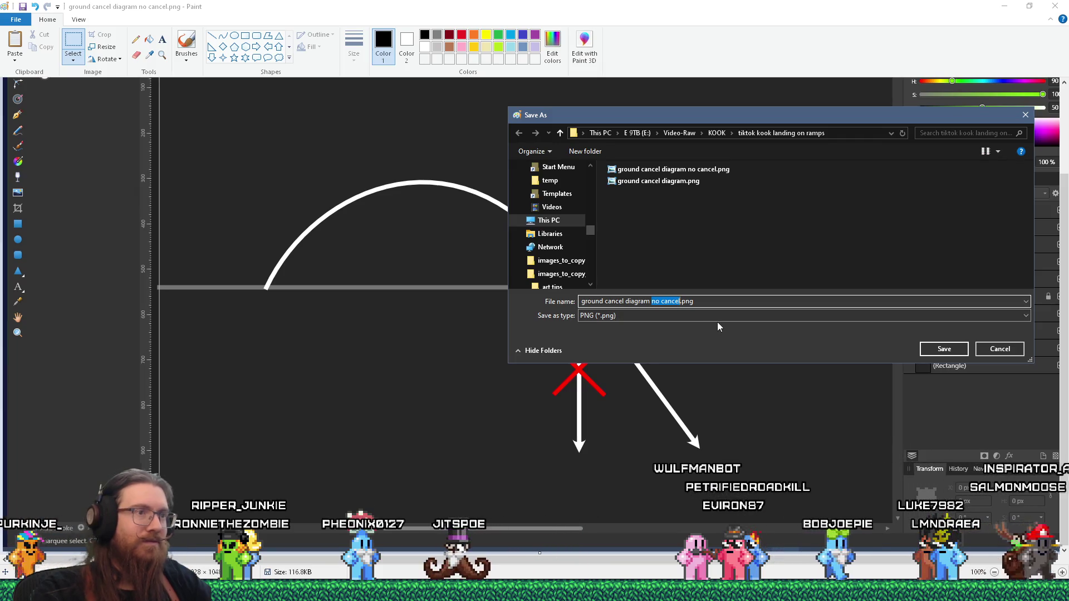
text(orward ok)
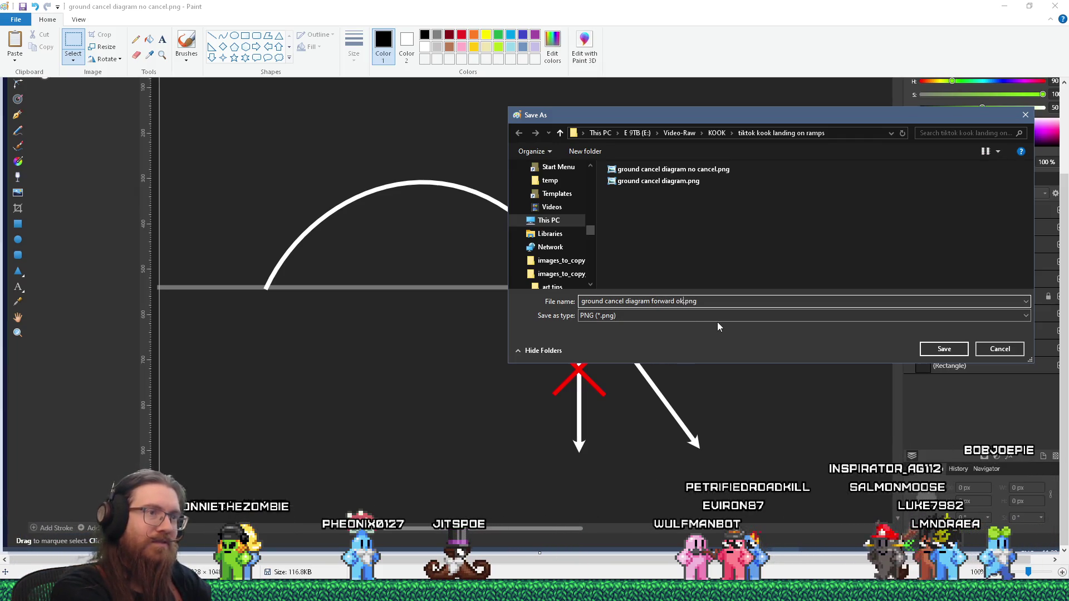
key(Return)
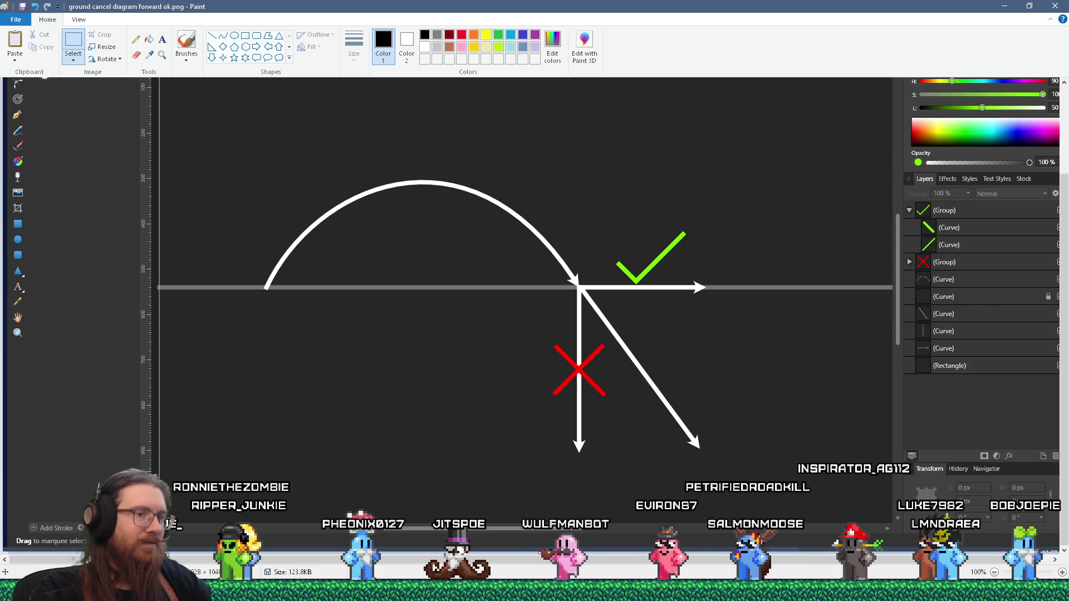
Place ground cancel diagram no cancel.png on video track 1 at 10.05, after the landing clip
mouse_move(696, 591)
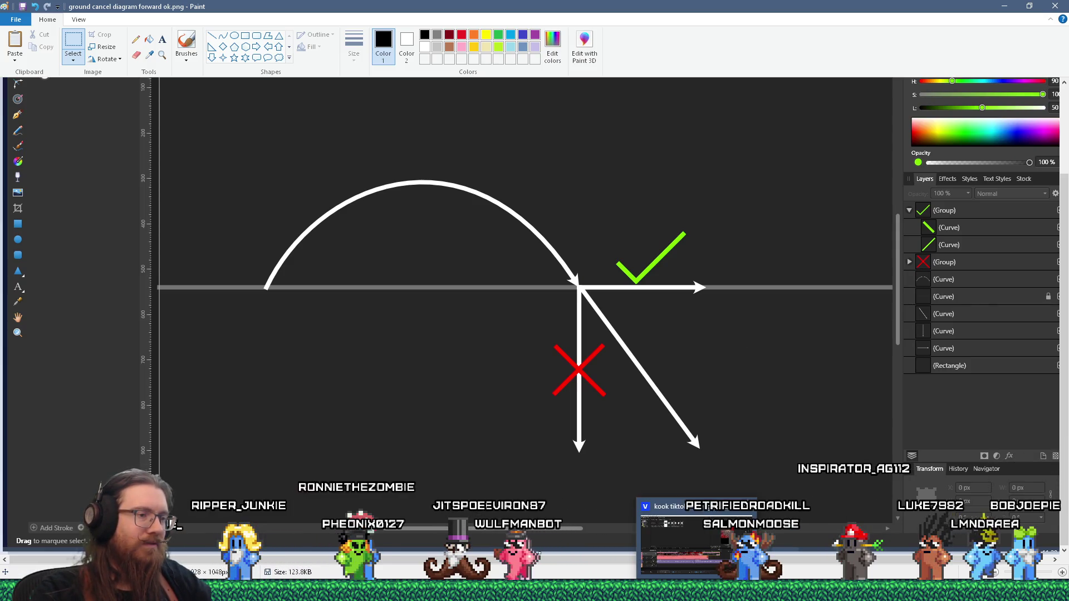
mouse_move(612, 591)
click(695, 592)
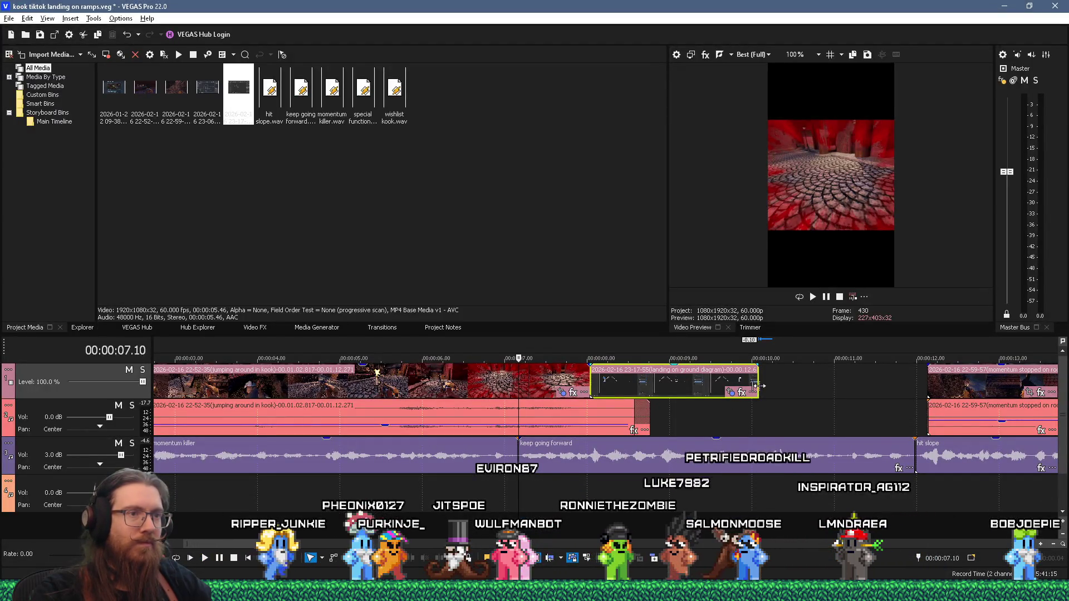
click(750, 395)
key(alt+Tab)
key(Tab)
key(Tab)
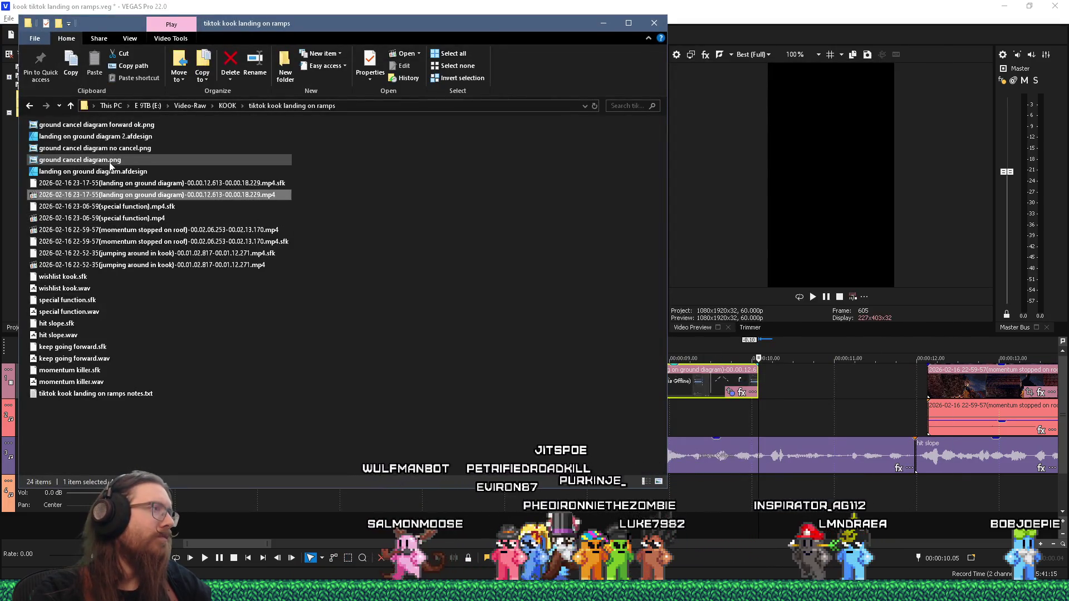
click(113, 150)
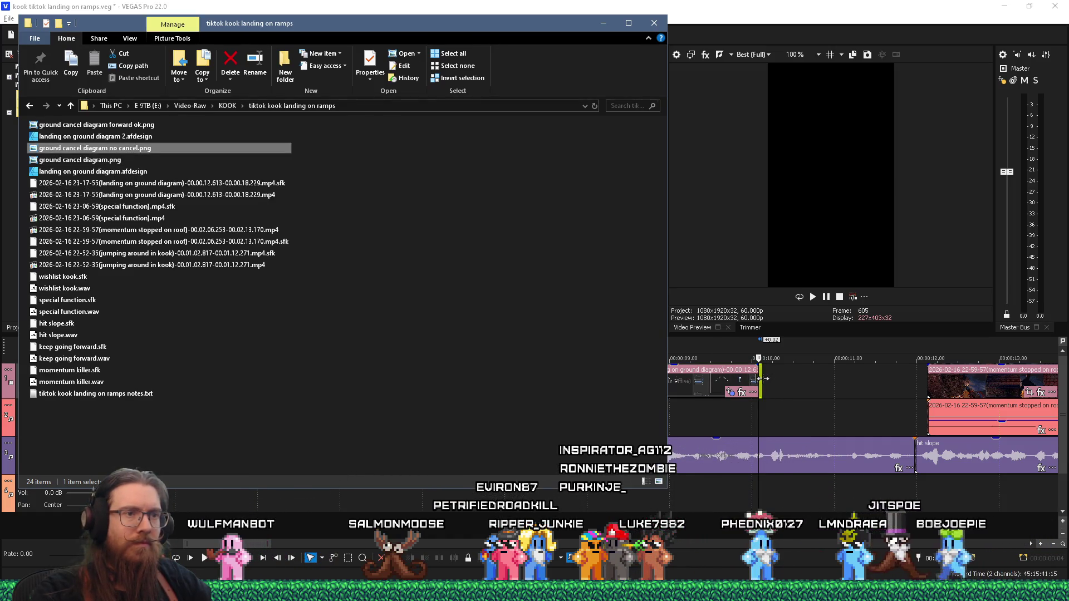
drag(762, 379, 806, 380)
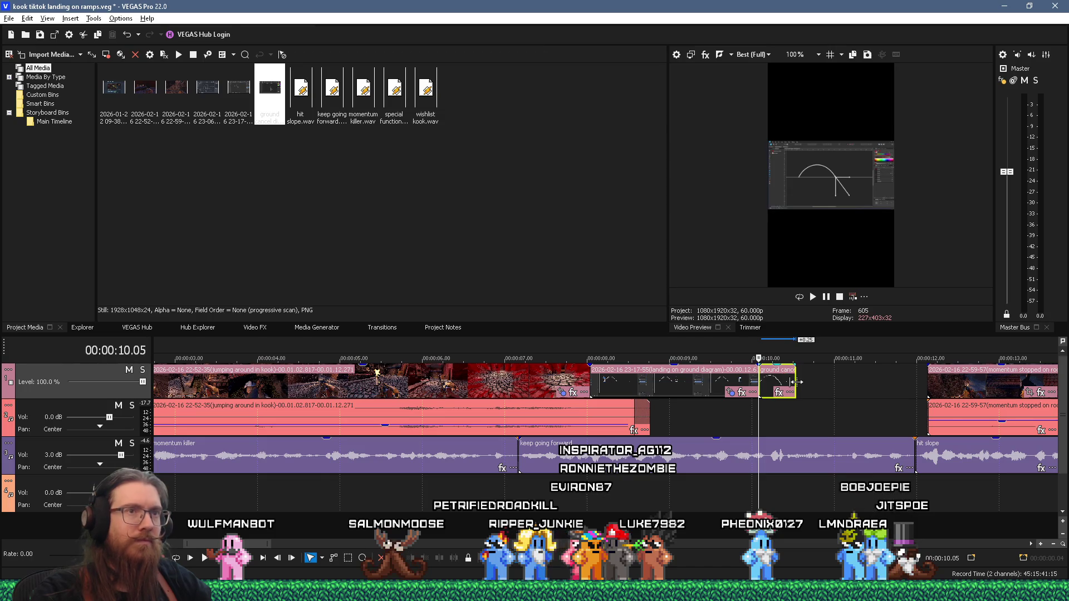
Open the new image event's Video Event FX plug-in chooser
key(alt+Tab)
click(761, 379)
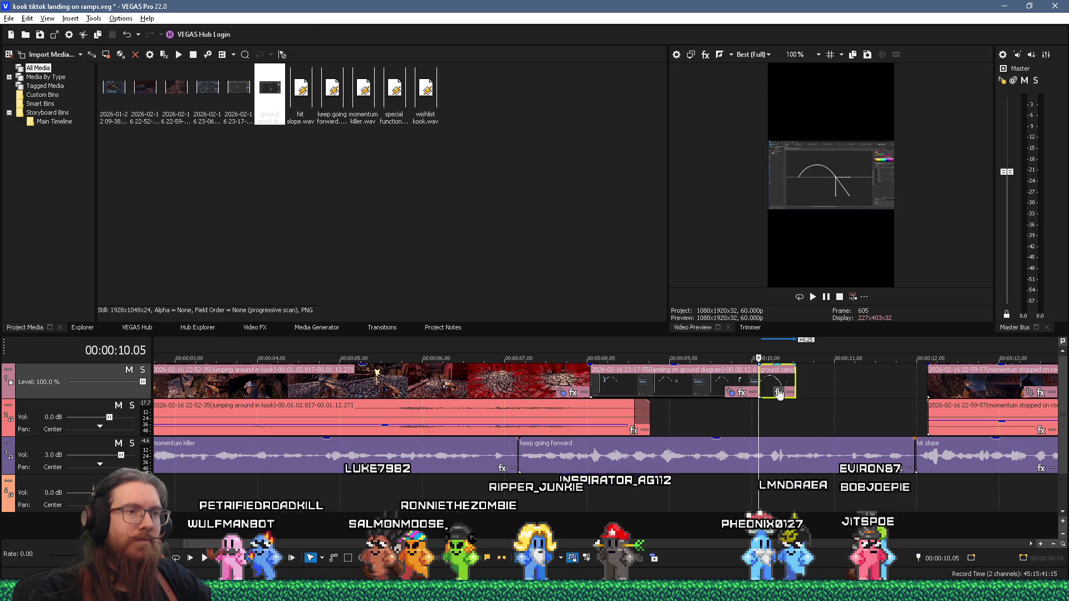
click(779, 392)
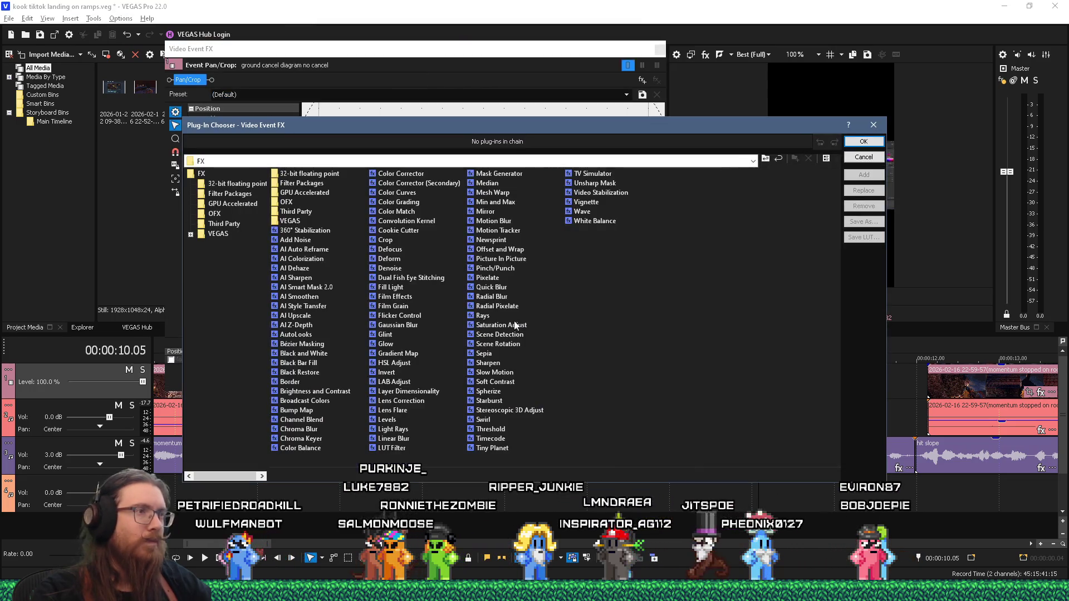
Crop the diagram event's edges inward in Pan/Crop to width 1,088.8, X center 925.0
key(Escape)
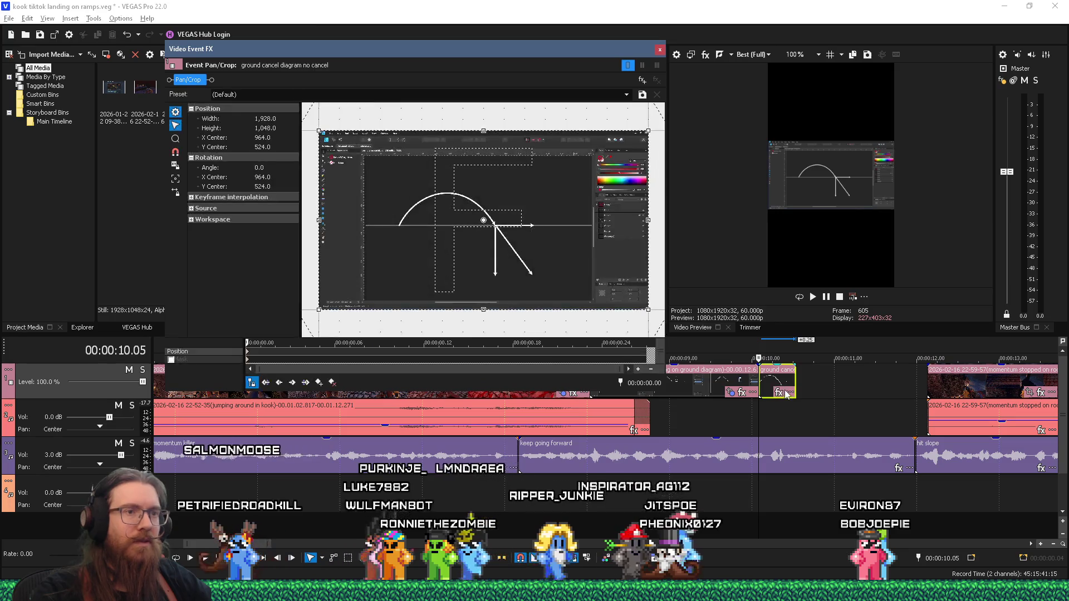
key(Up)
key(Up)
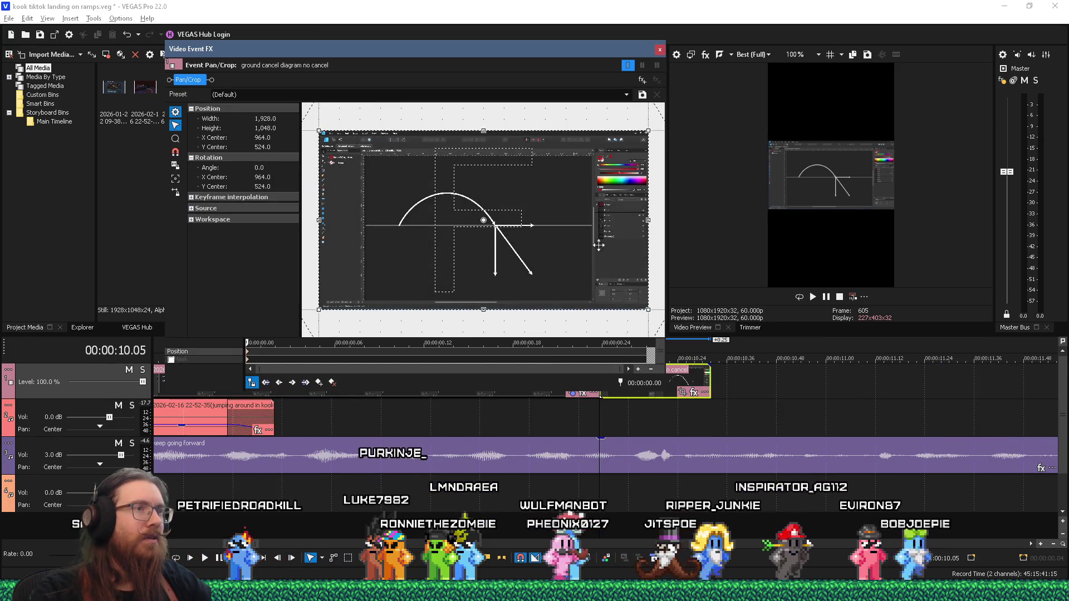
drag(643, 221, 587, 221)
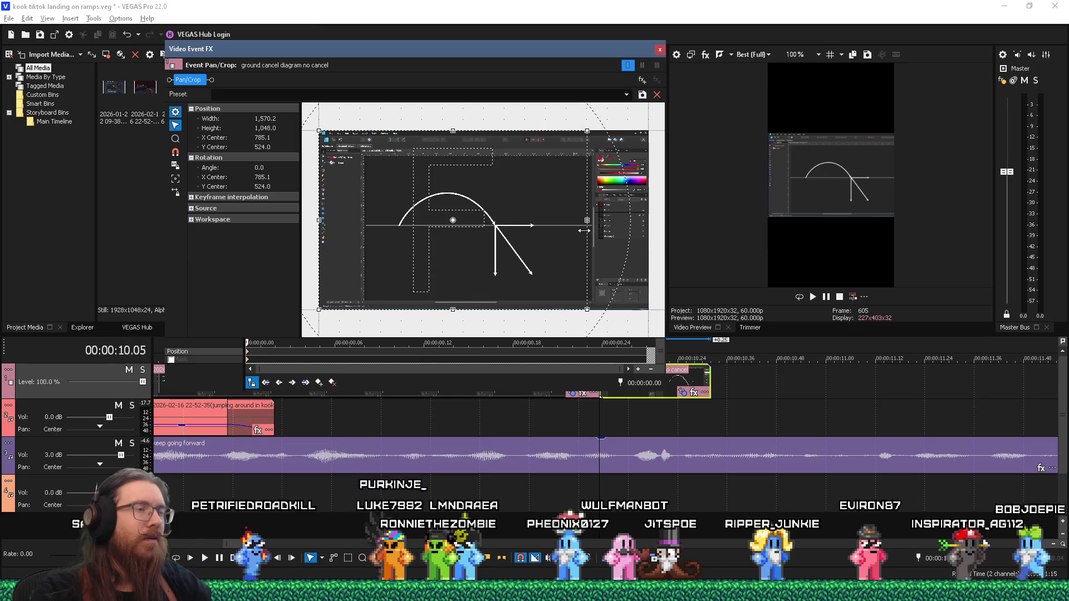
drag(315, 219, 371, 219)
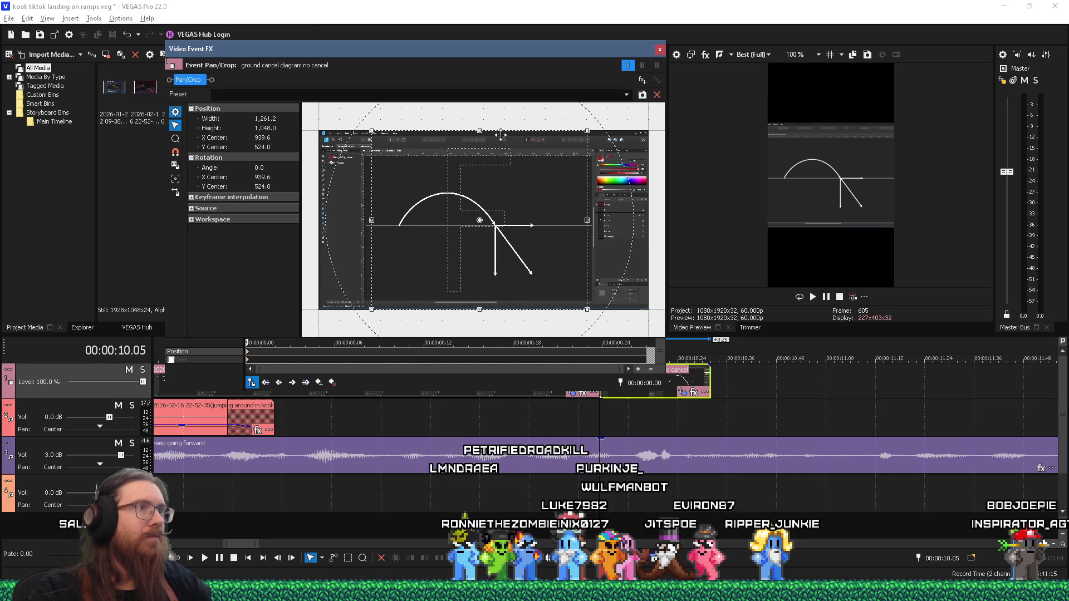
drag(482, 144, 475, 157)
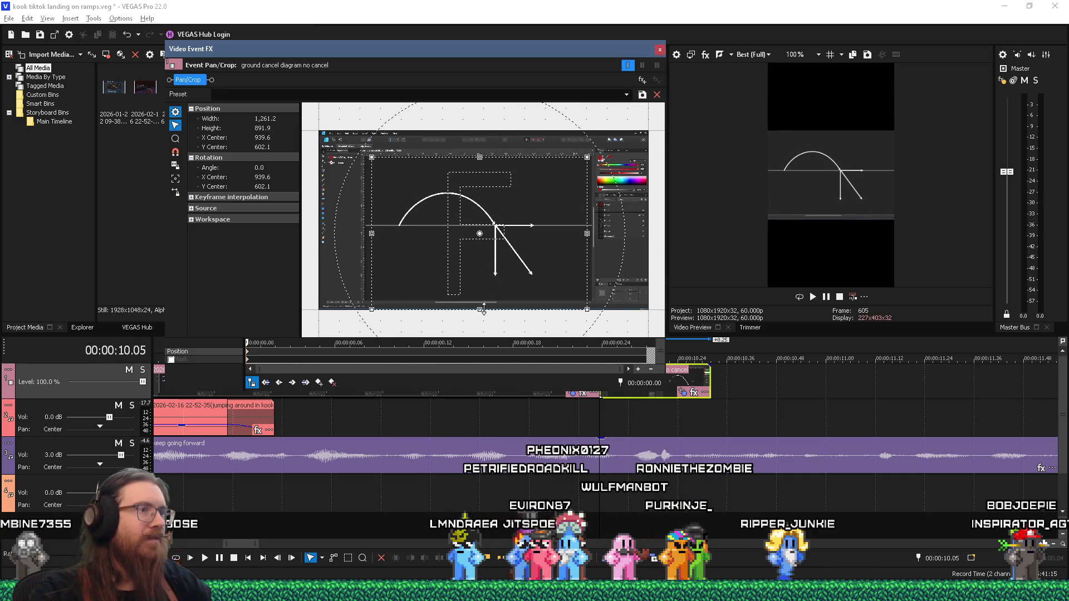
drag(483, 309, 485, 293)
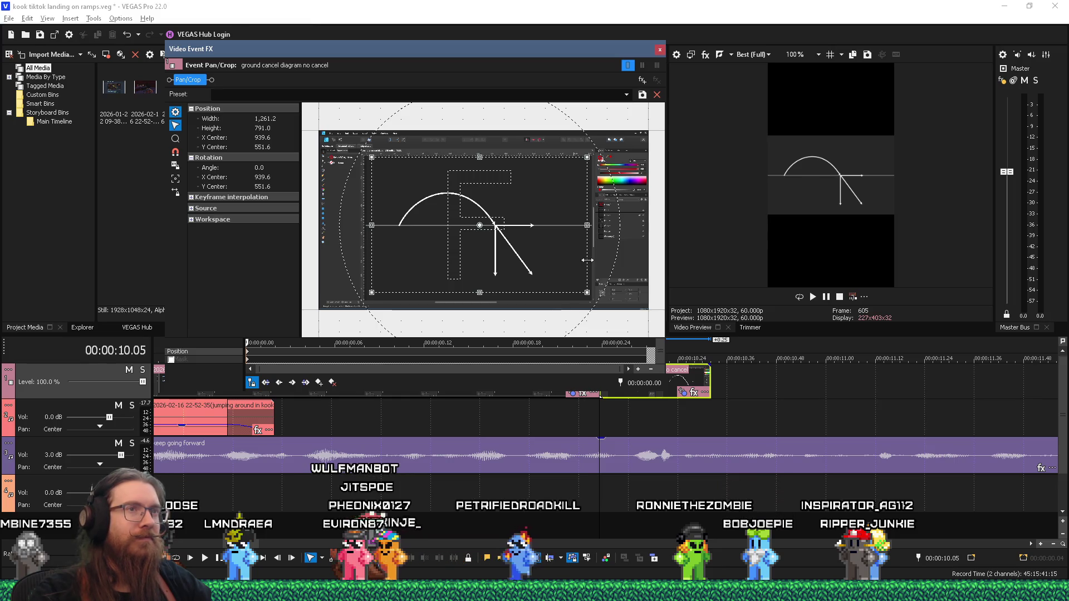
drag(589, 229, 571, 227)
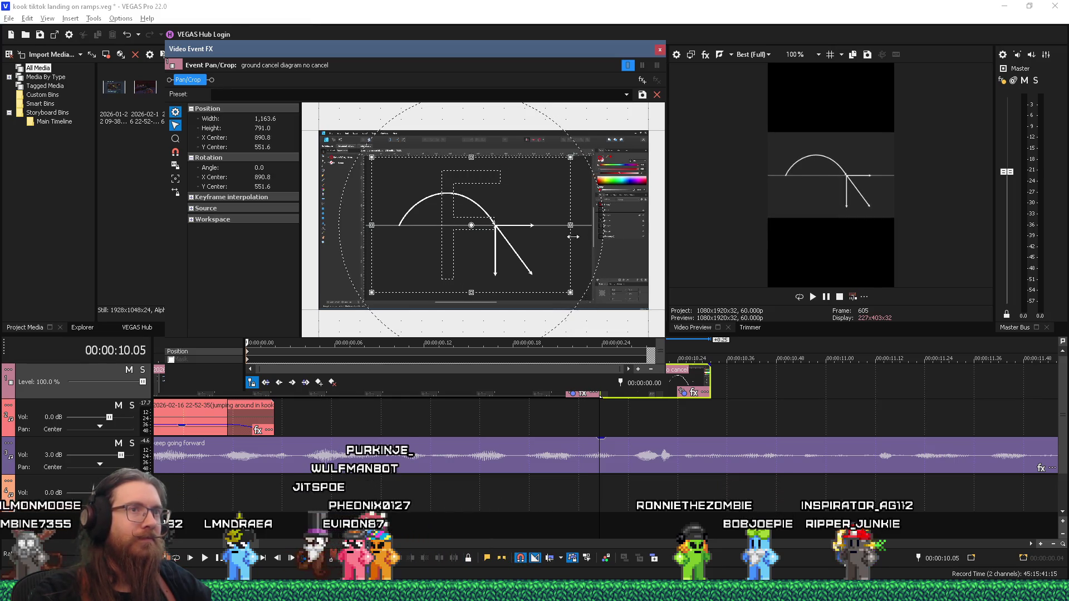
drag(368, 225, 384, 228)
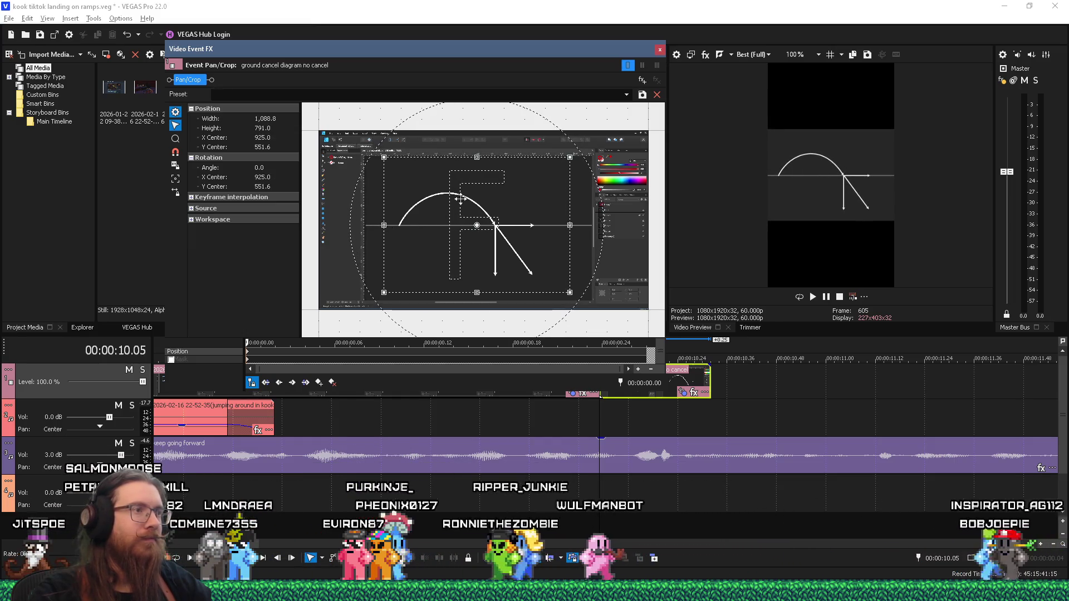
click(659, 49)
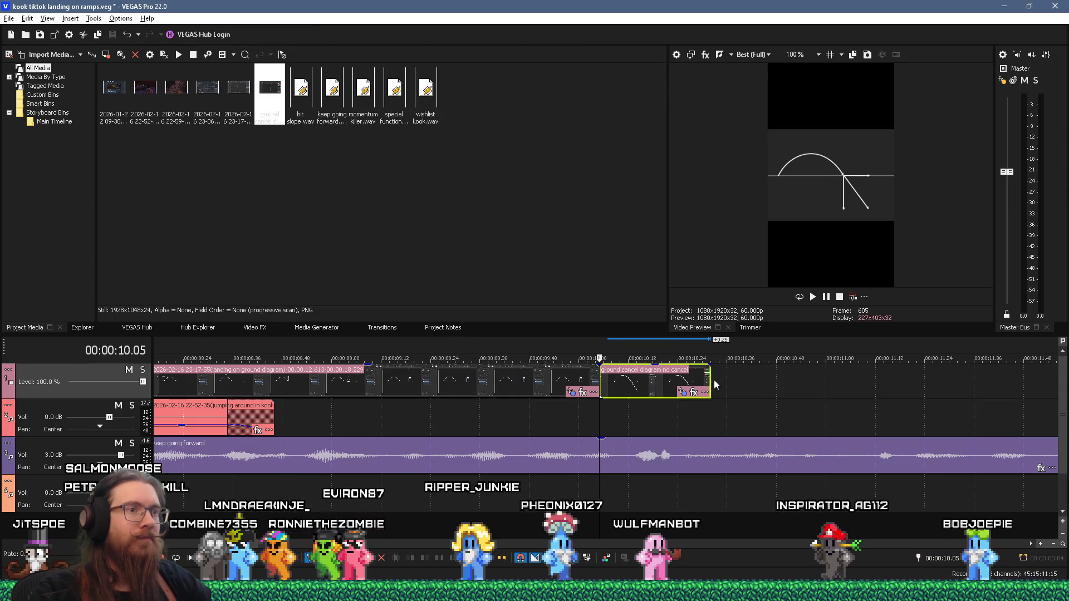
Add ground cancel diagram.png after the no-cancel event and lengthen it
click(711, 379)
key(alt+Tab)
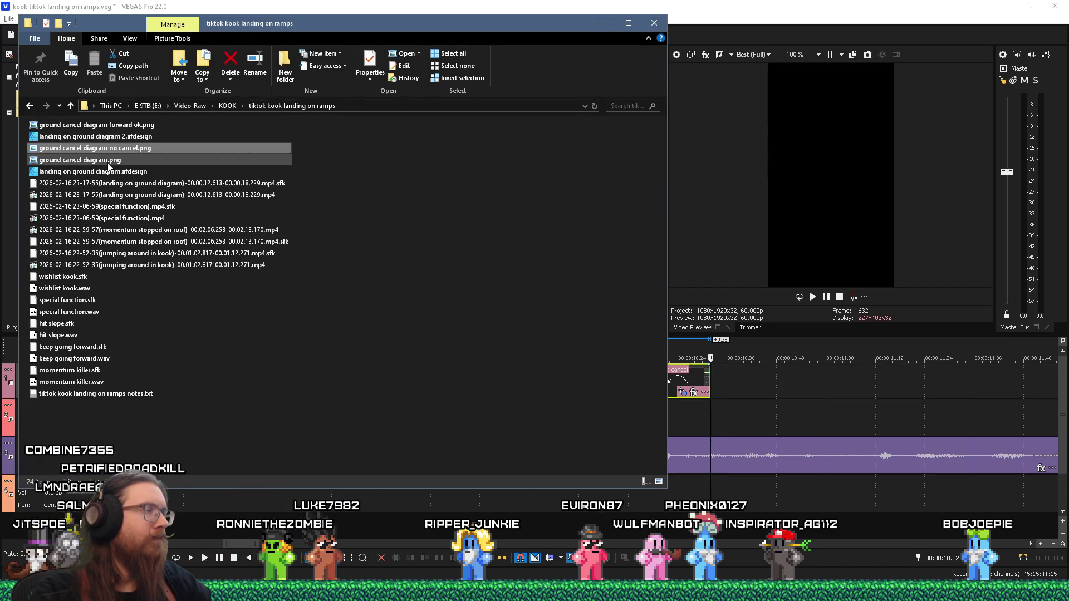
drag(718, 376, 758, 381)
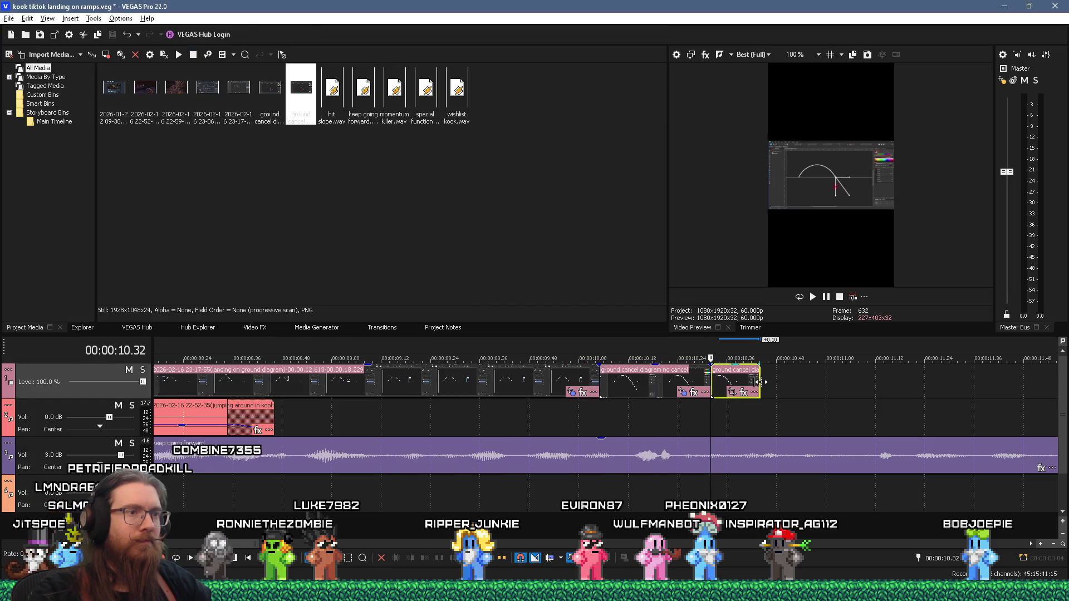
right_click(694, 379)
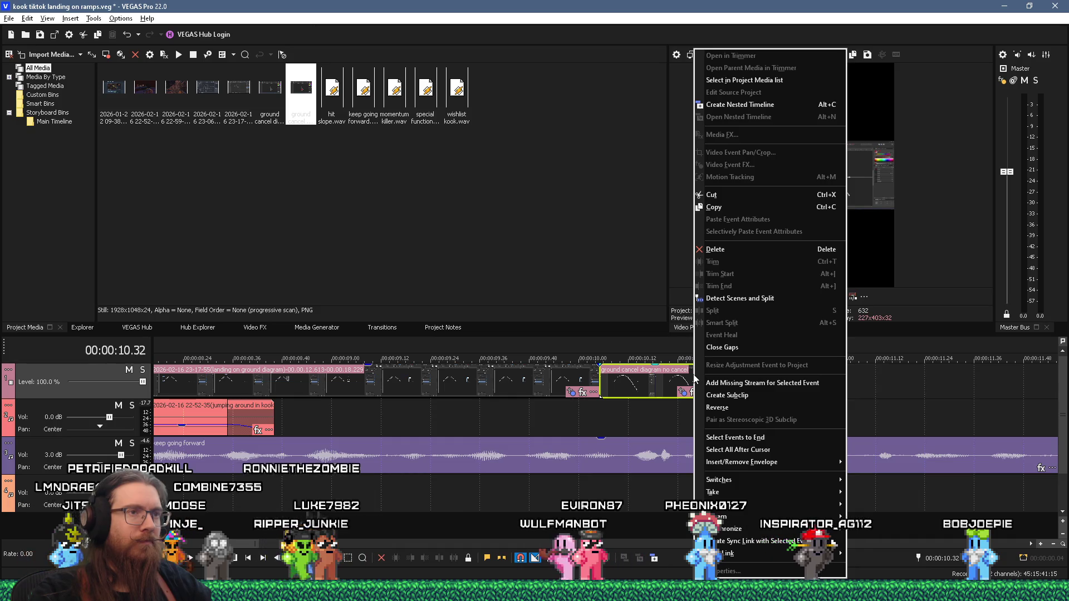
click(724, 207)
key(ctrl+v)
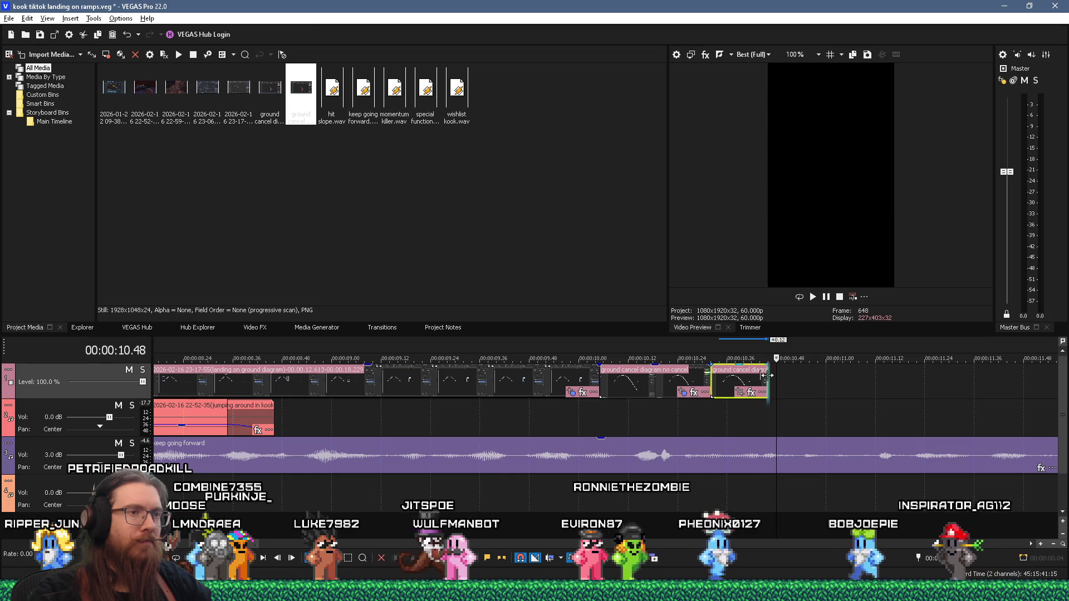
Place ground cancel diagram forward ok.png after the last clip
key(alt+Tab)
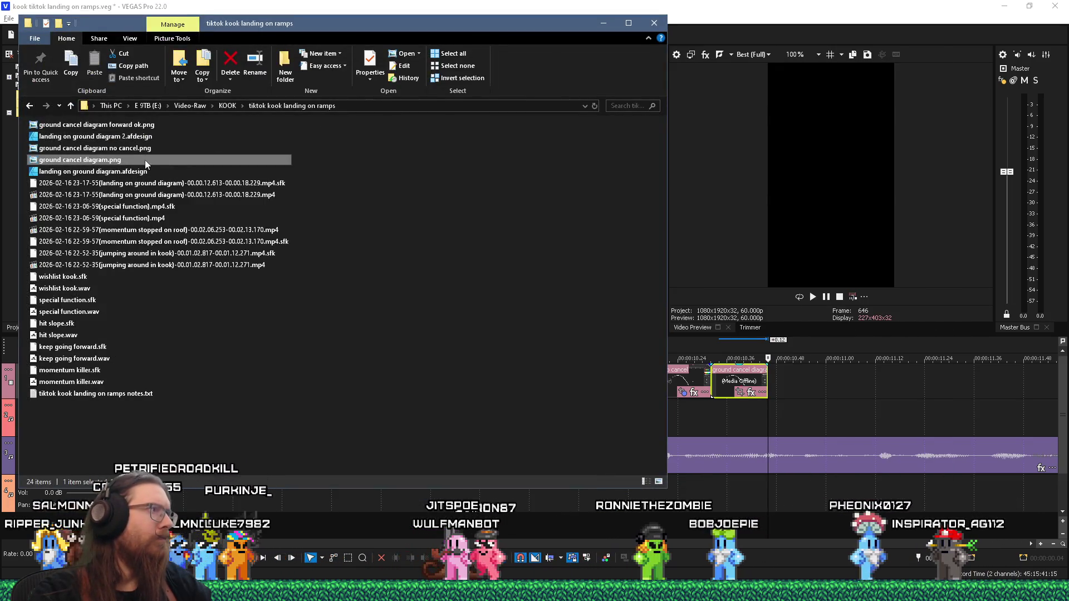
mouse_move(84, 125)
mouse_down()
mouse_move(788, 370)
mouse_move(776, 373)
mouse_move(818, 377)
mouse_up()
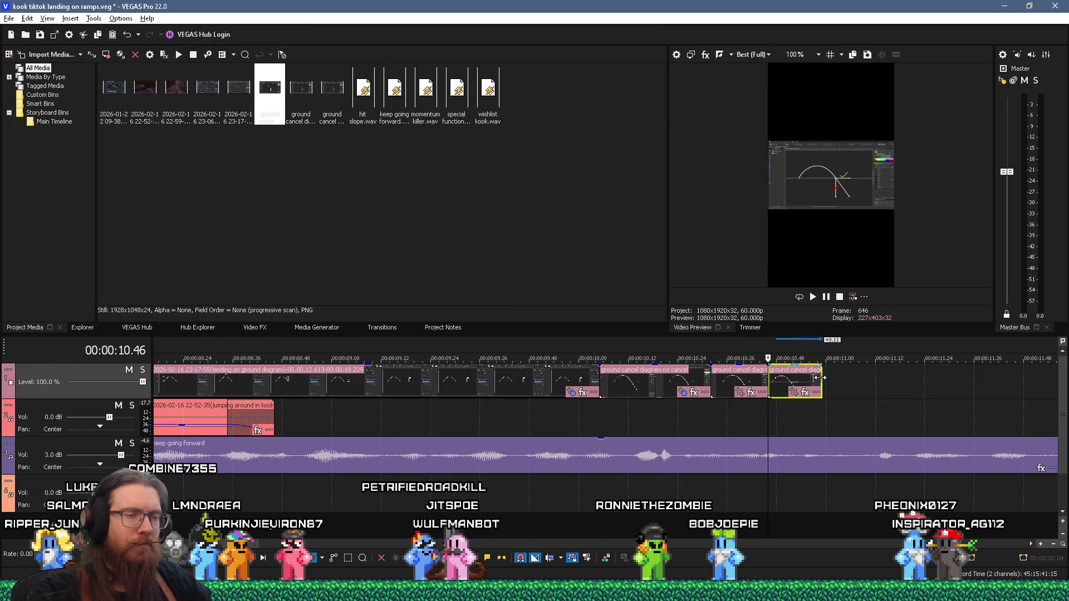
right_click(749, 380)
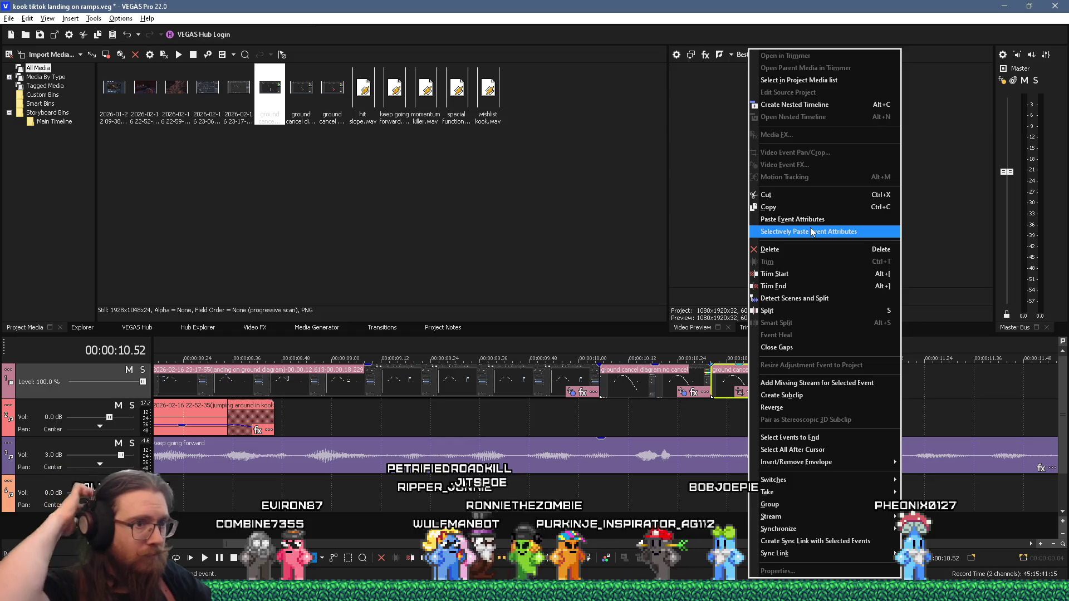
Copy the no-cancel event and paste its event attributes onto both new diagram events
click(665, 383)
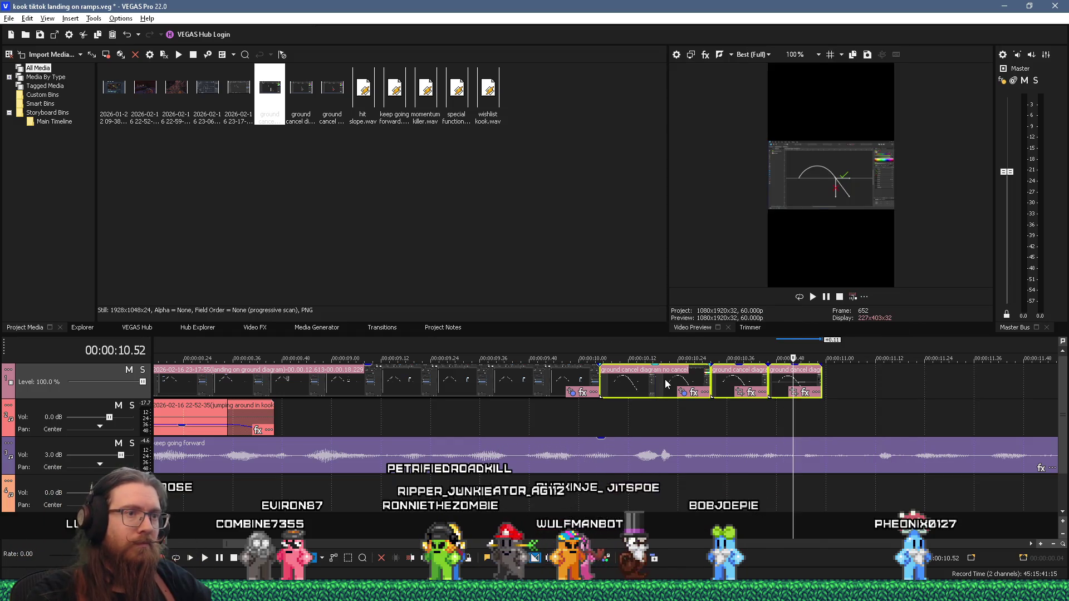
right_click(665, 383)
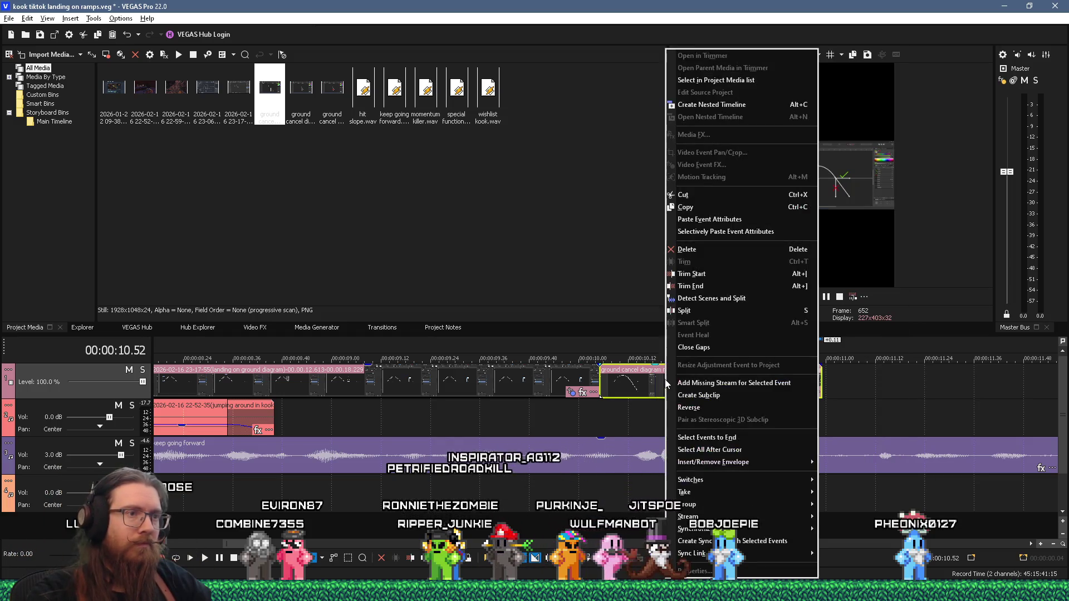
click(700, 211)
right_click(739, 377)
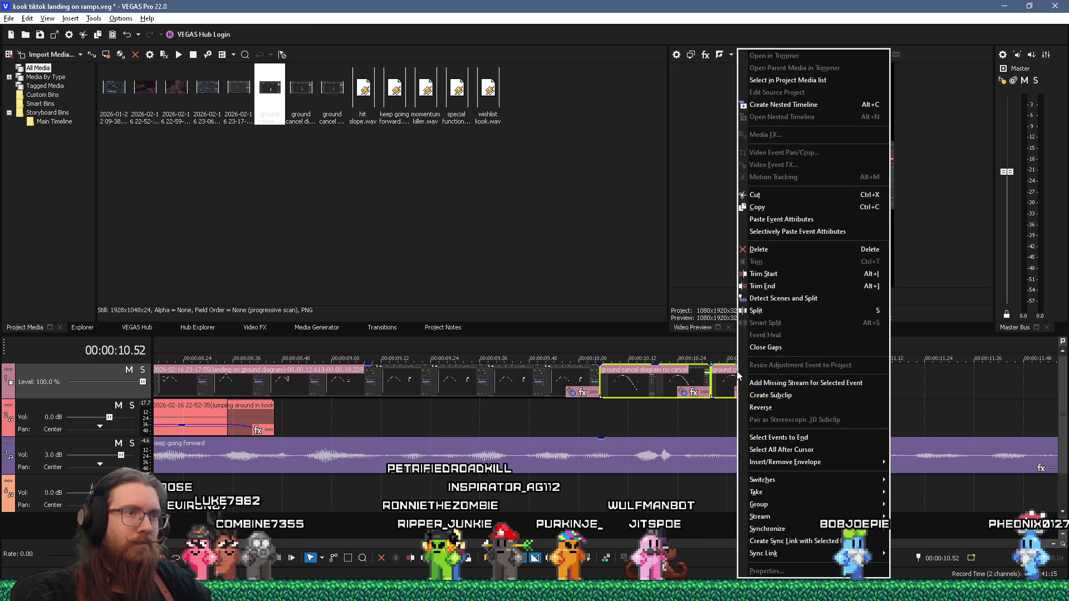
click(687, 383)
click(739, 384)
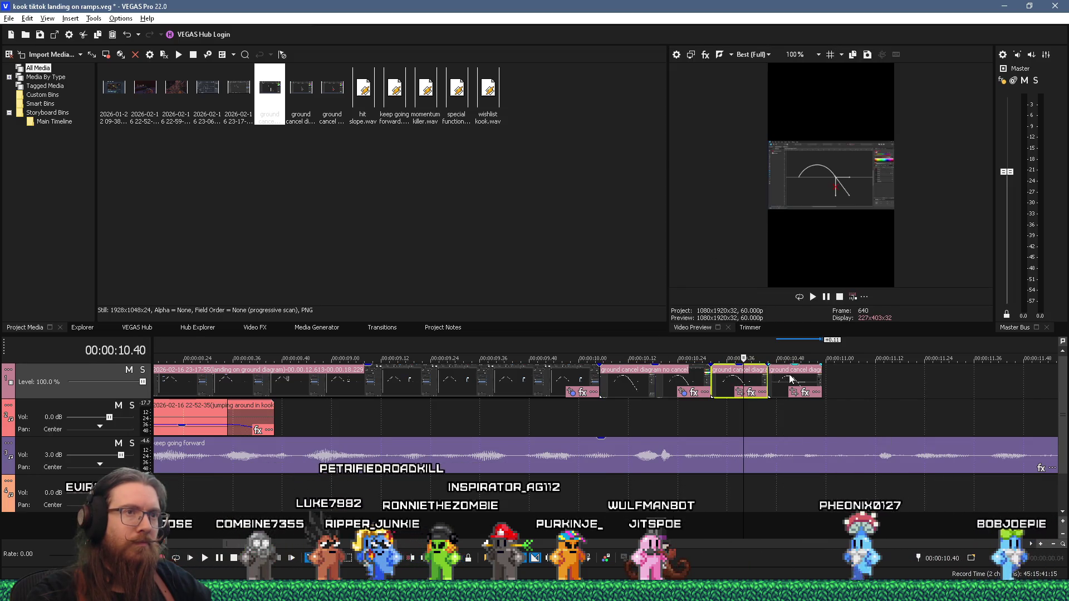
right_click(740, 376)
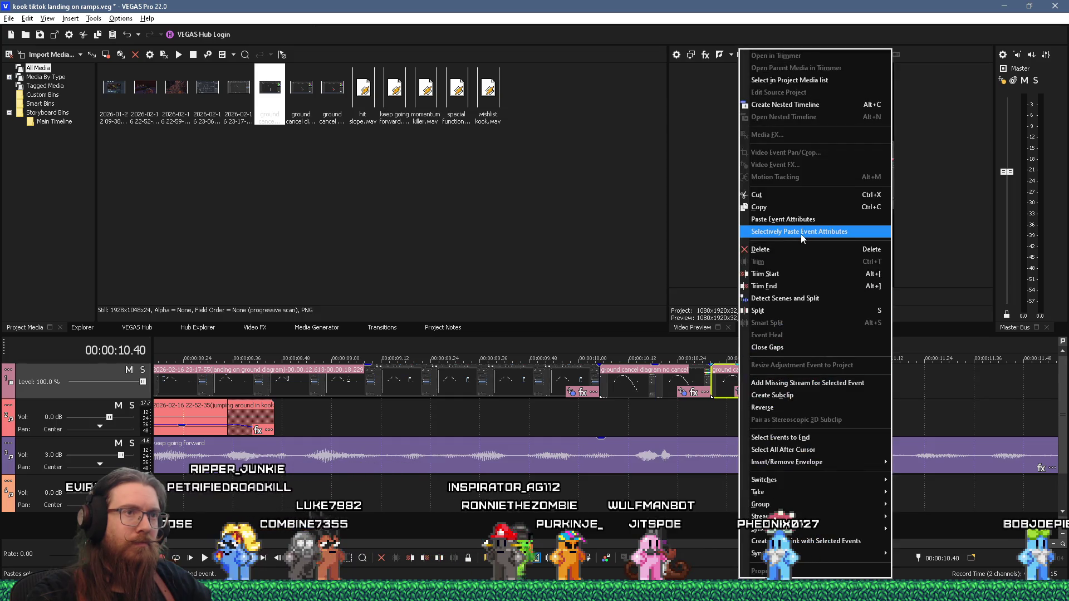
click(791, 220)
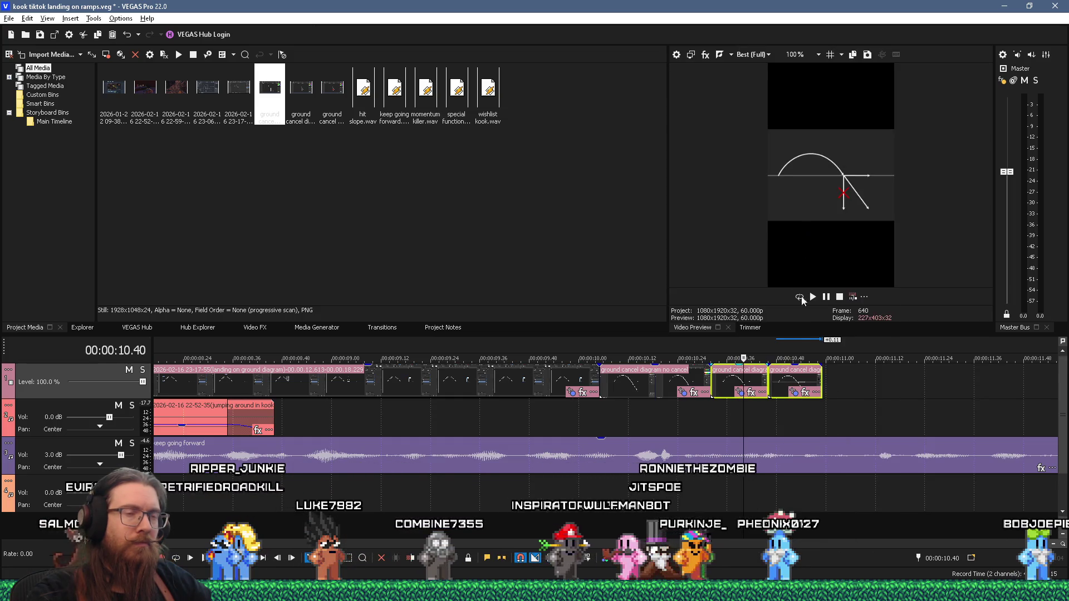
Scrub through the new diagram events to check their cropped framing in preview
click(697, 409)
click(727, 411)
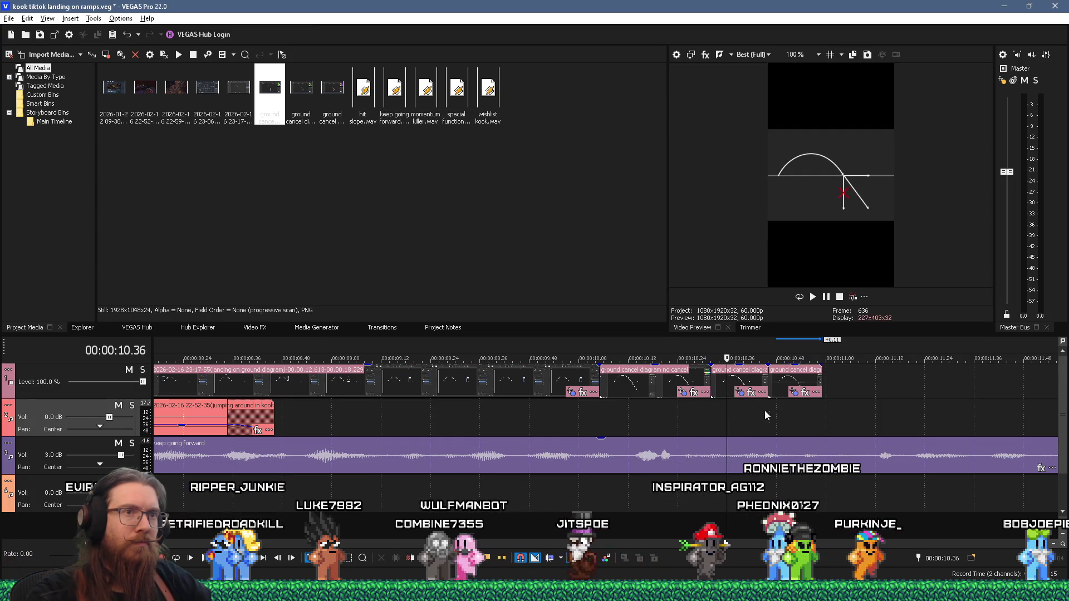
click(784, 419)
click(758, 410)
click(746, 408)
click(775, 408)
click(737, 406)
click(780, 409)
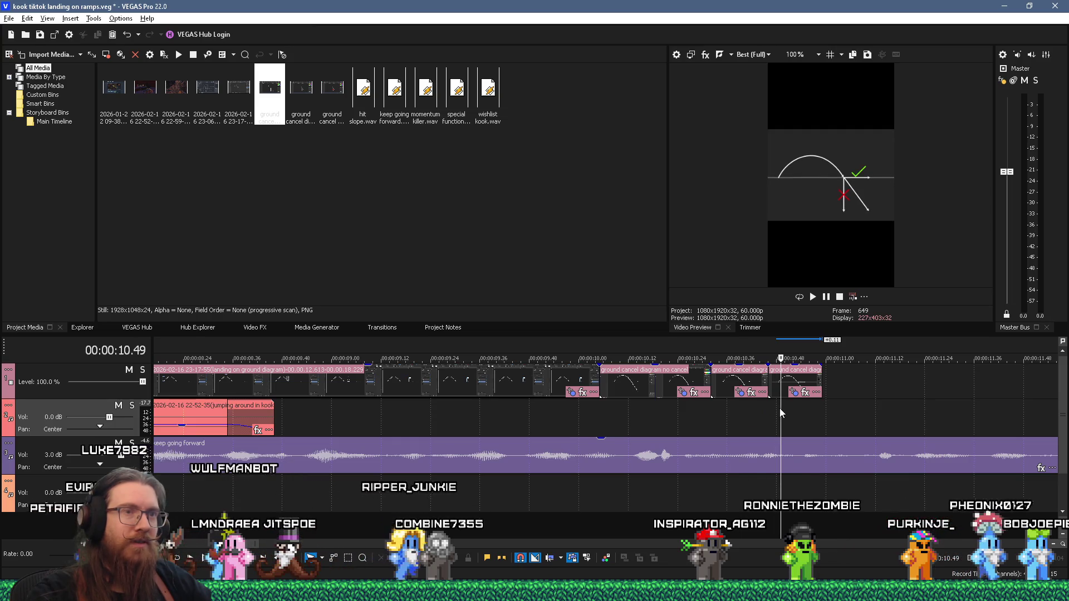
click(777, 392)
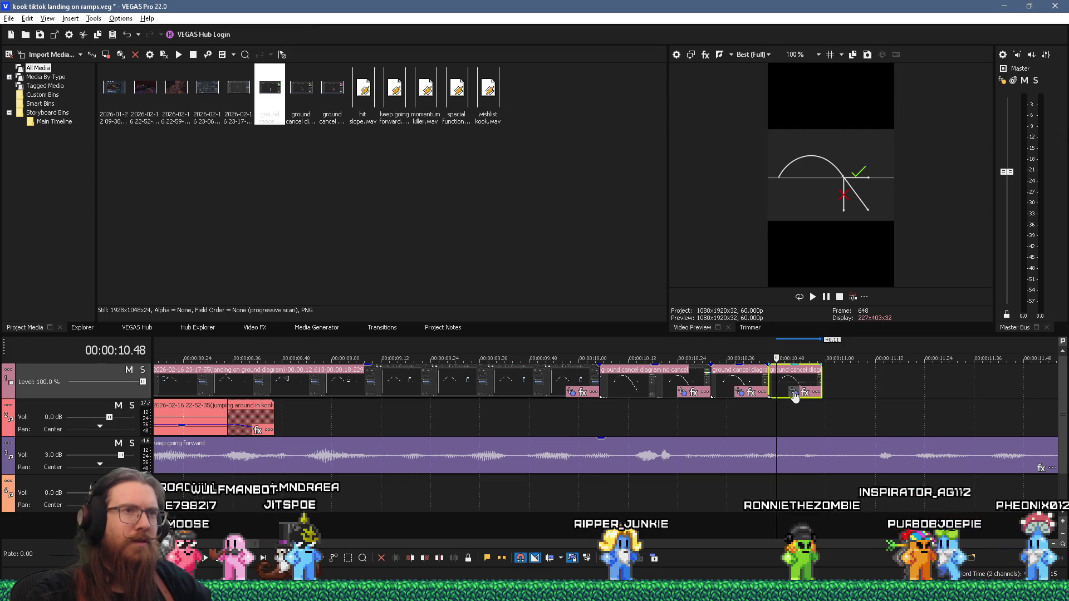
key(alt+Tab)
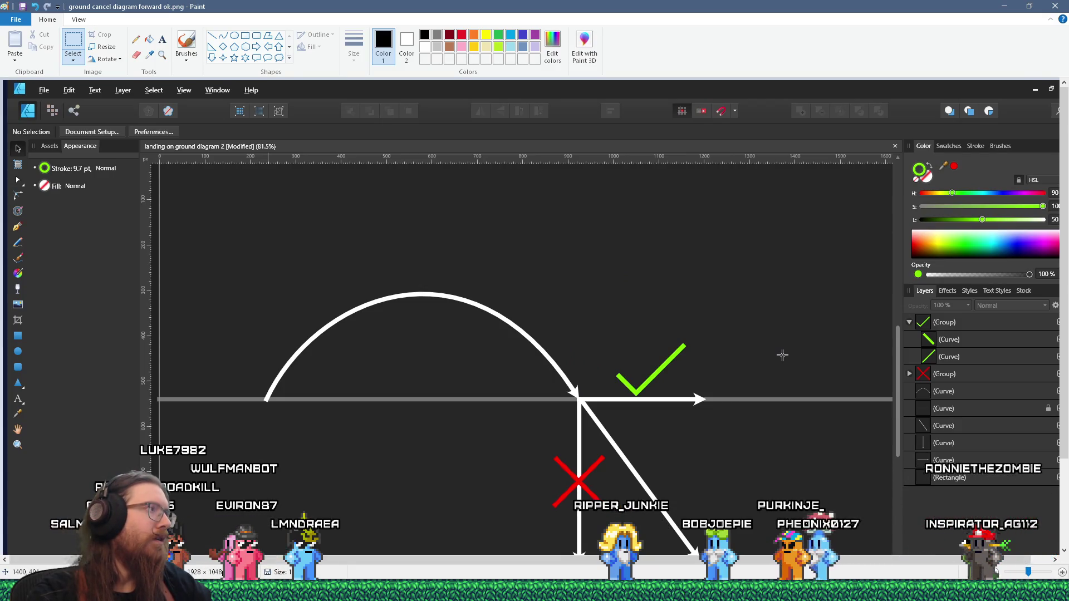
Open ground cancel diagram.png from the project folder and zoom in to inspect it
key(alt+Tab)
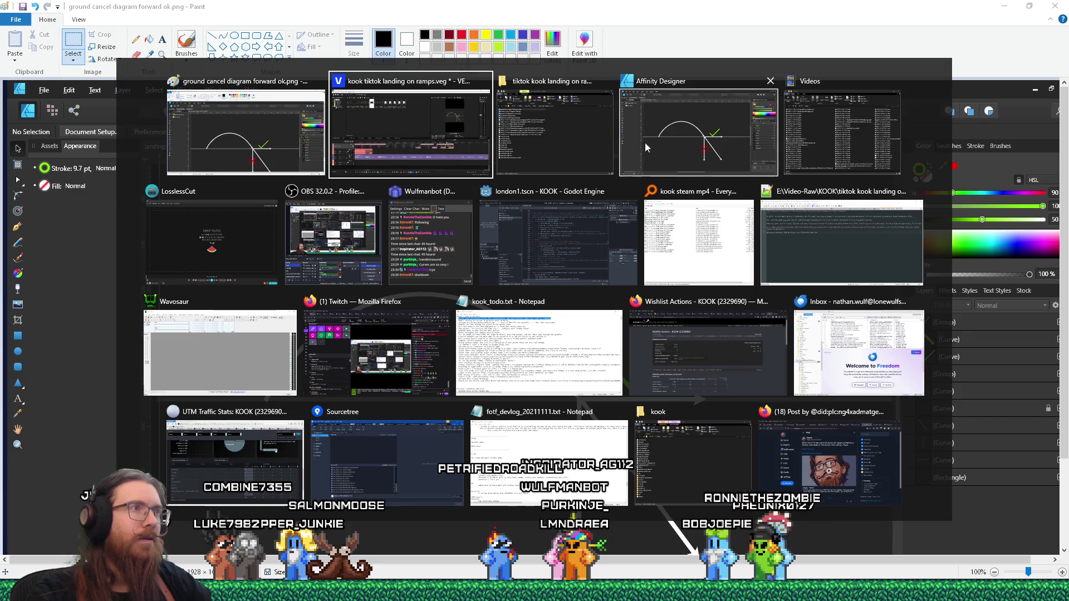
click(556, 177)
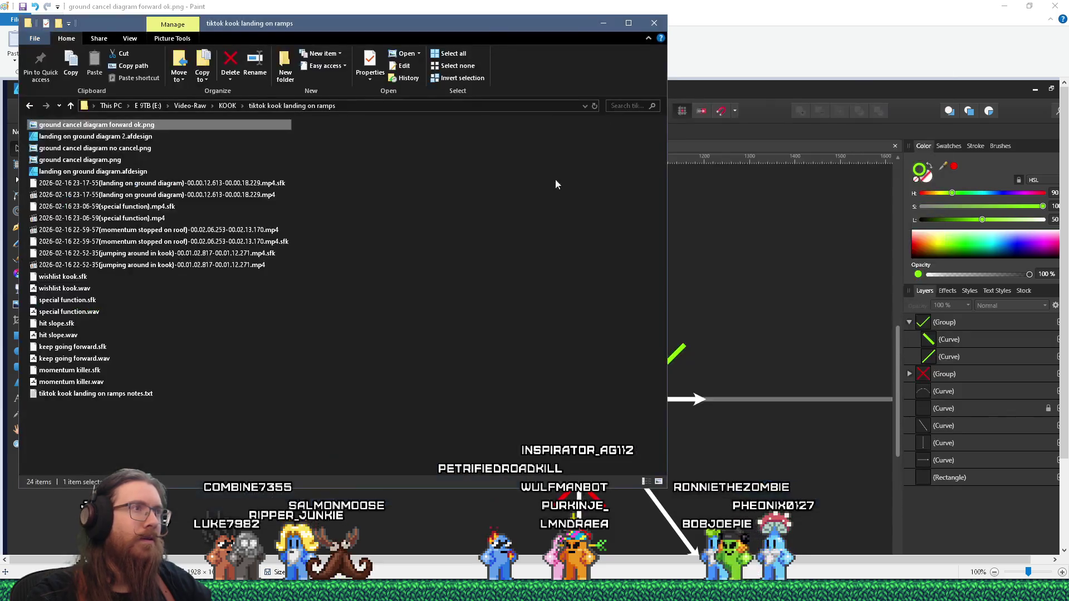
double_click(141, 160)
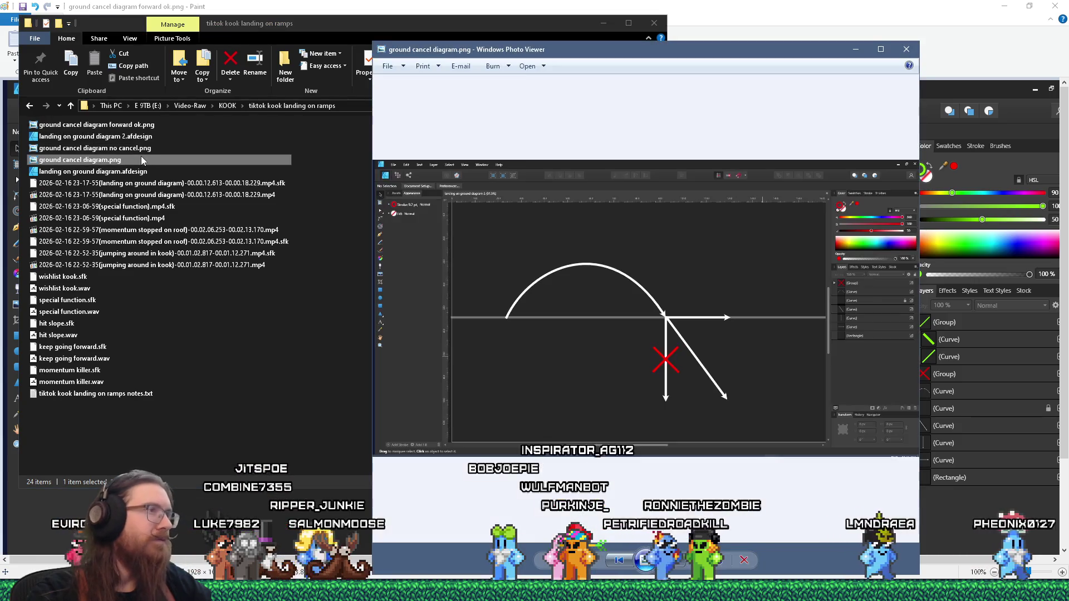
scroll(478, 291, up, 6)
drag(478, 291, 469, 348)
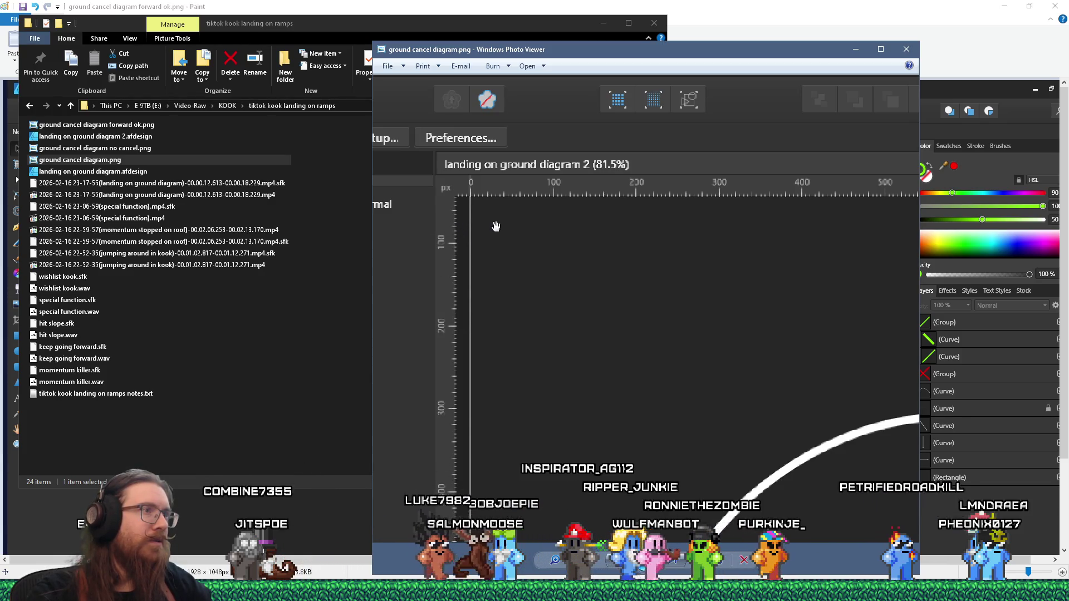
Compare it with the Affinity Designer diagram, then close the photo viewer
key(alt+Tab)
key(alt+Tab)
key(alt+Tab)
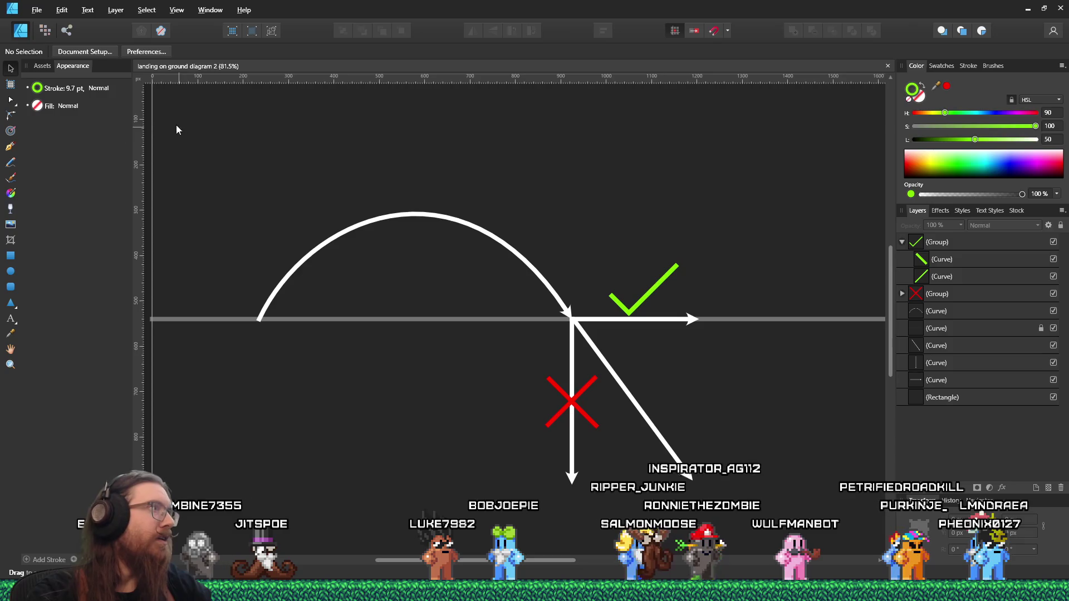
scroll(202, 145, down, 1)
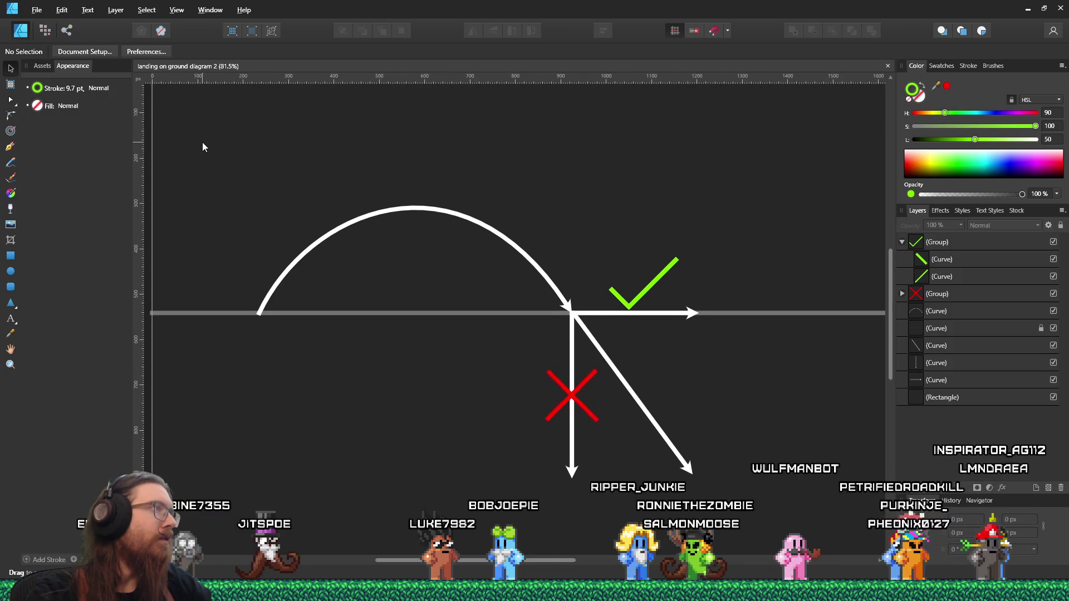
scroll(202, 142, down, 1)
scroll(202, 139, right, 1)
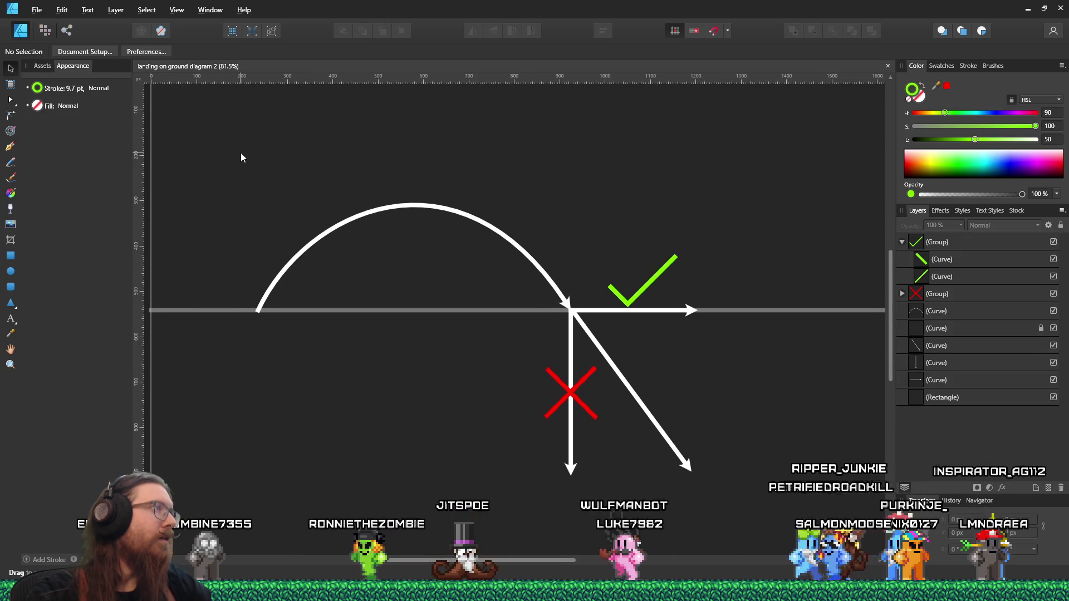
key(alt+Tab)
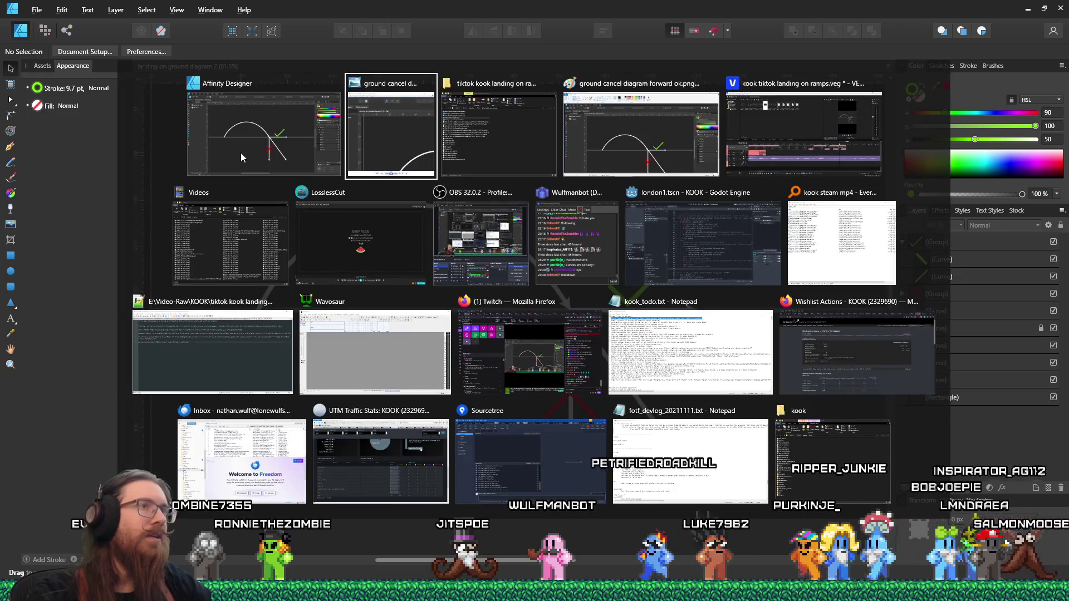
scroll(479, 213, up, 2)
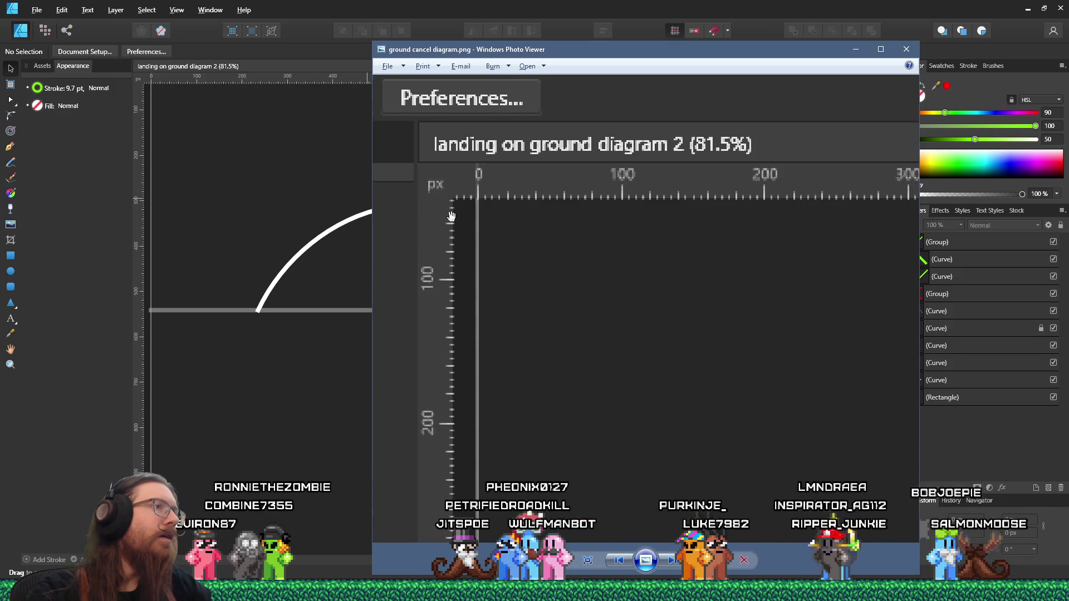
scroll(451, 216, up, 2)
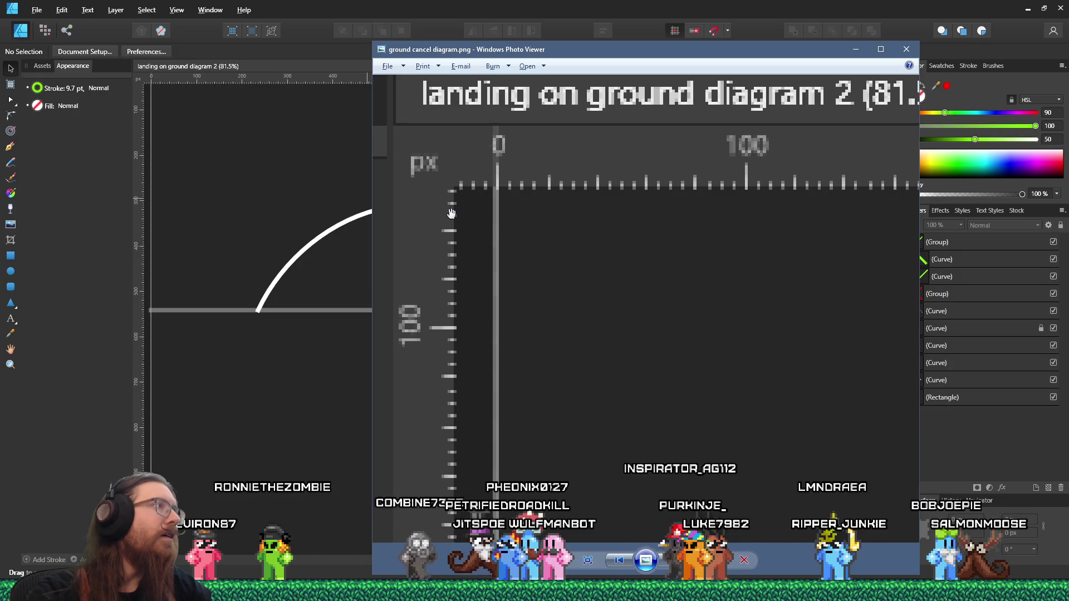
click(361, 5)
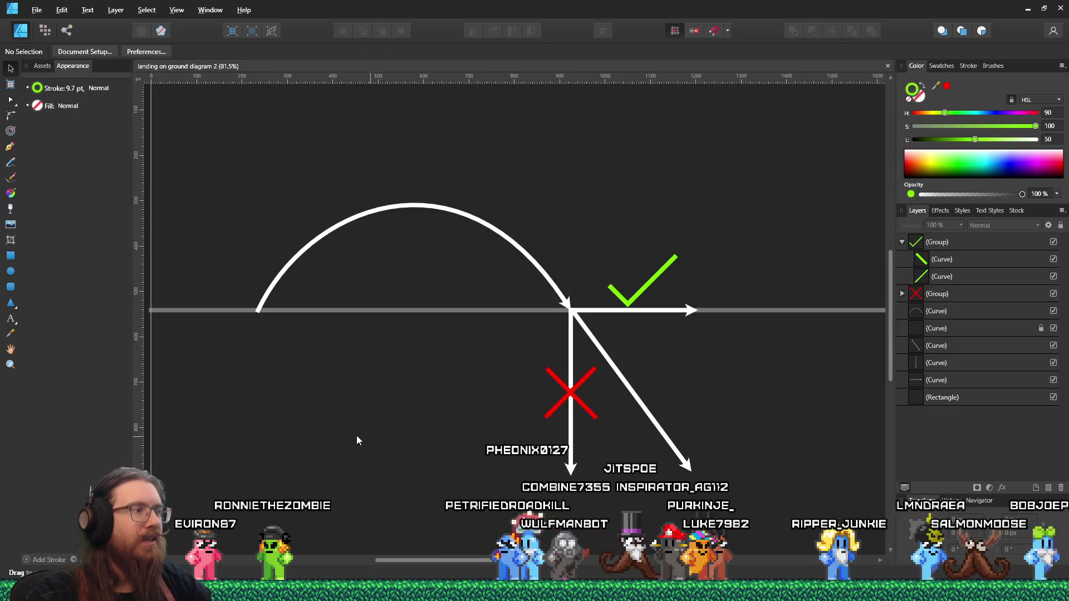
key(alt+Tab)
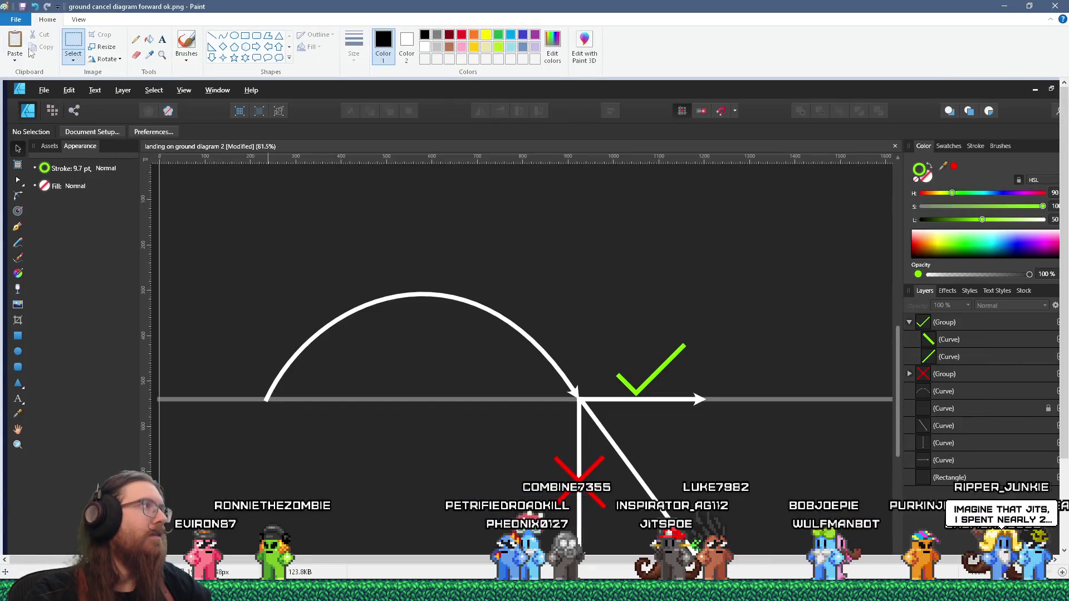
Paste the fresh diagram capture into ground cancel diagram forward ok.png and save it
click(13, 43)
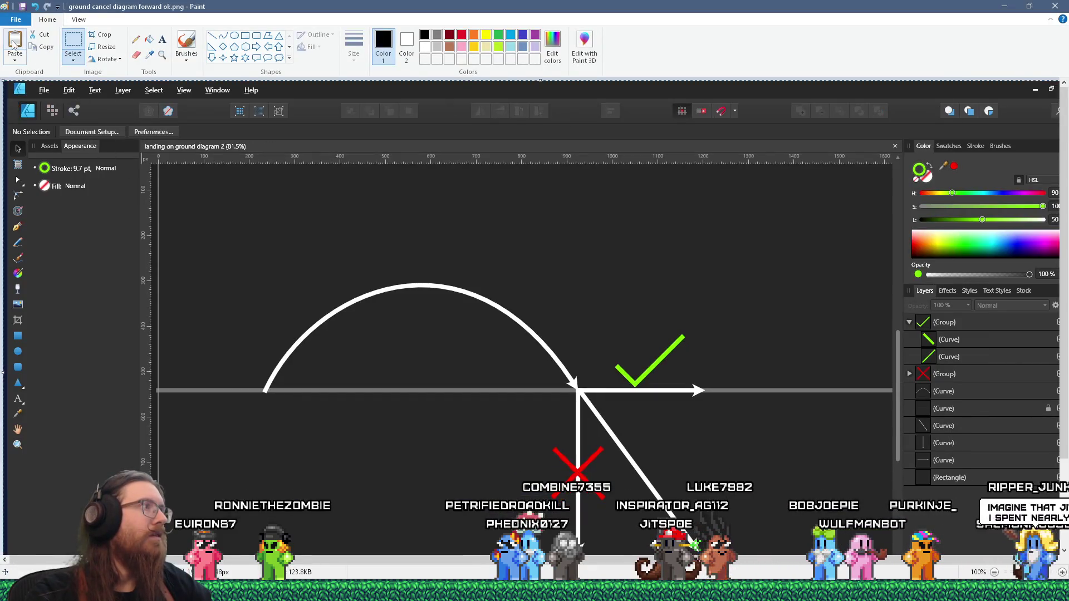
click(103, 36)
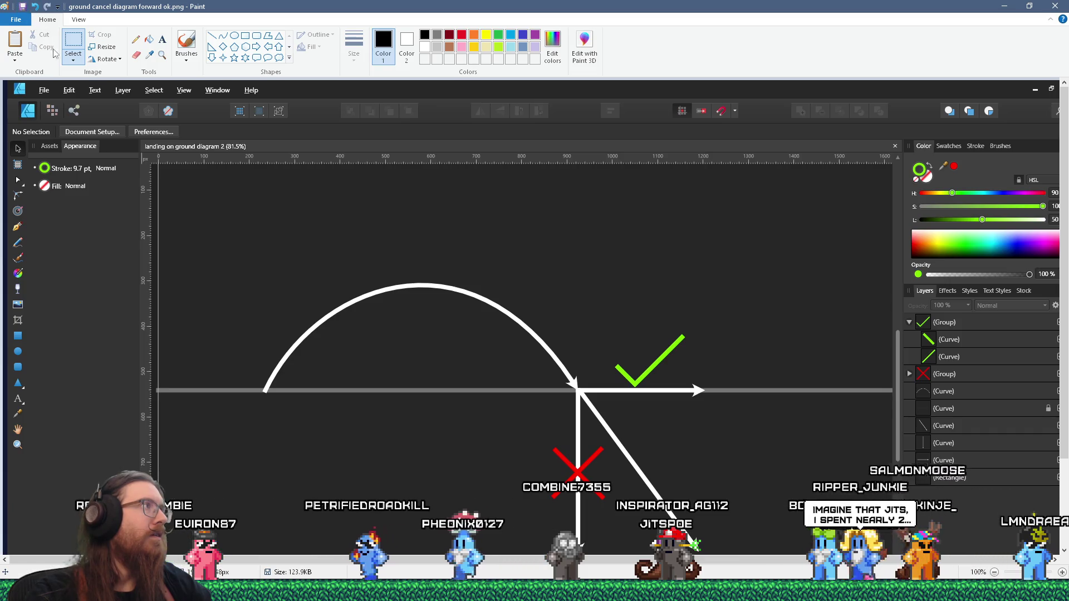
key(ctrl+s)
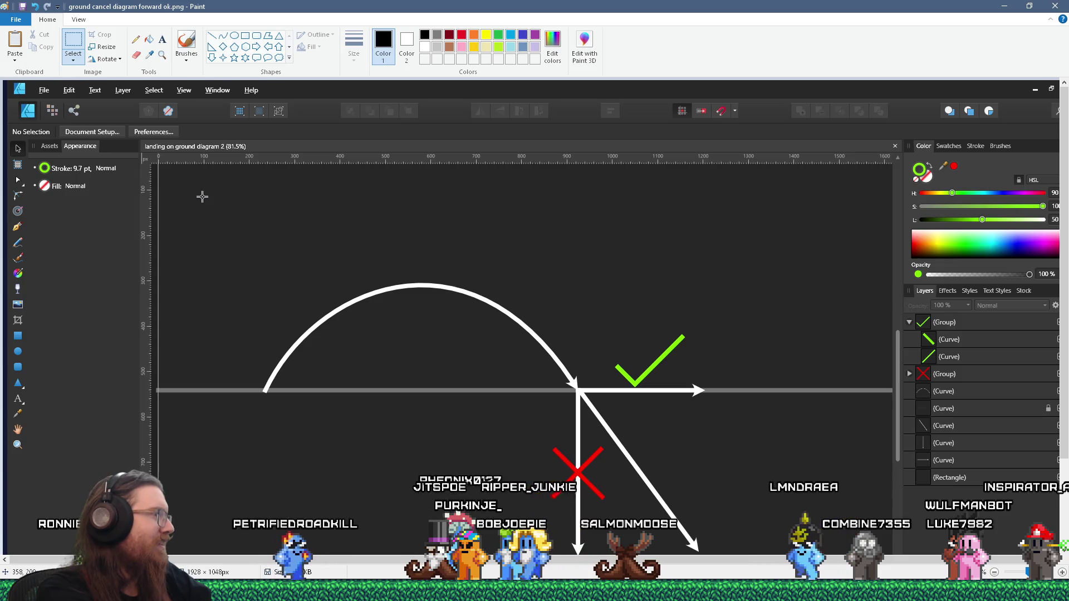
Switch back through Affinity Designer to the VEGAS Pro project
key(alt+Tab)
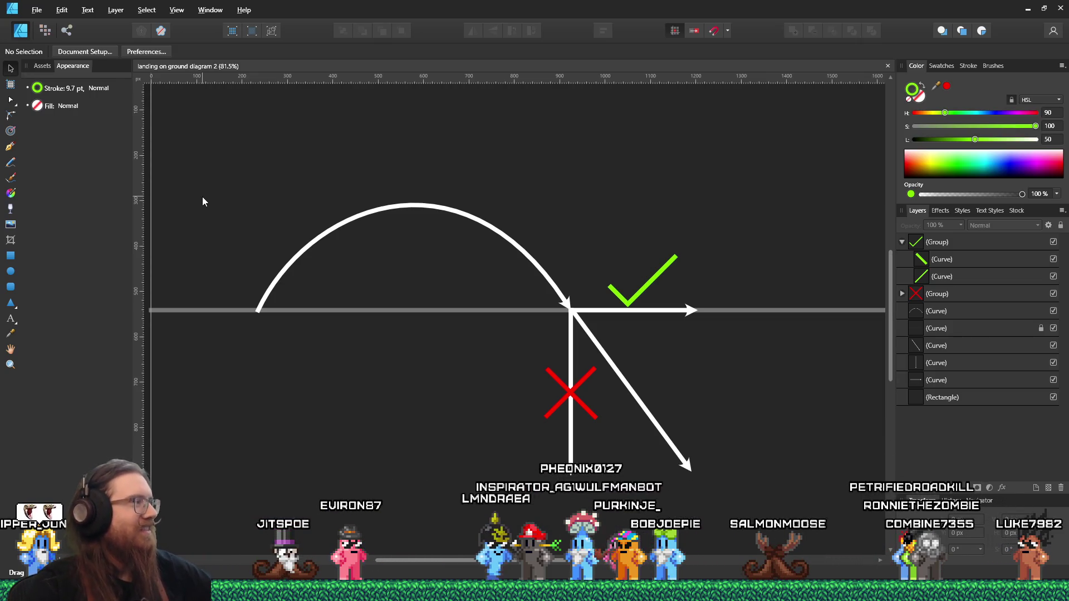
key(alt+Tab)
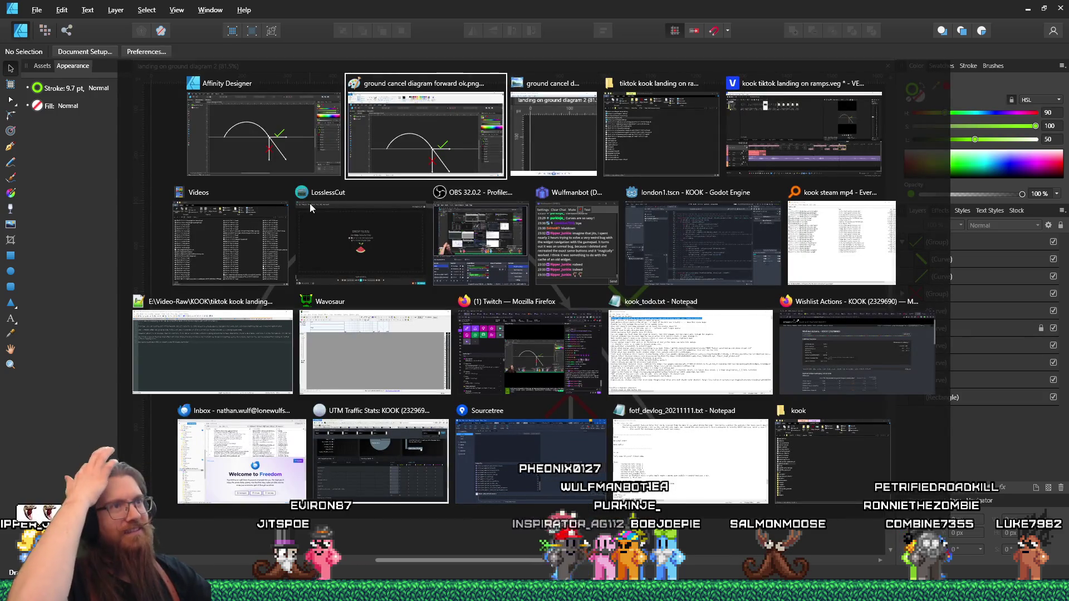
key(Tab)
key(Tab)
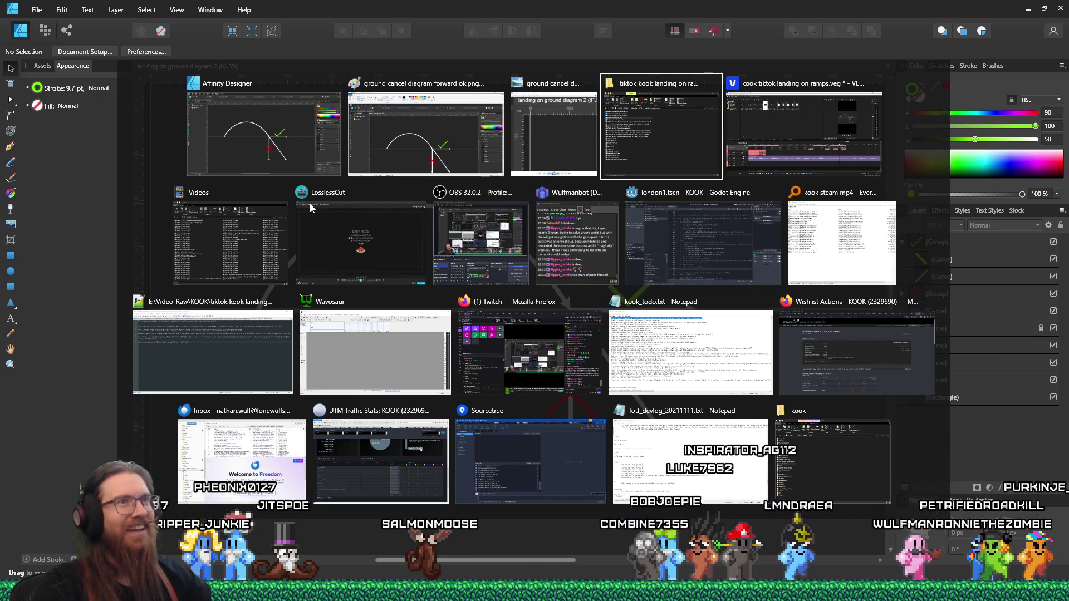
key(Tab)
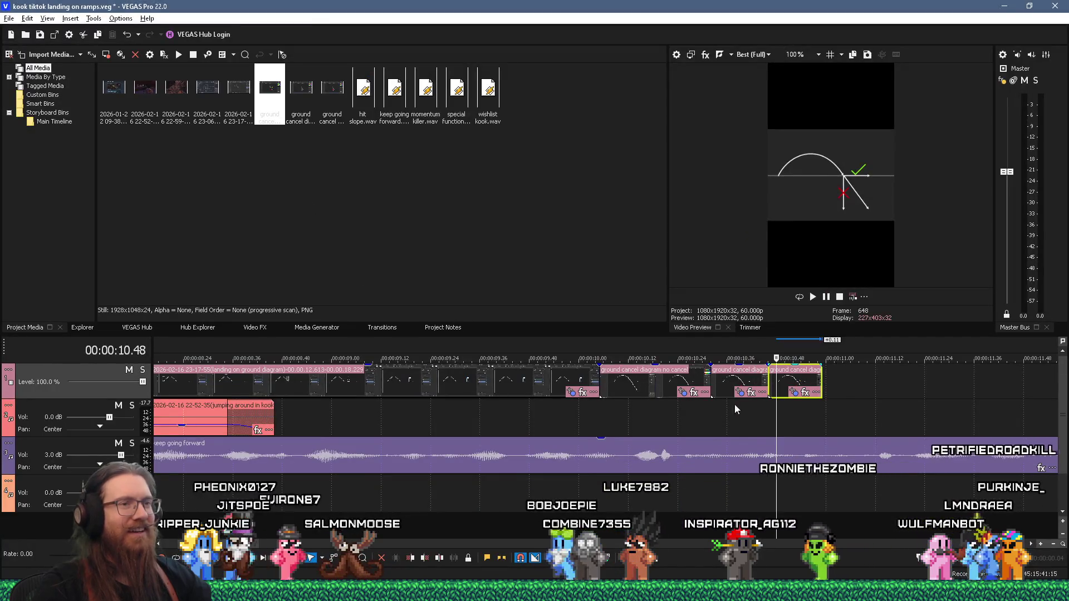
Play back the ground cancel diagram section from about 10.04 s and 9.43 s to check timing
click(752, 408)
click(785, 410)
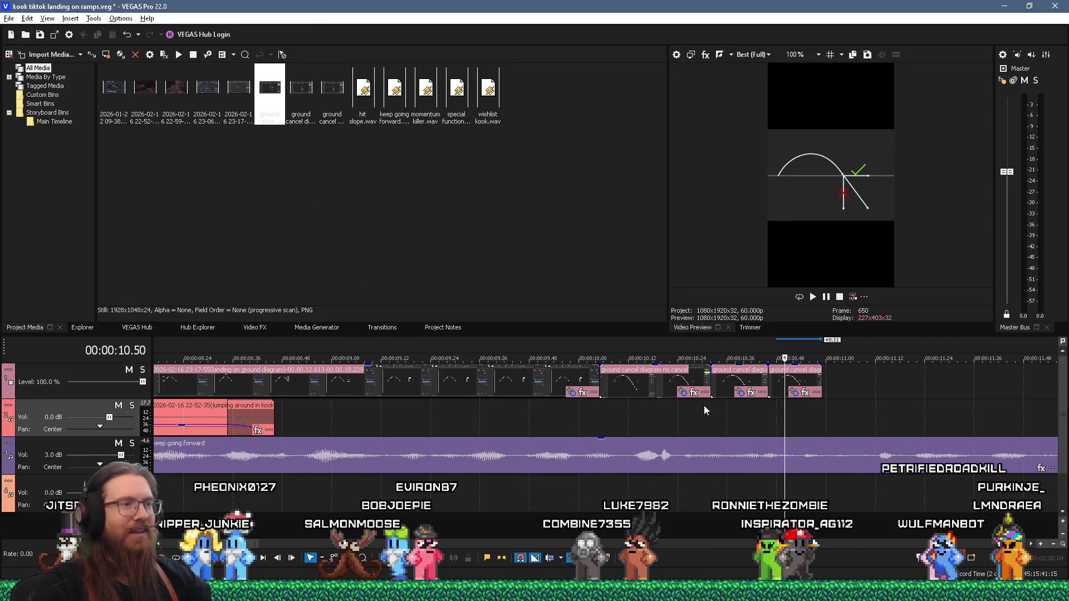
click(594, 422)
key(space)
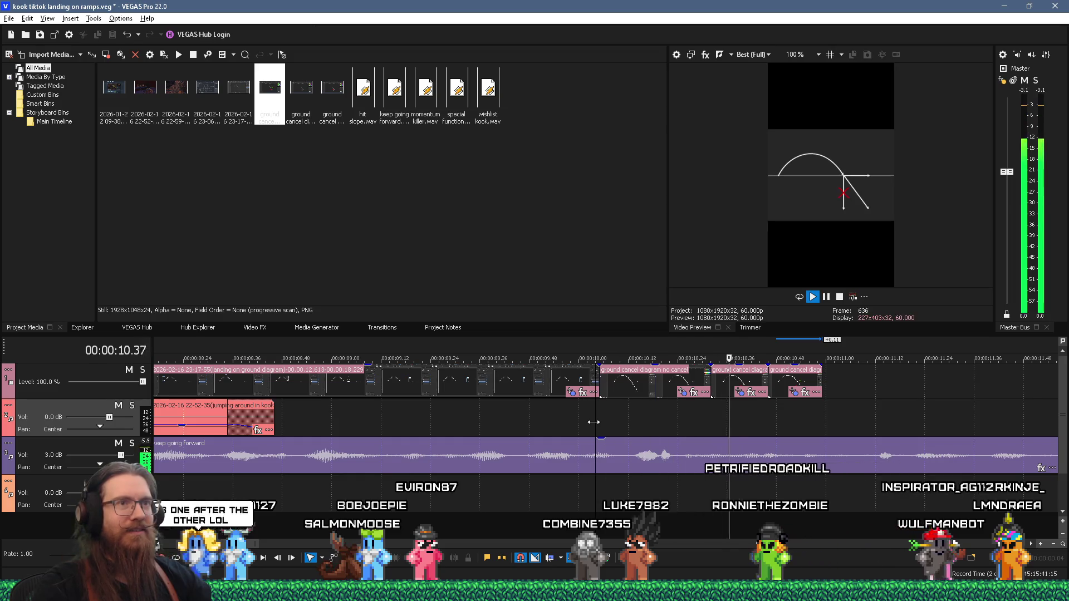
key(space)
click(508, 433)
key(space)
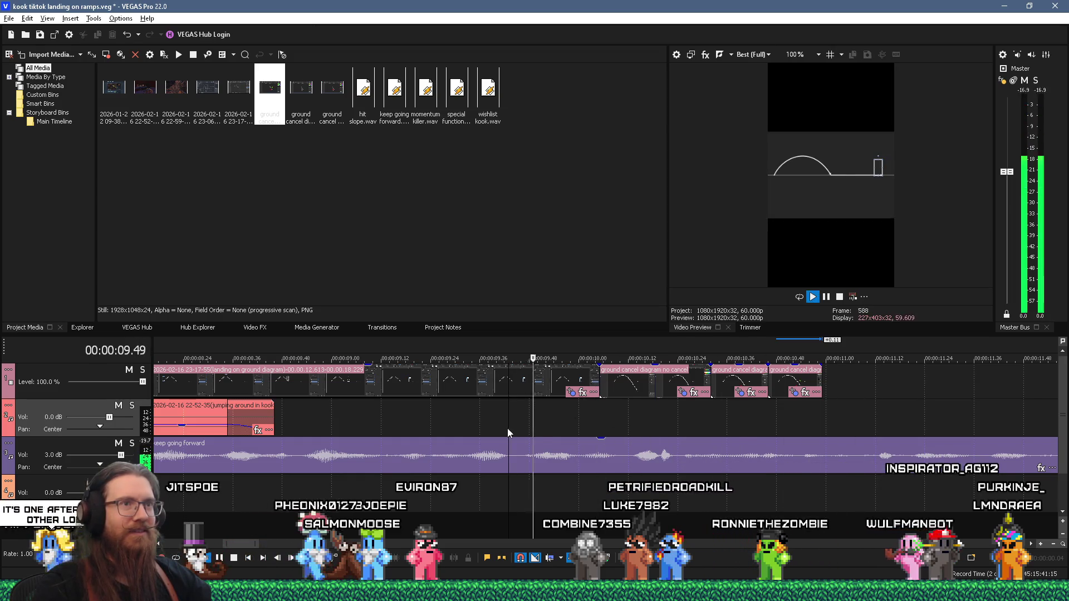
key(space)
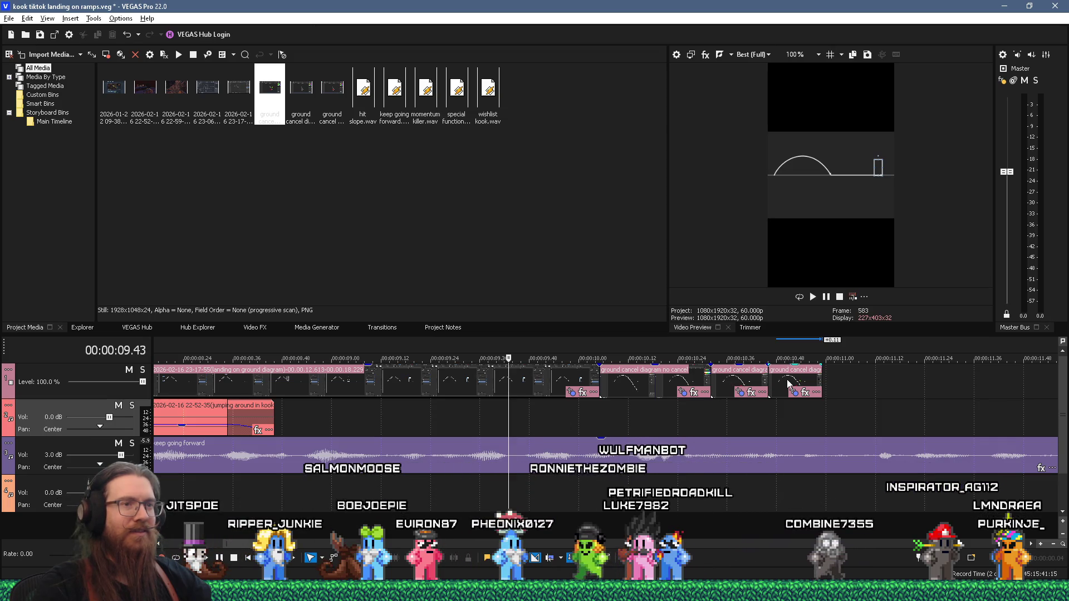
Move the last ground cancel clip to 11.04, nudge the small clip later, and lengthen the short one
drag(789, 384, 871, 383)
click(853, 430)
key(space)
key(space)
scroll(807, 409, down, 5)
drag(615, 383, 726, 385)
drag(559, 384, 605, 388)
click(450, 422)
Shorten the ends of the landing on ground and no cancel diagram clips, then replay from 9.25
key(space)
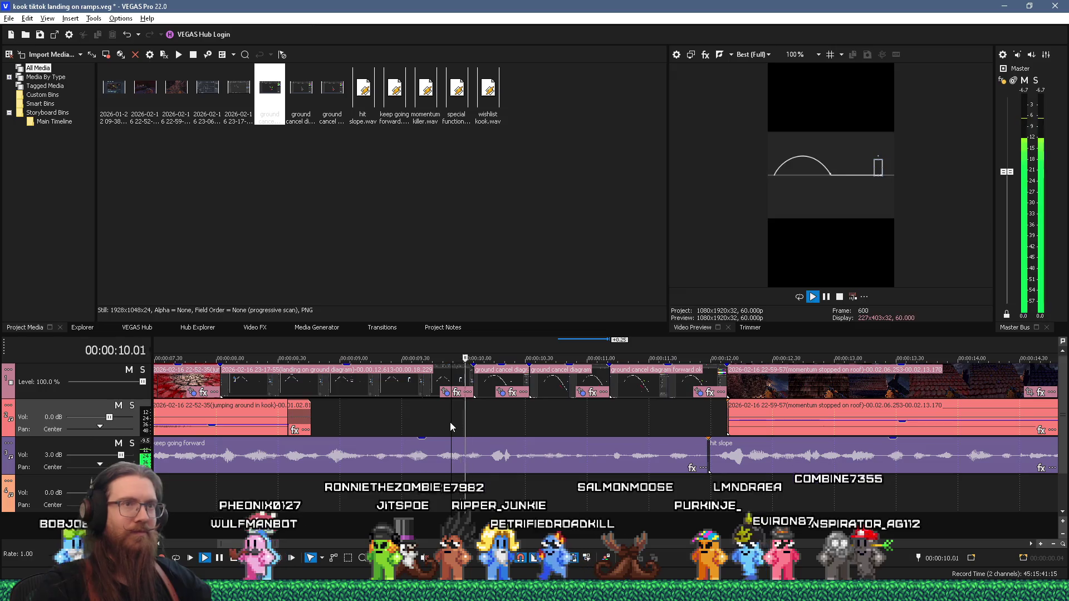
click(390, 413)
key(space)
drag(470, 380, 398, 385)
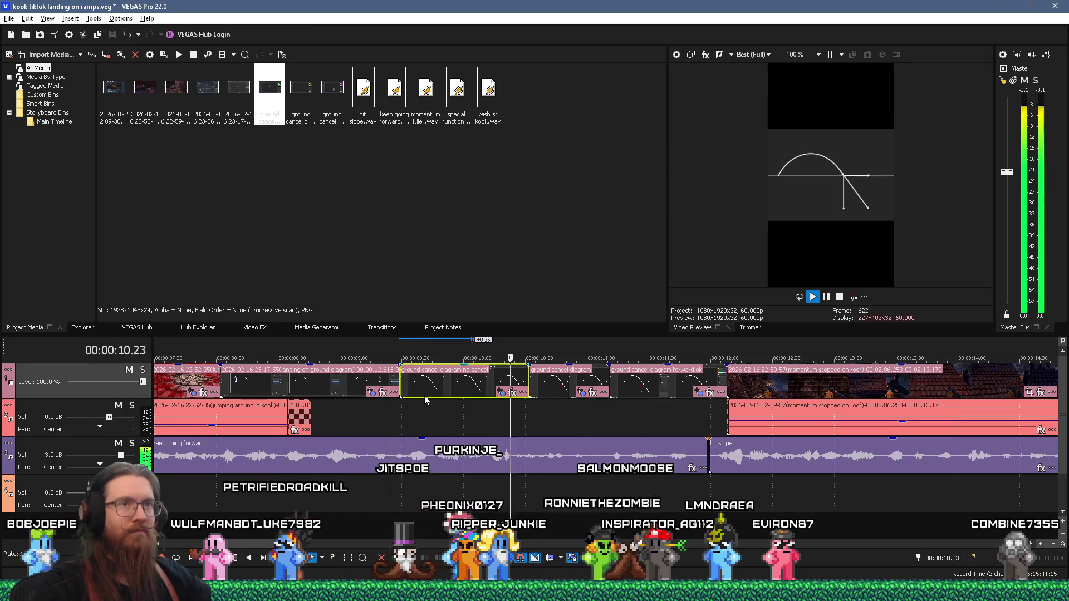
key(space)
drag(529, 391, 492, 385)
key(space)
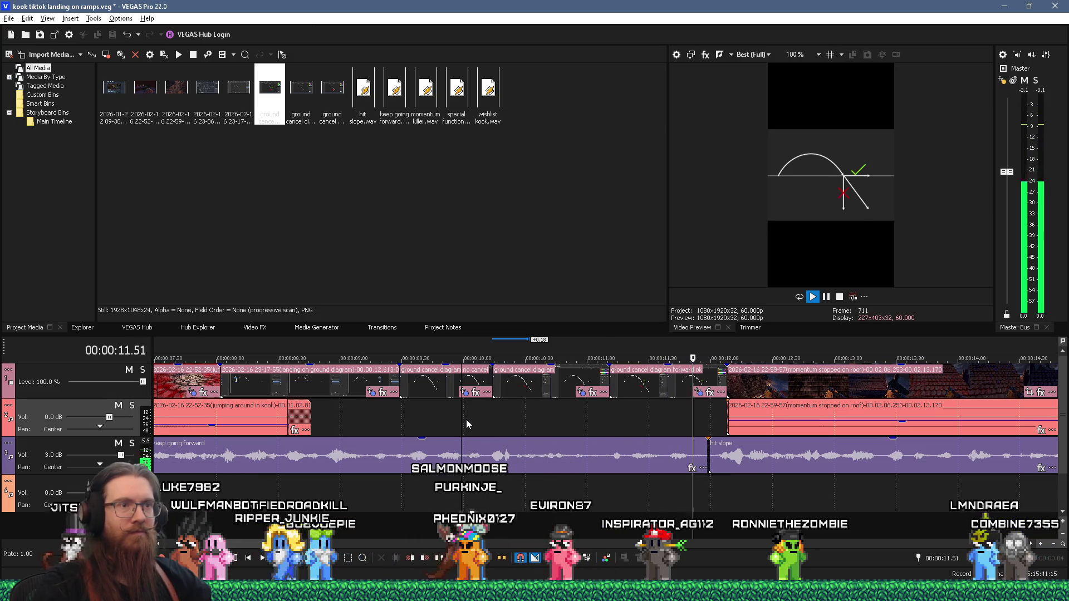
key(space)
key(space)
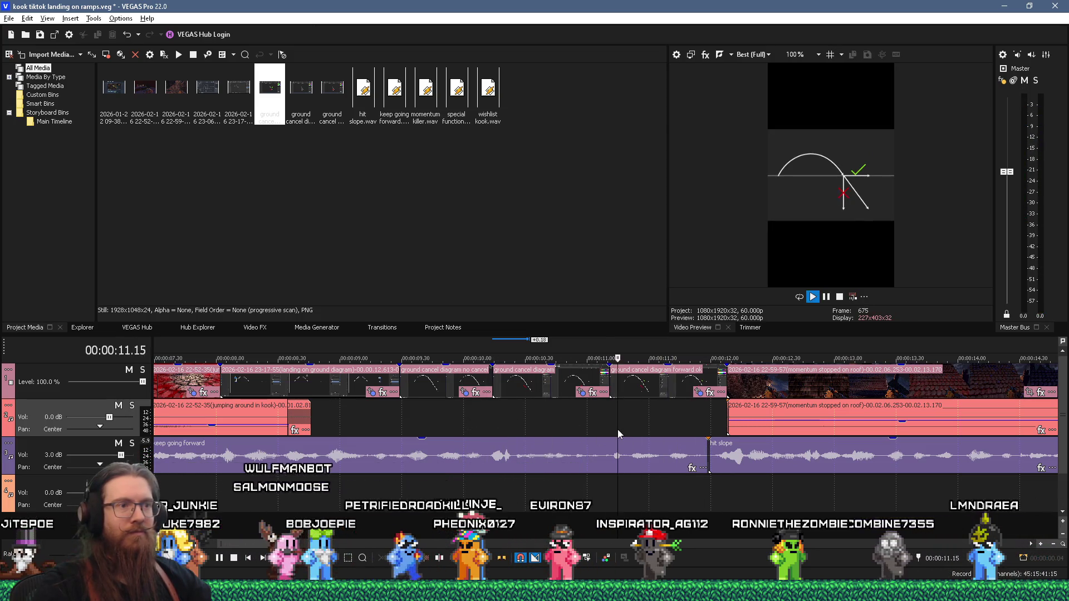
Trim the start of the forward ok clip later and play back from about 11.08
click(657, 426)
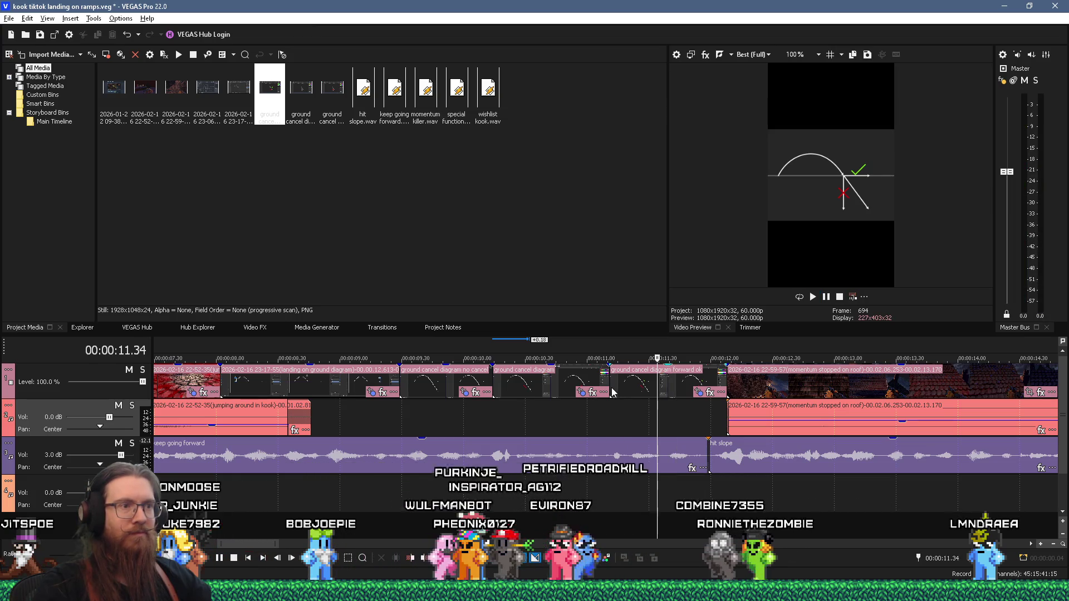
drag(611, 384, 657, 384)
click(609, 430)
key(space)
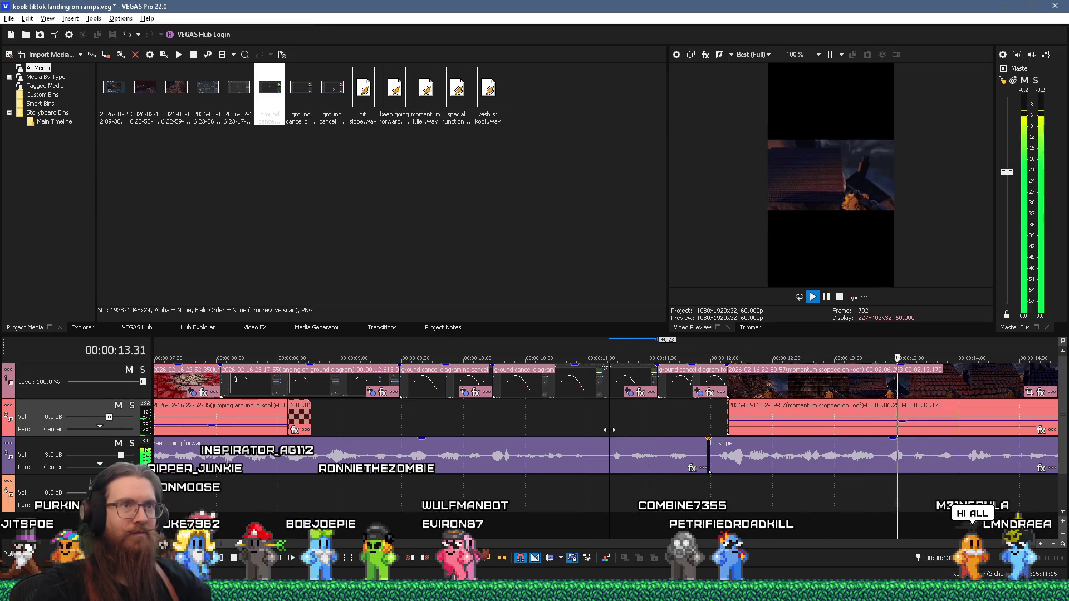
key(space)
scroll(609, 429, down, 4)
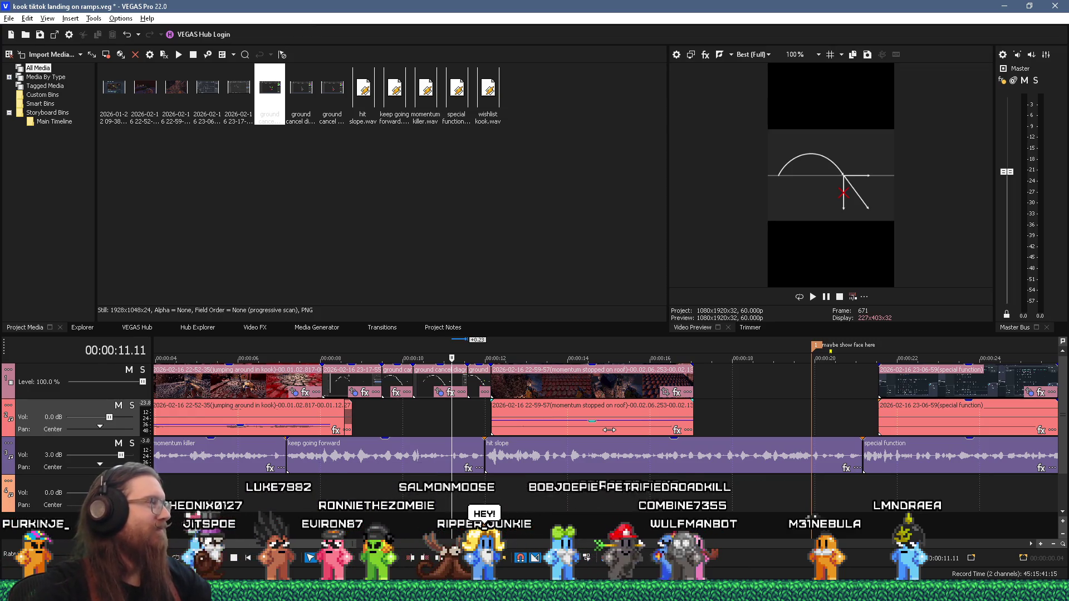
Save the VEGAS Pro project
click(27, 18)
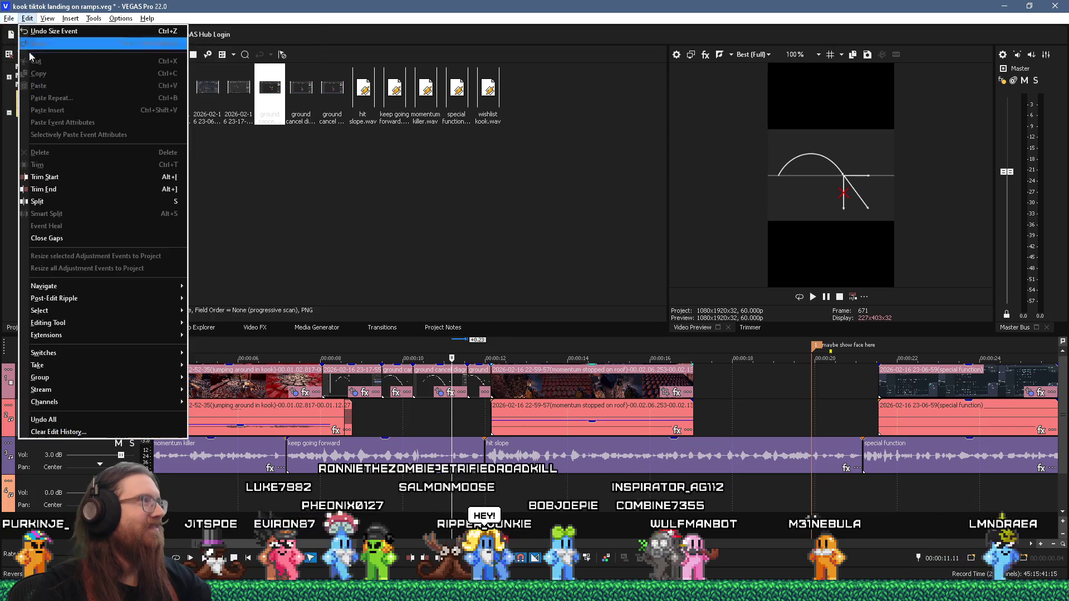
mouse_move(9, 19)
click(22, 87)
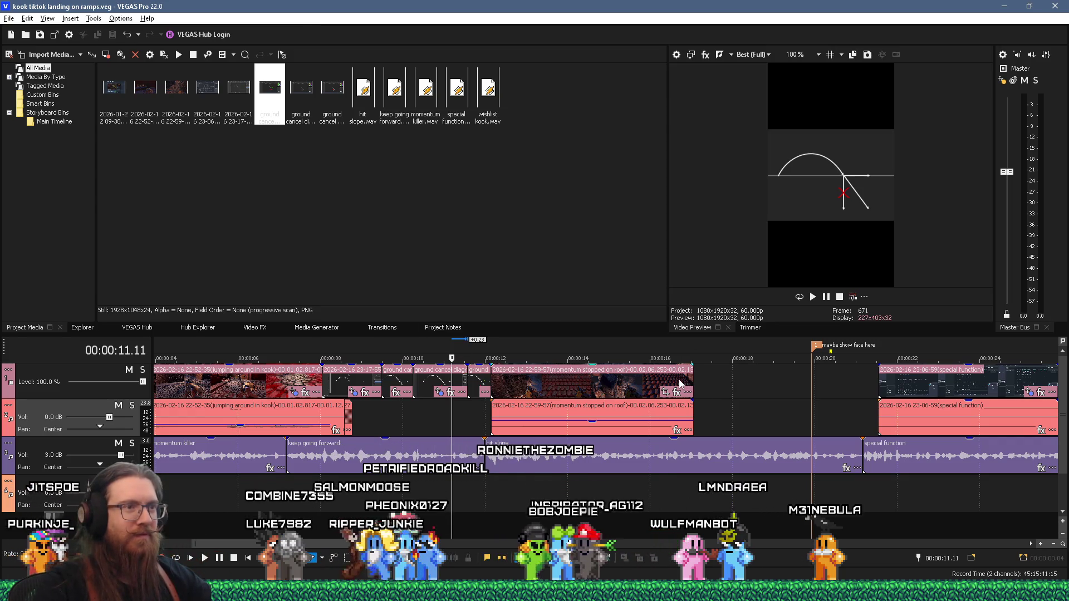
Copy the jumping around clip and paste its event attributes onto the momentum stopped on roof clip
click(678, 383)
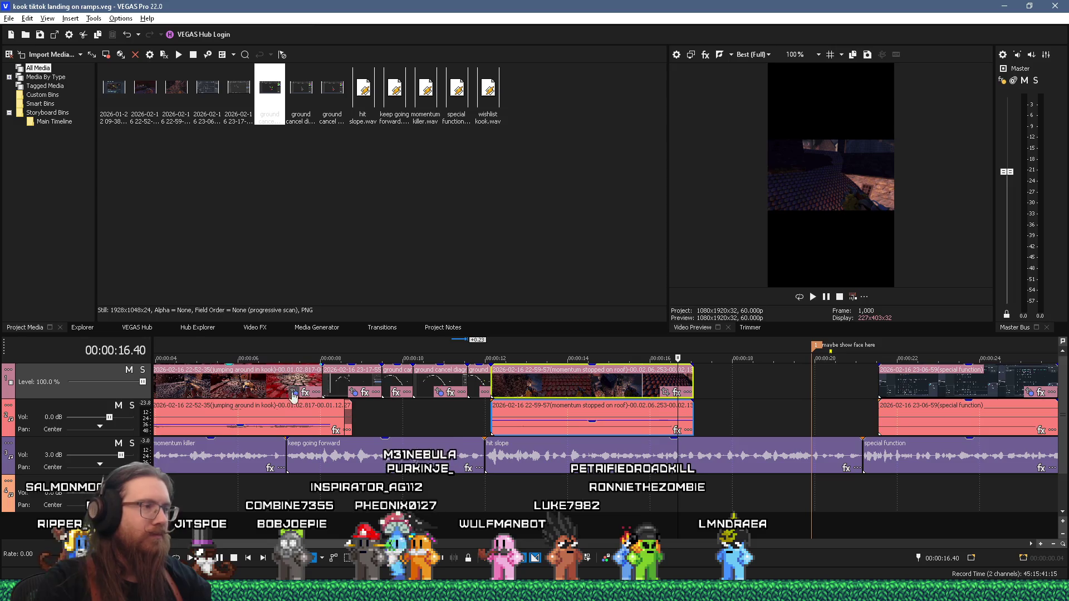
right_click(294, 383)
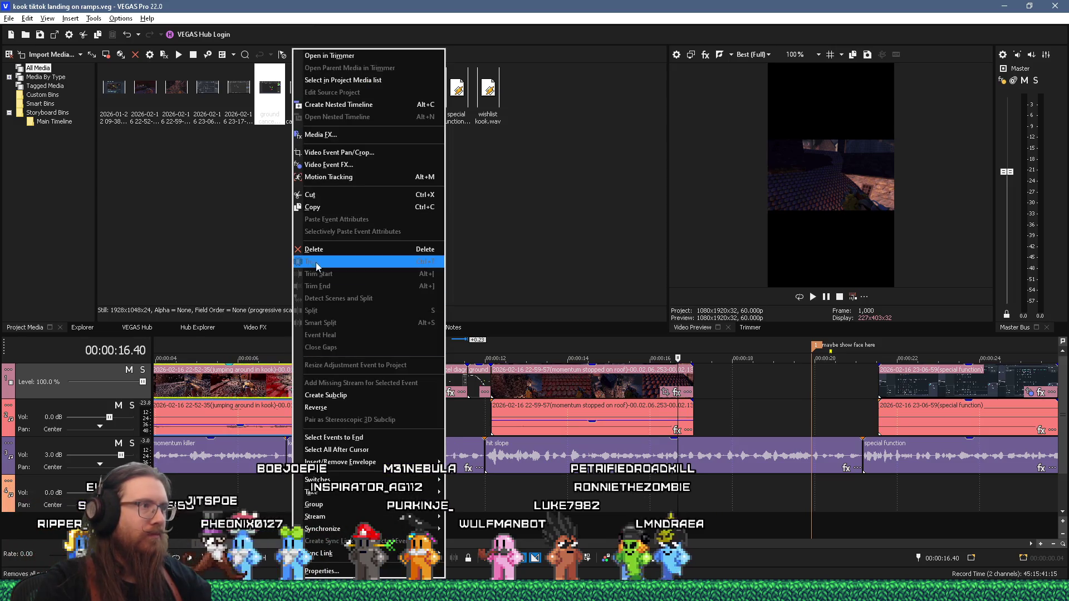
click(327, 207)
click(529, 383)
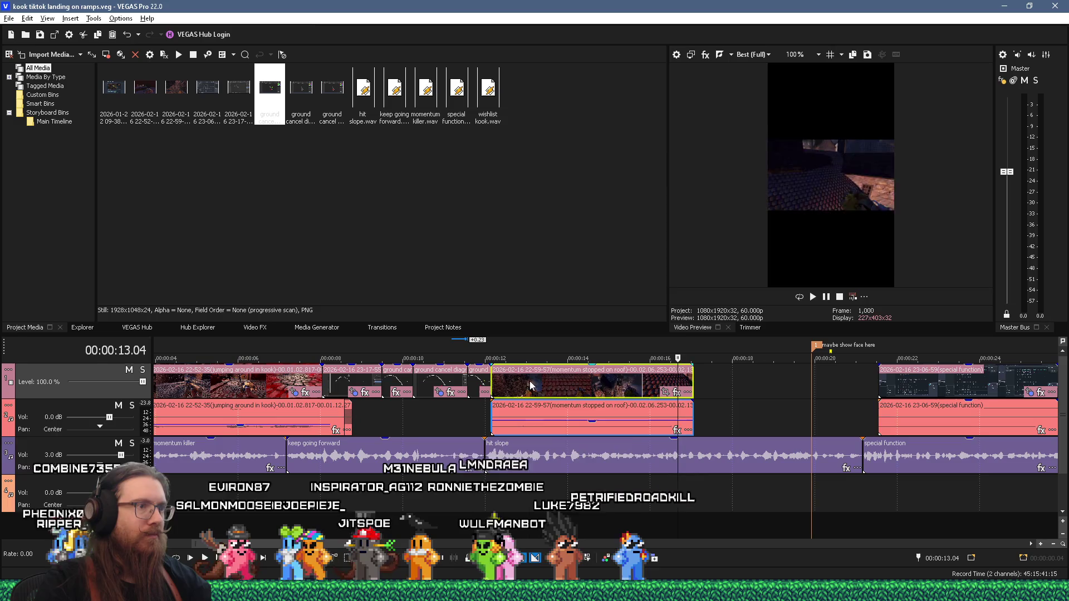
right_click(529, 383)
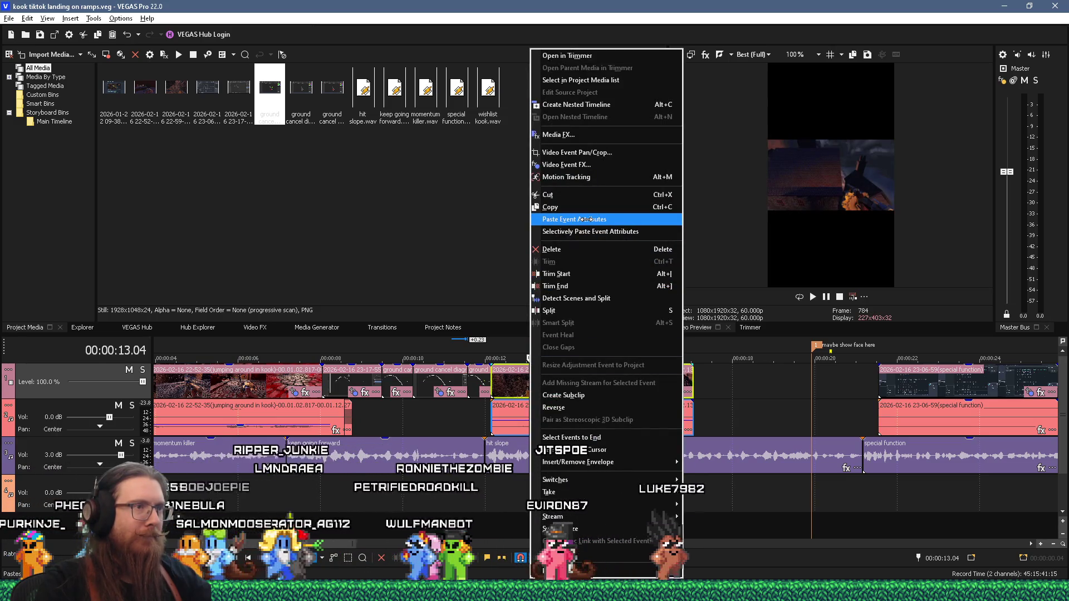
click(592, 221)
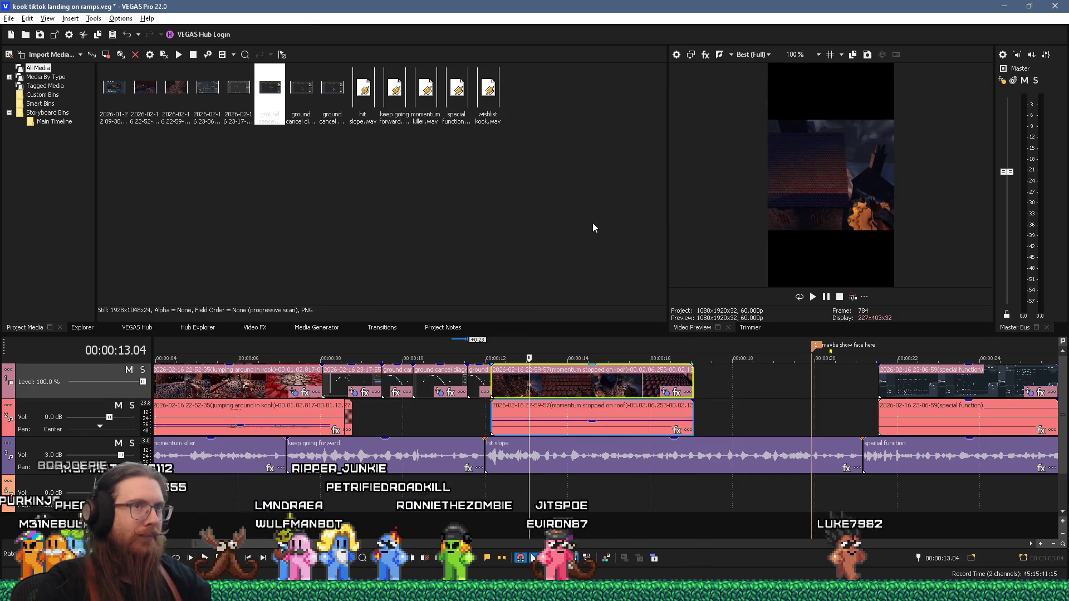
click(495, 393)
key(space)
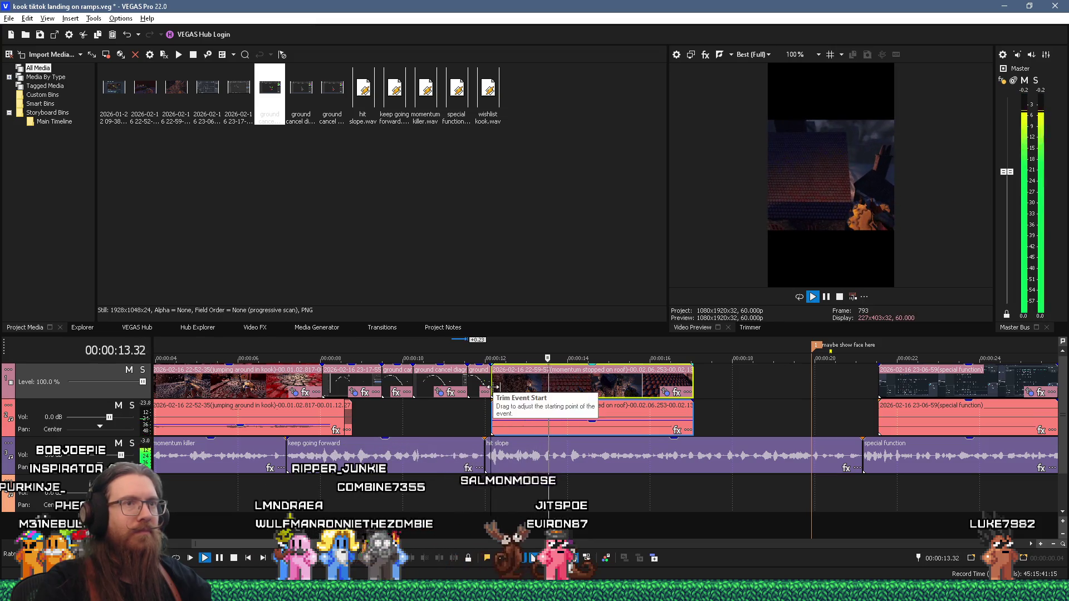
key(space)
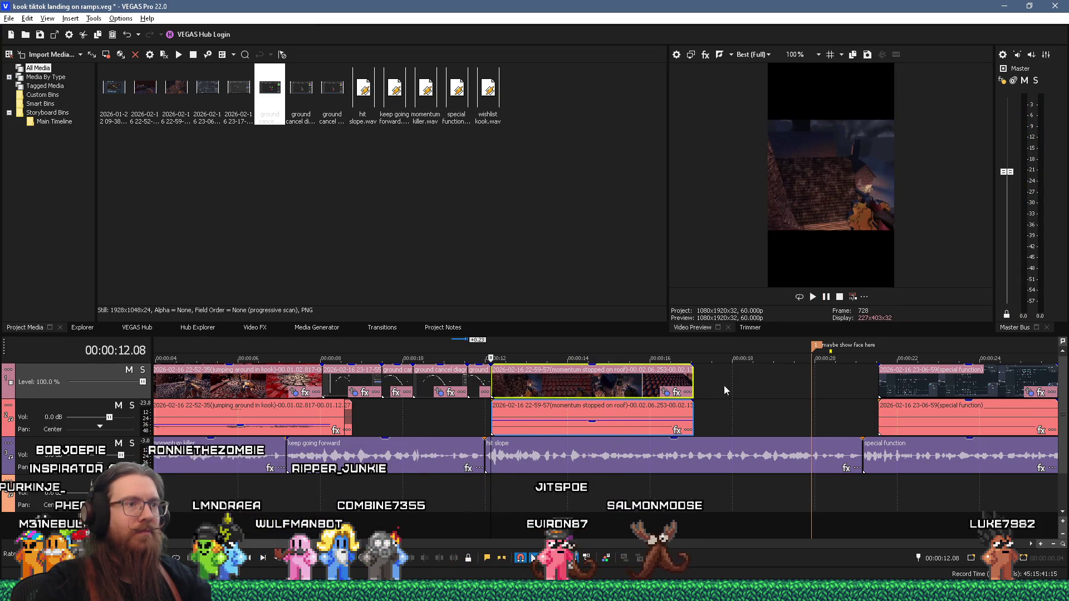
Trim the momentum stopped on roof clip's end shorter and play it back
drag(677, 381, 596, 382)
key(space)
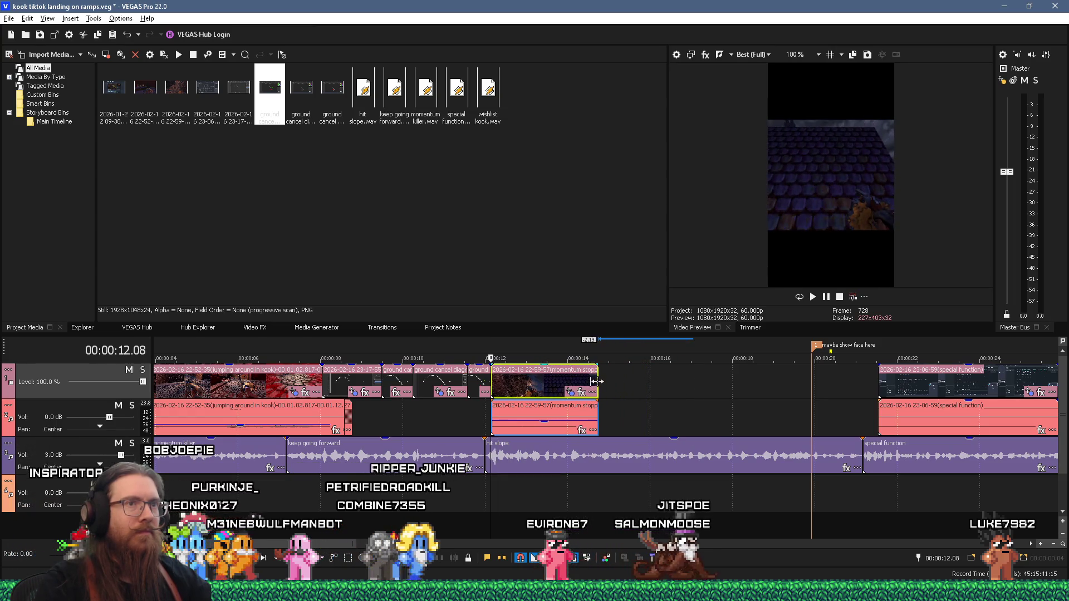
key(alt+Tab)
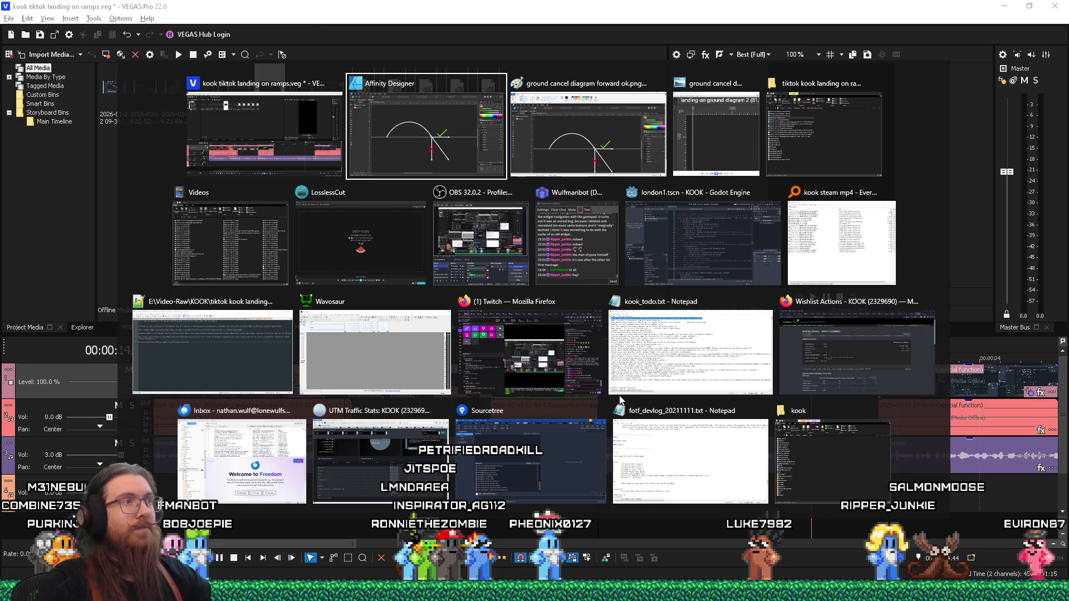
In Affinity Designer, Save As with the name ending changed to make 'landing on slope diagram'
key(alt+Tab)
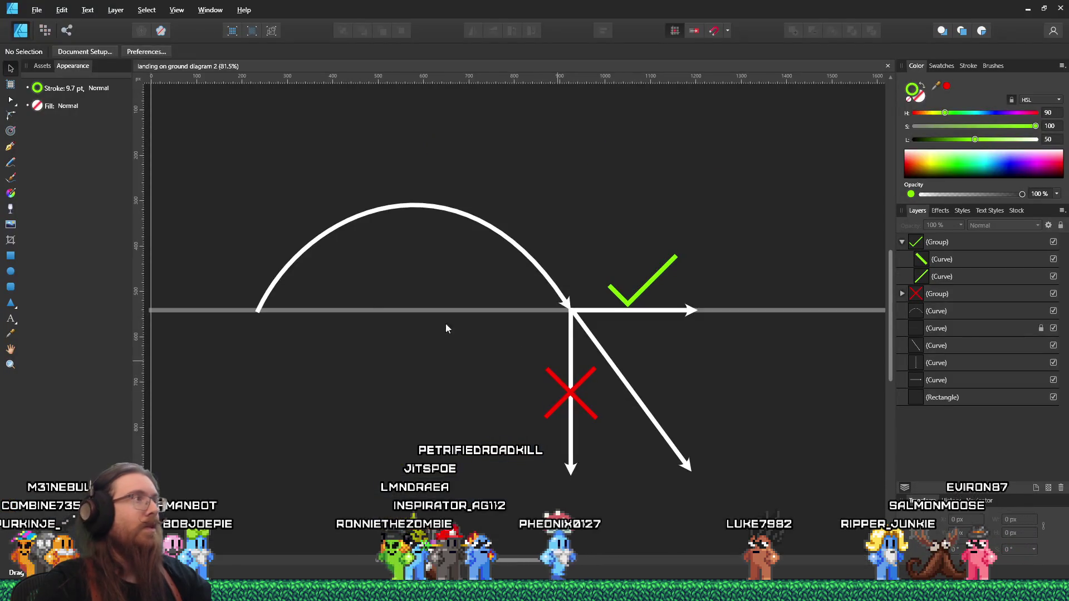
click(37, 9)
click(66, 114)
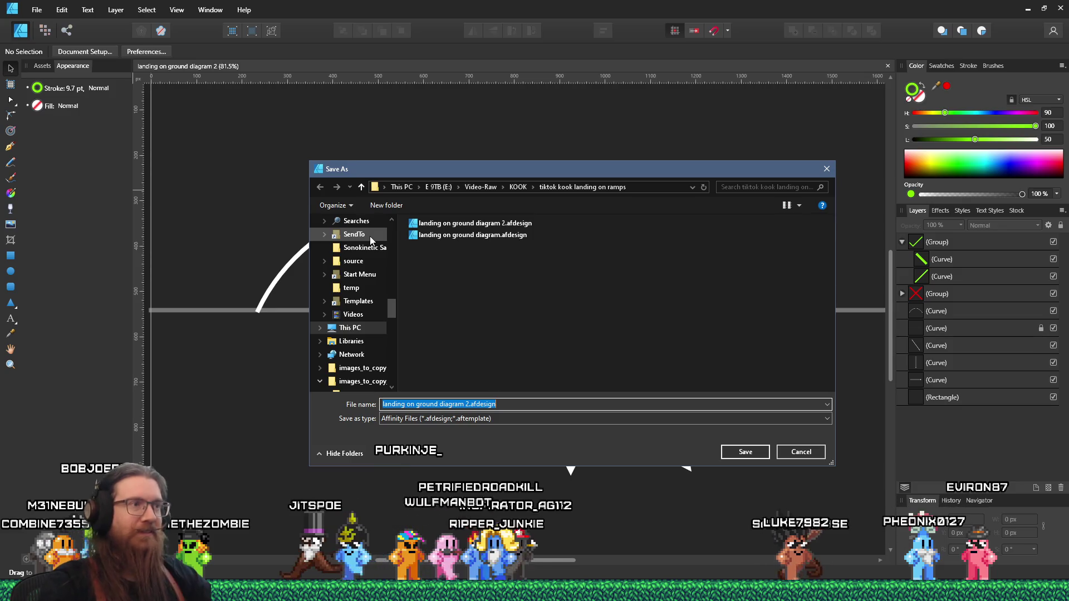
click(801, 451)
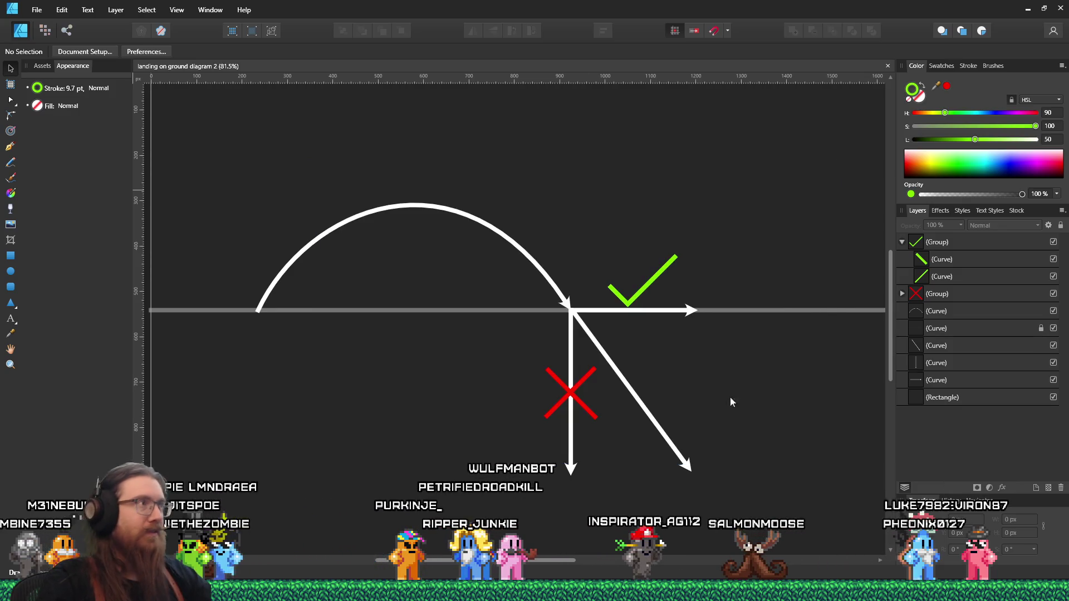
click(37, 9)
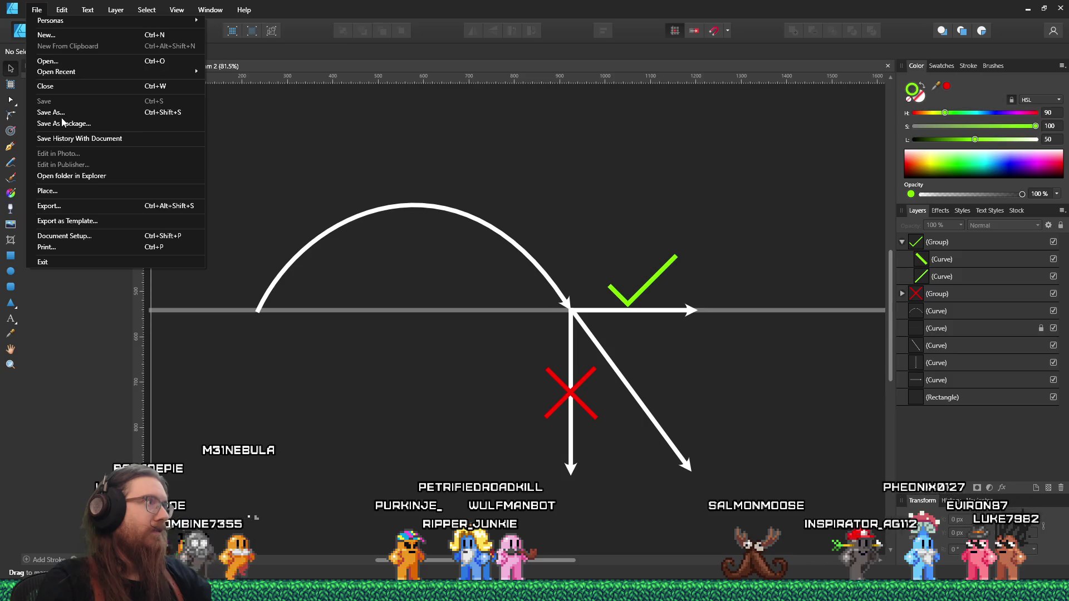
click(51, 112)
click(455, 404)
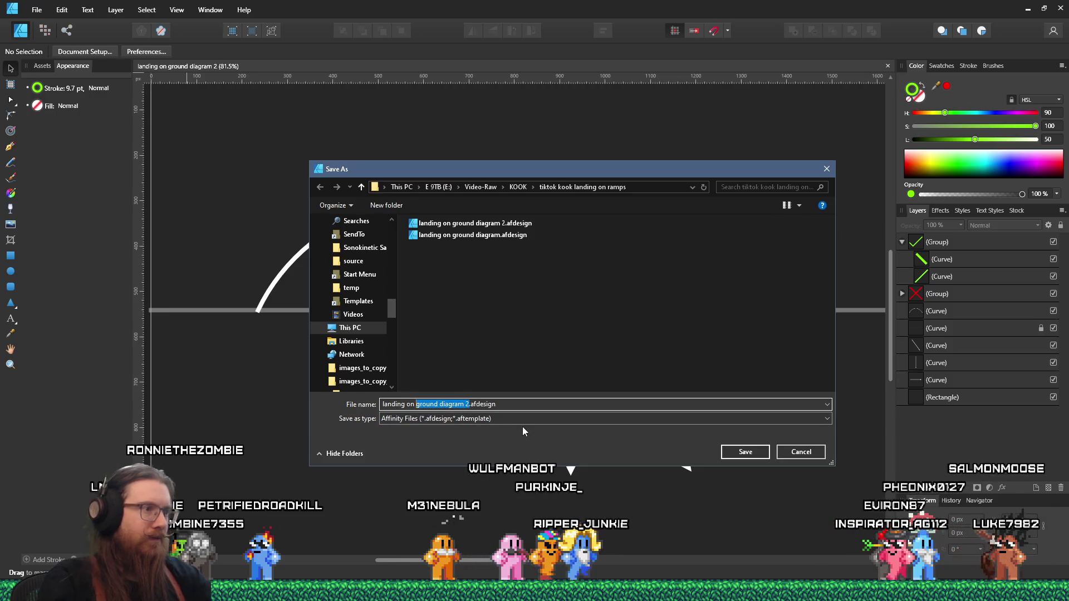
text(slope)
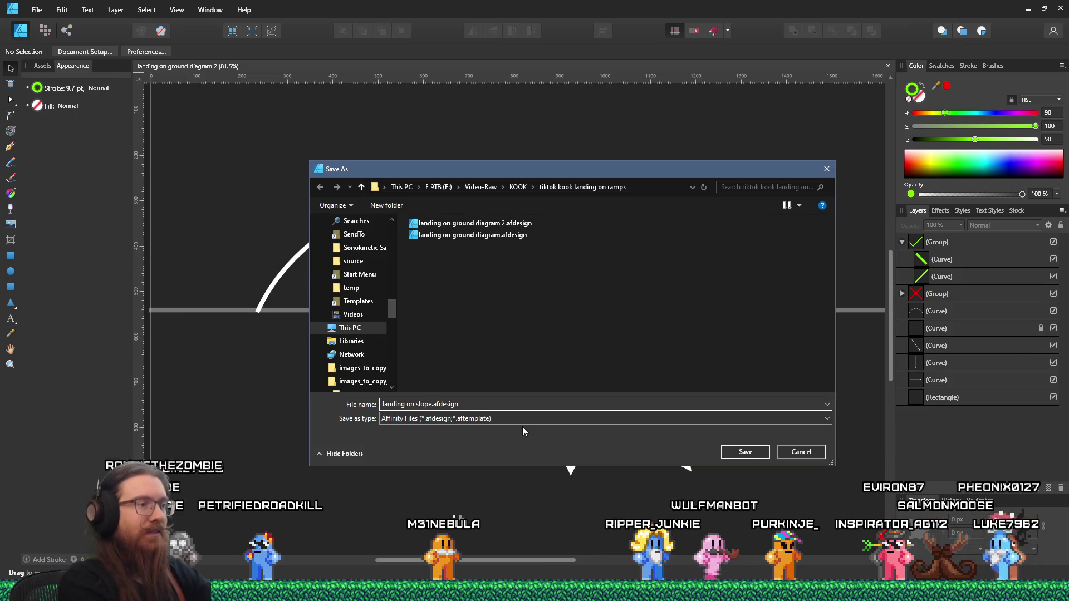
text( diagram)
key(Return)
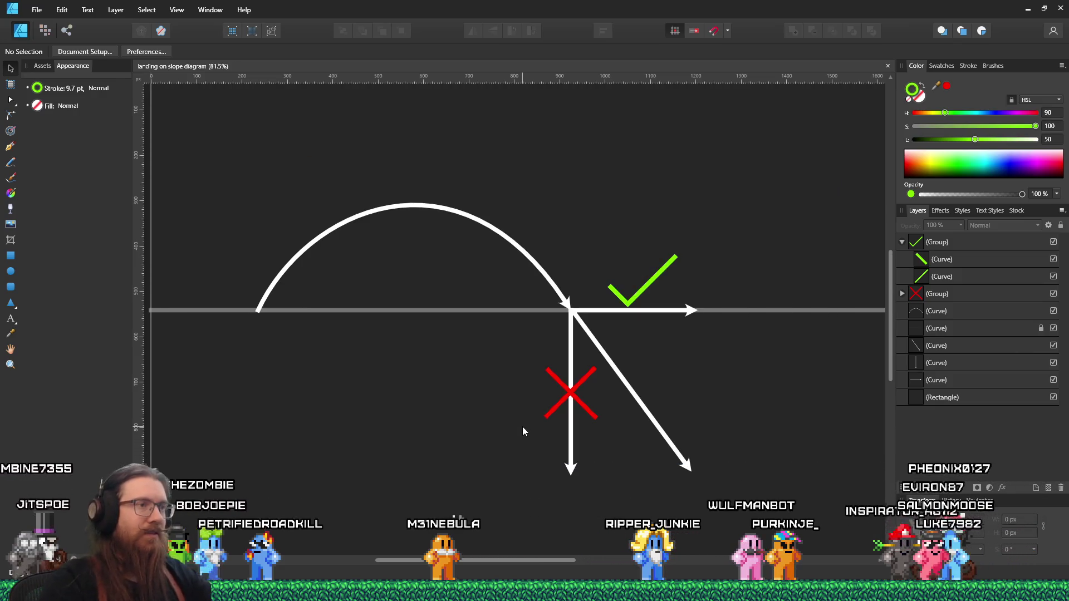
Lock the background rectangle and rotate the grey ground line into a diagonal slope
click(551, 313)
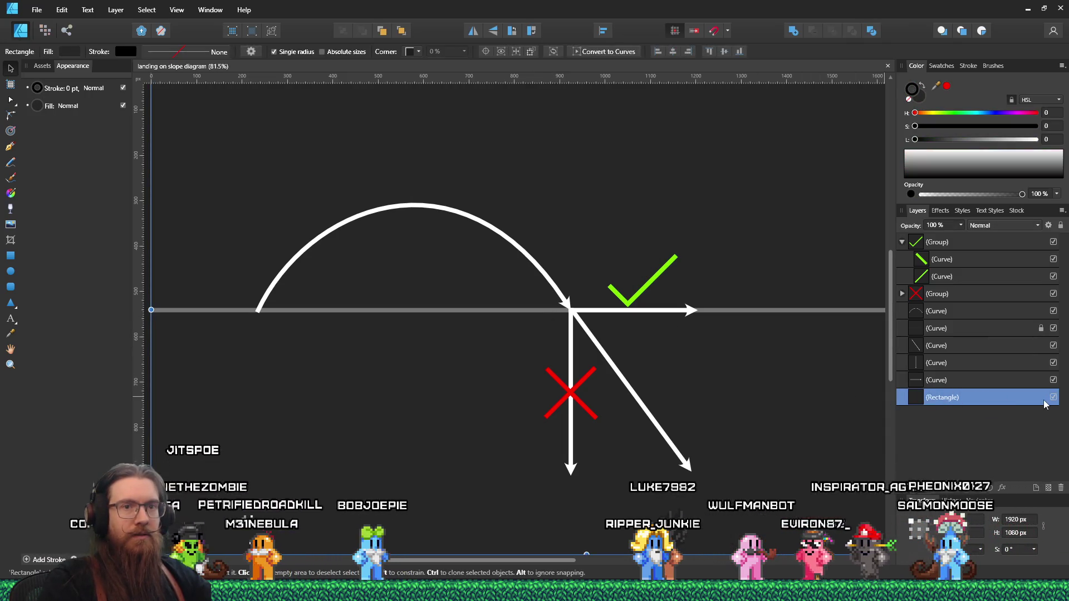
click(1060, 226)
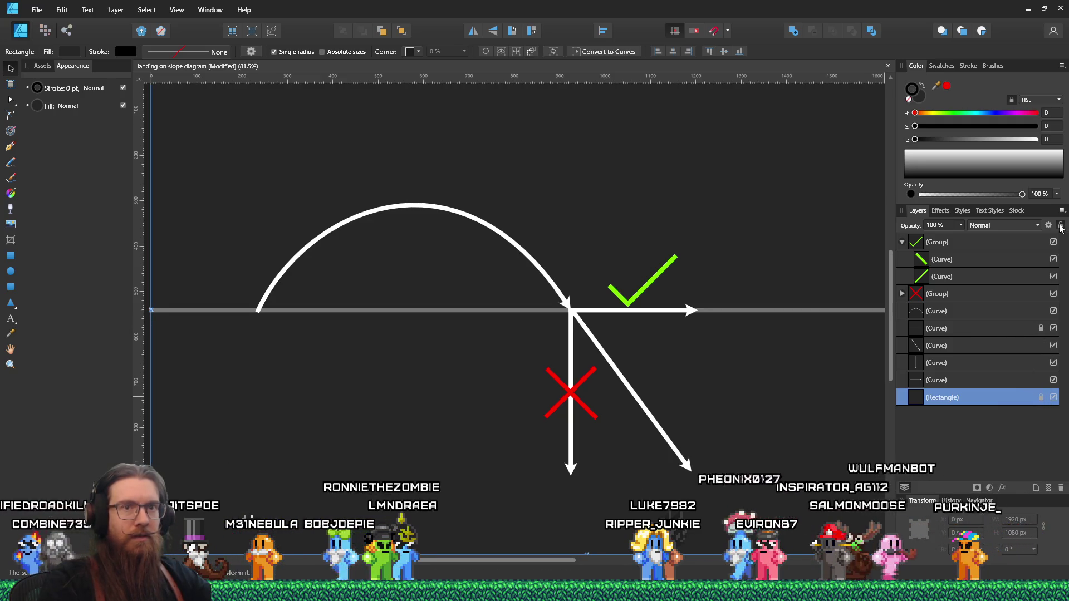
click(1061, 225)
click(1060, 226)
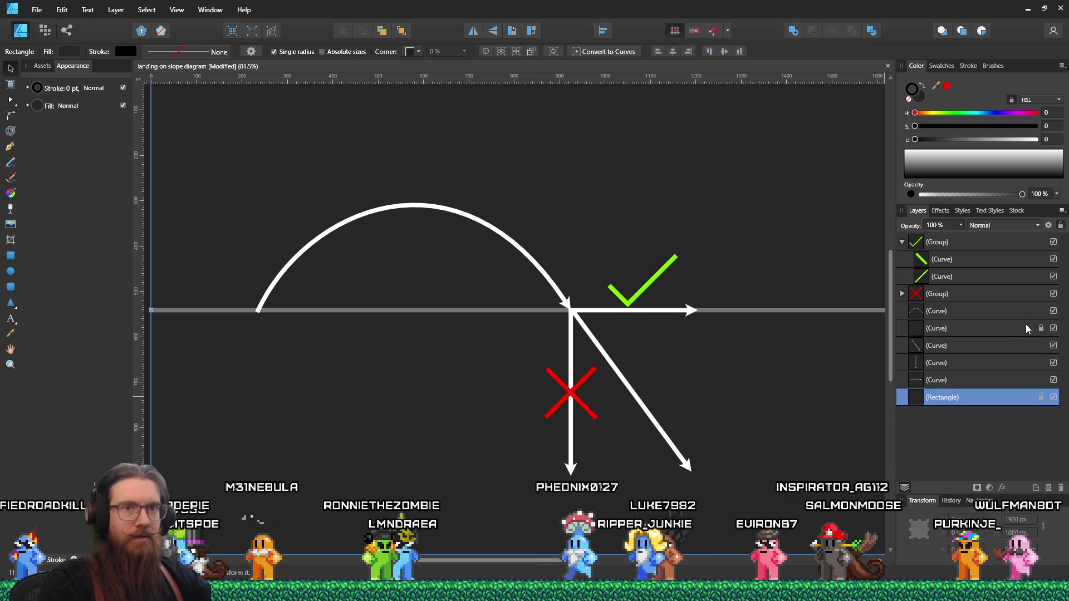
click(947, 328)
click(1060, 226)
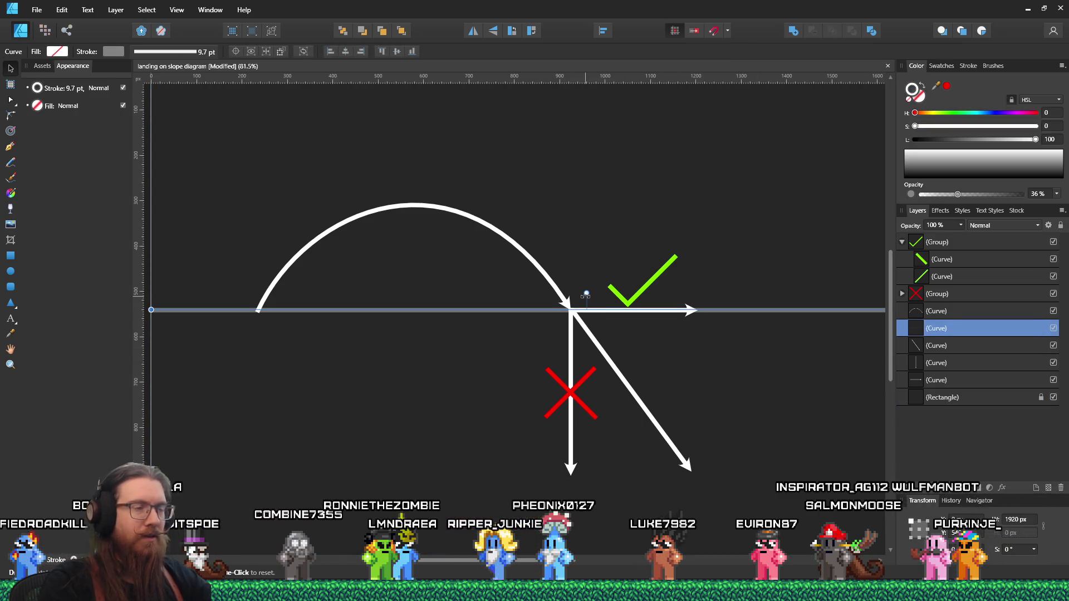
drag(587, 312, 550, 295)
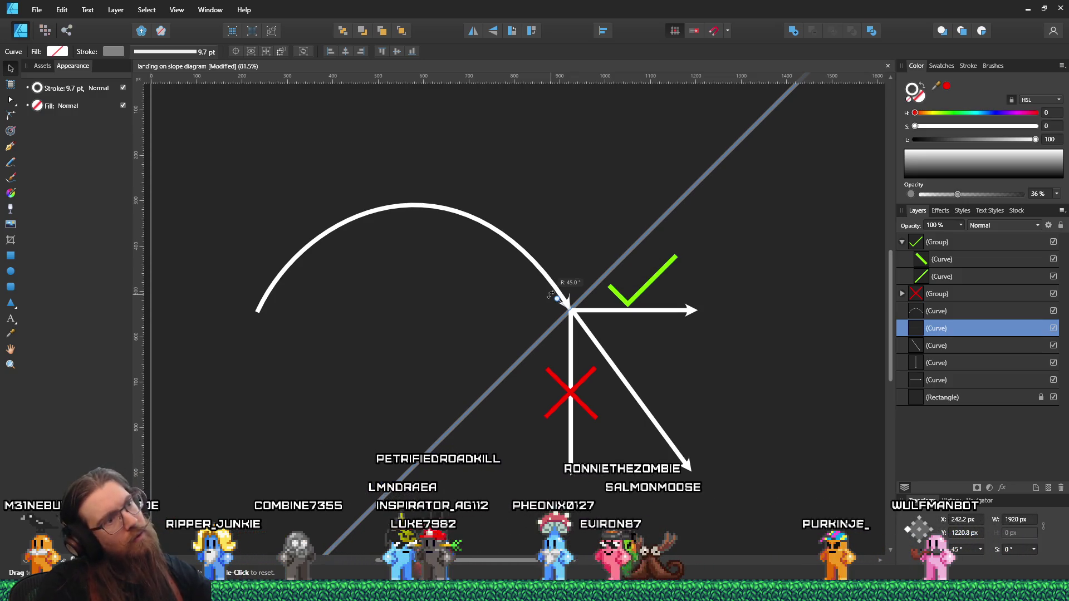
drag(550, 295, 551, 294)
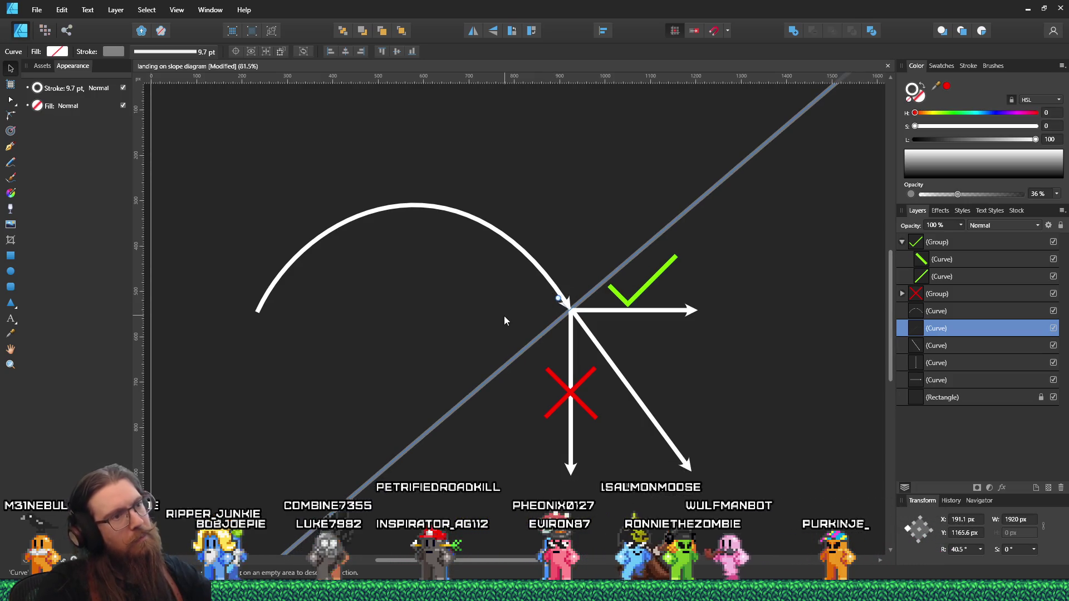
click(502, 316)
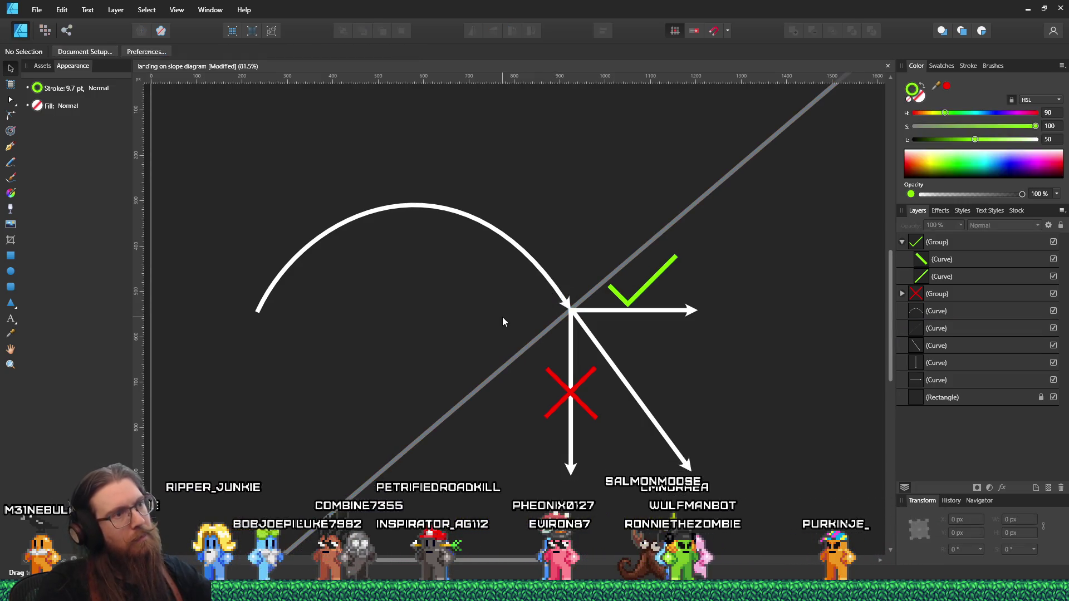
Delete the straight-down and horizontal arrows from the diagram
click(571, 432)
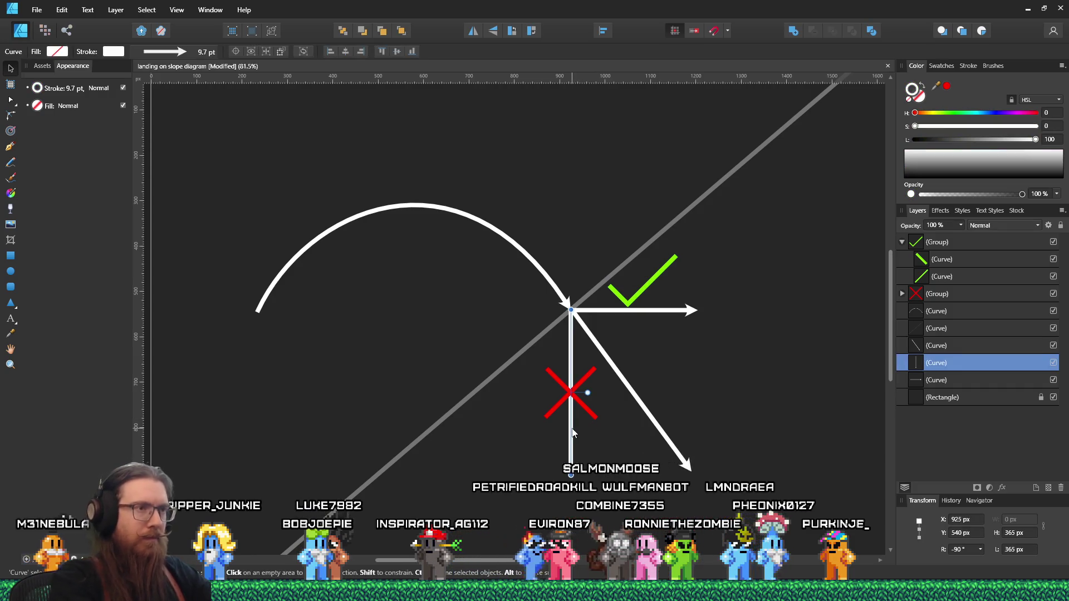
key(Delete)
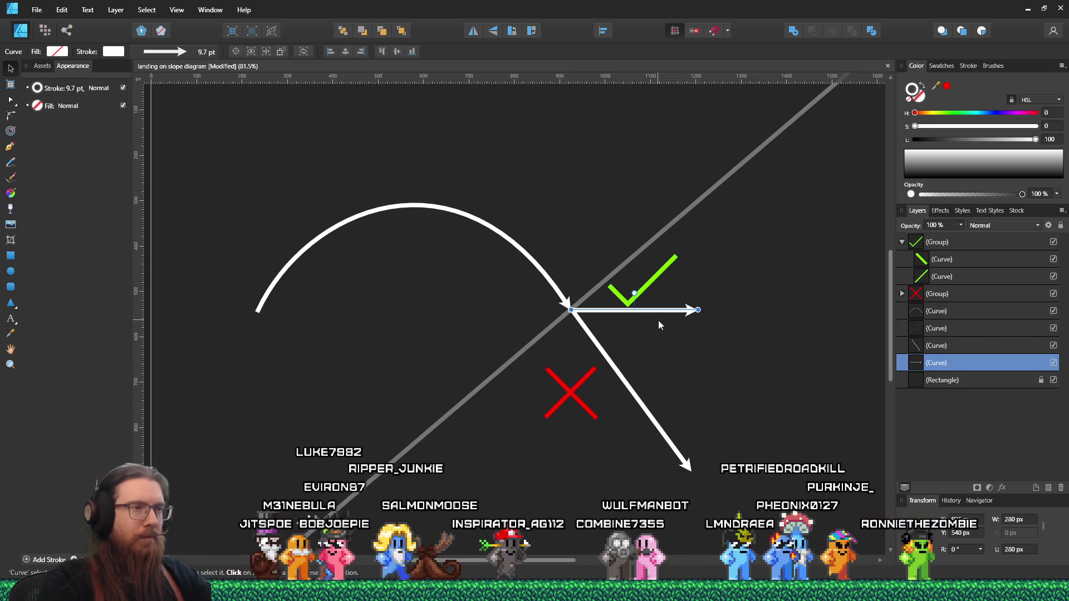
key(Delete)
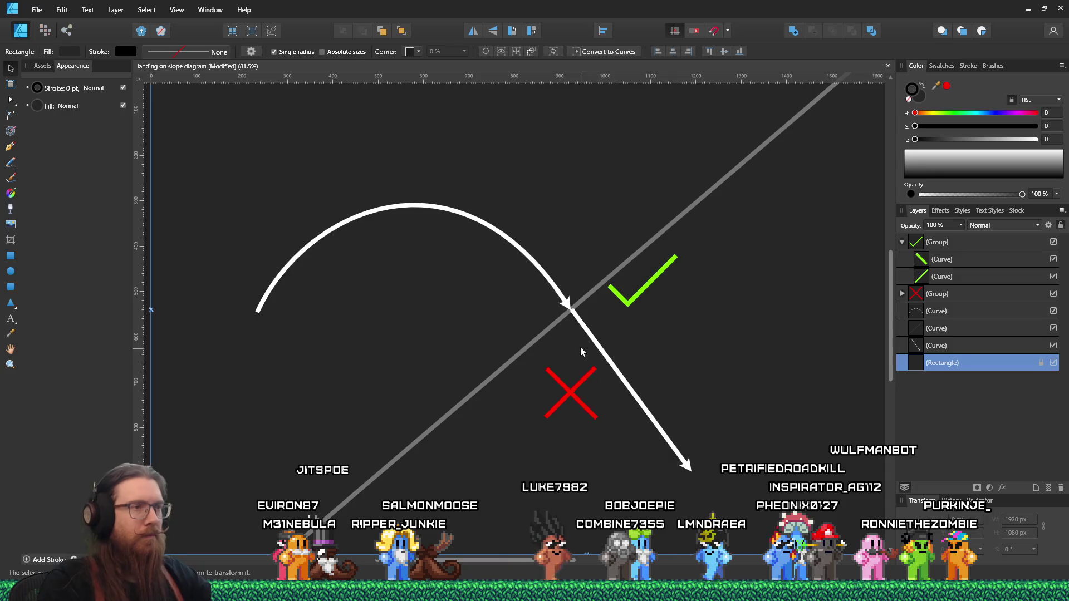
click(563, 305)
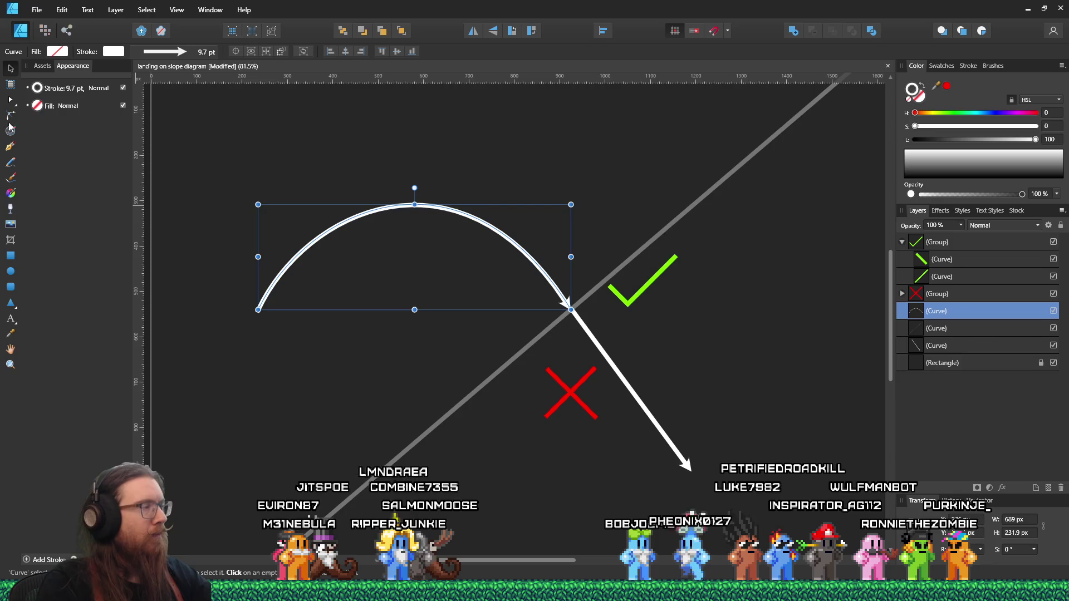
Reshape the jump arc's descending side and end point with the Node Tool
click(10, 99)
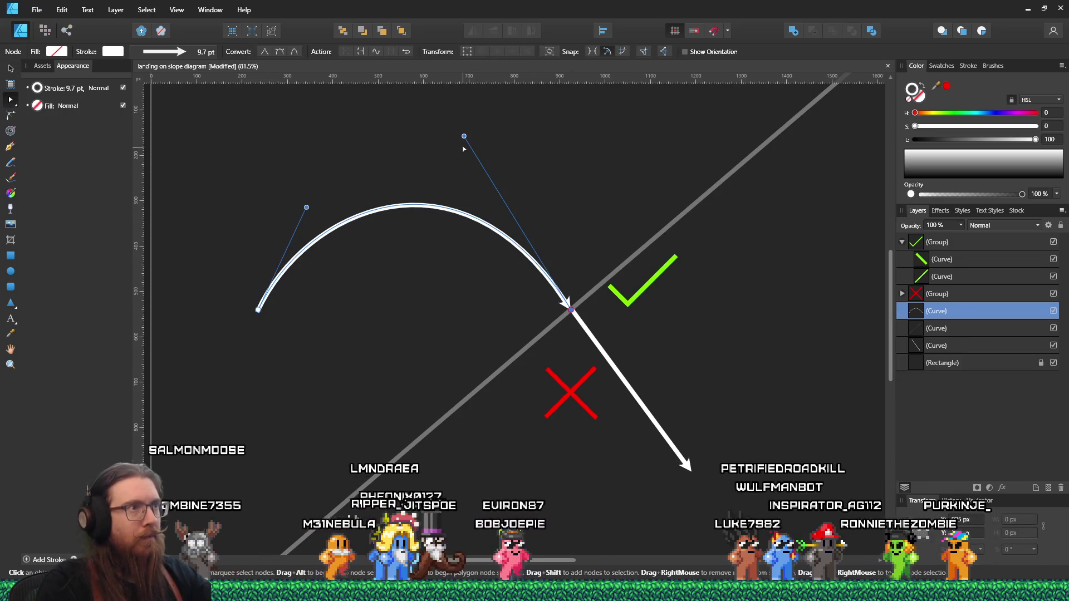
drag(463, 135, 448, 140)
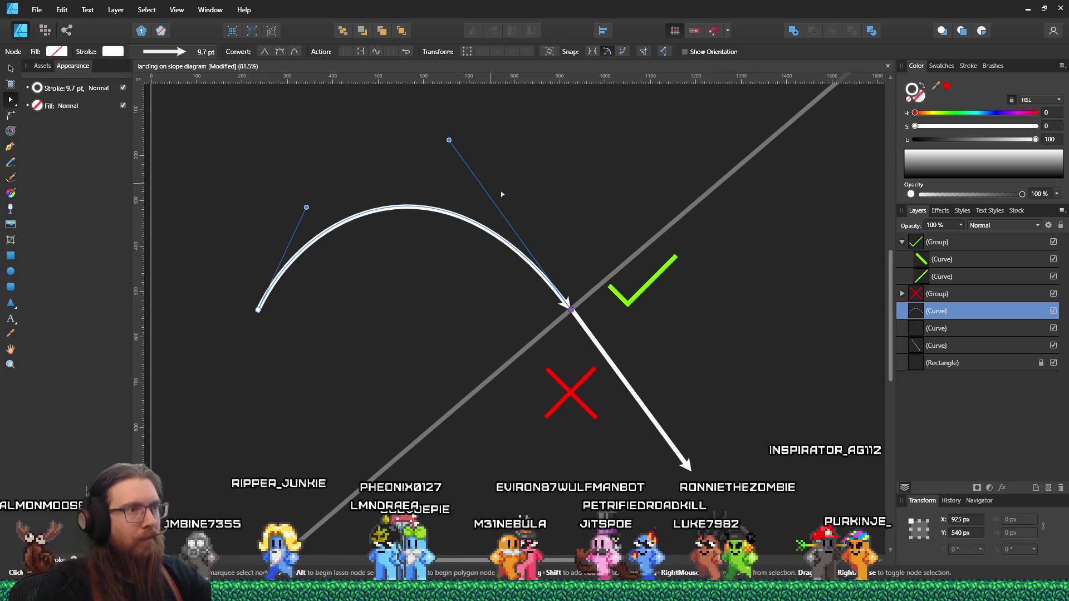
drag(572, 312, 571, 311)
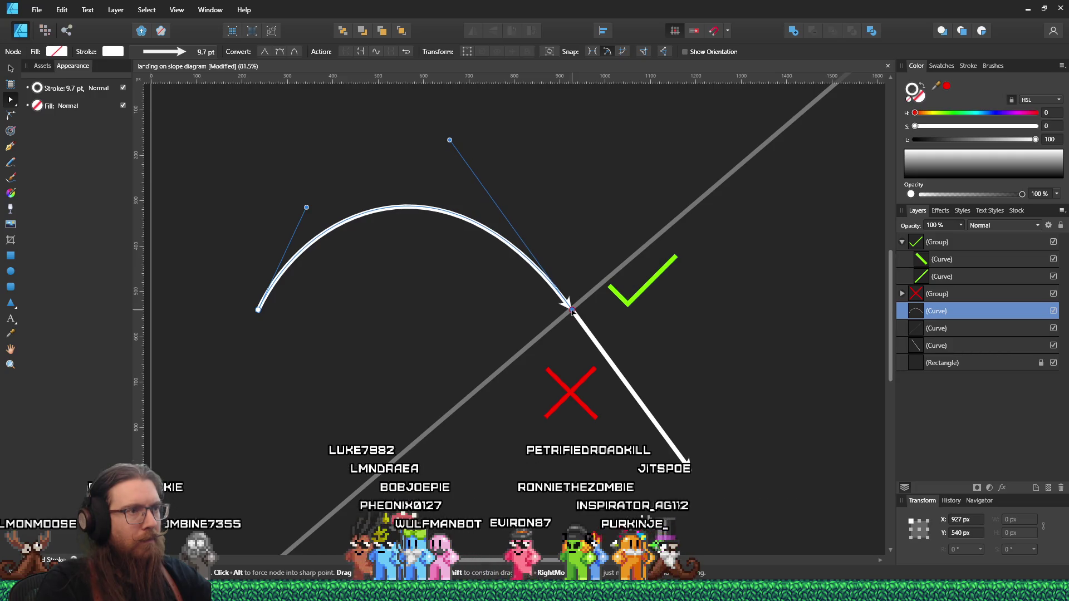
click(605, 322)
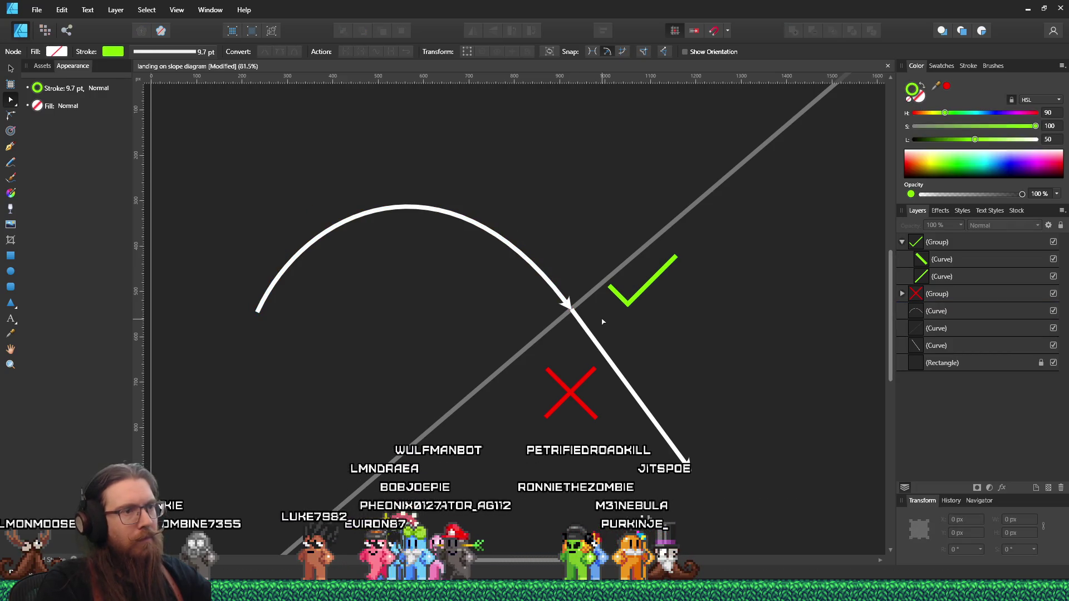
Move the red X onto the diagonal arrow, then select the green check mark group
click(572, 395)
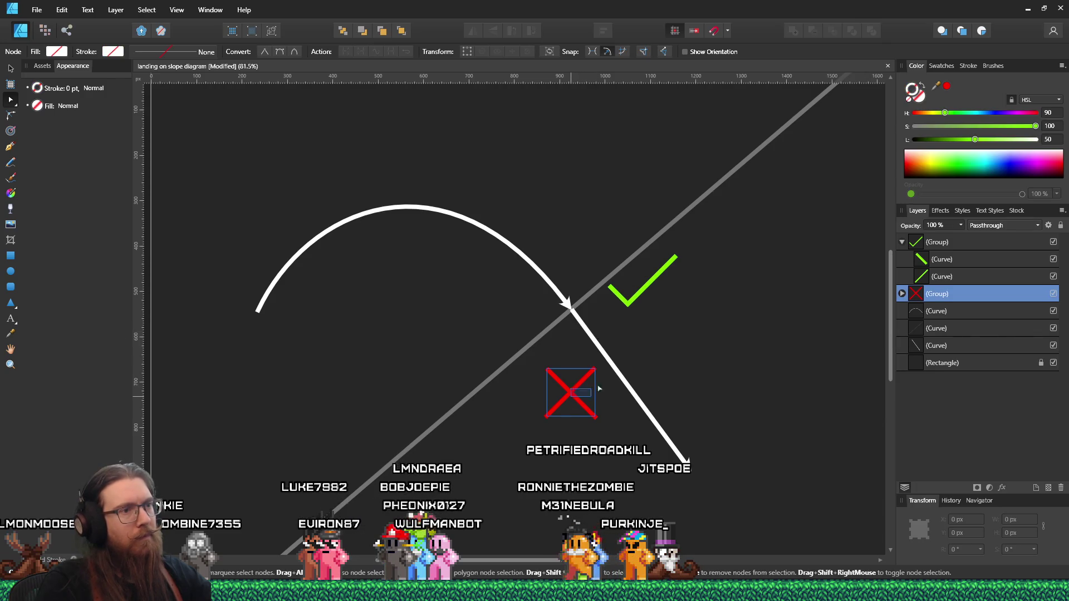
click(12, 70)
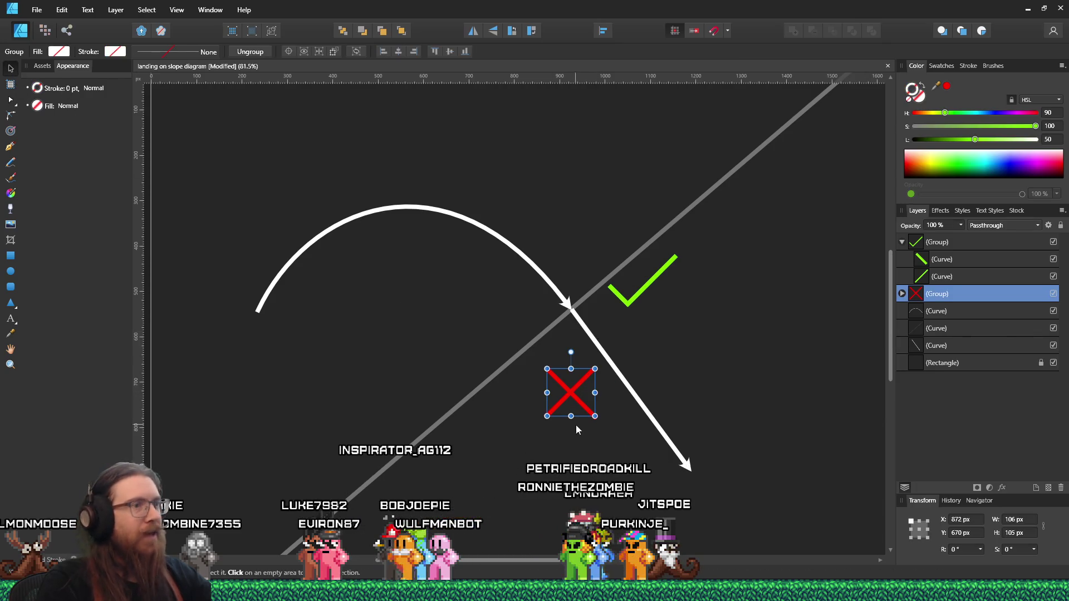
drag(611, 381, 616, 379)
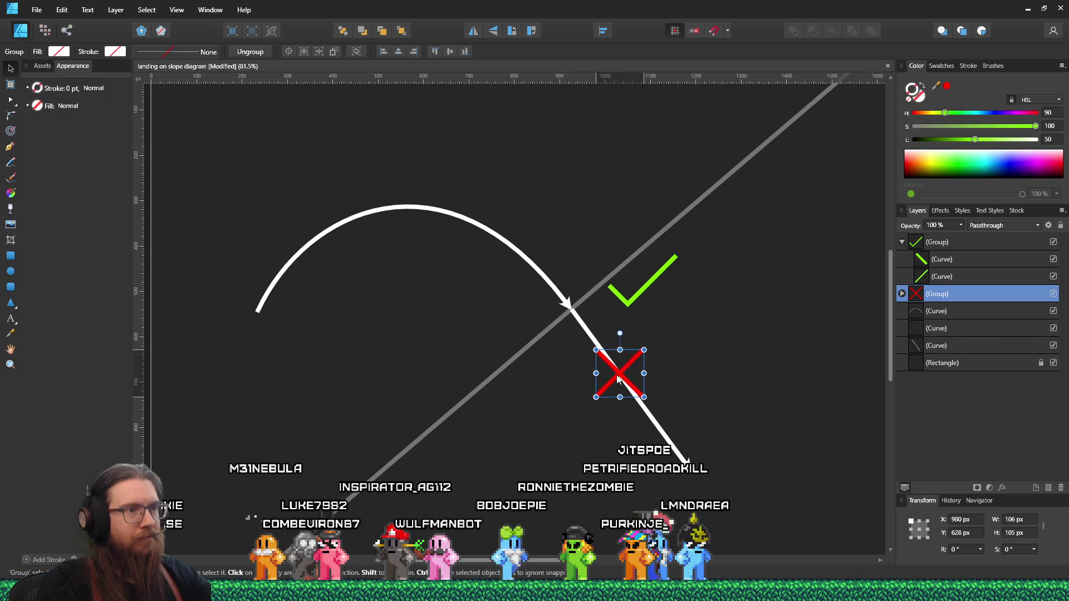
click(593, 433)
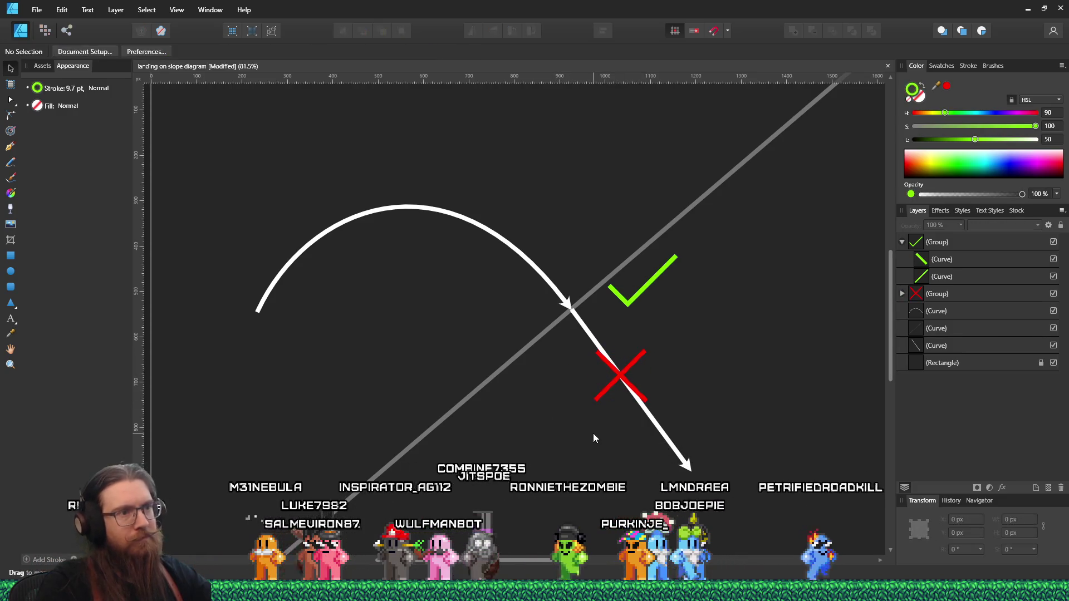
click(649, 283)
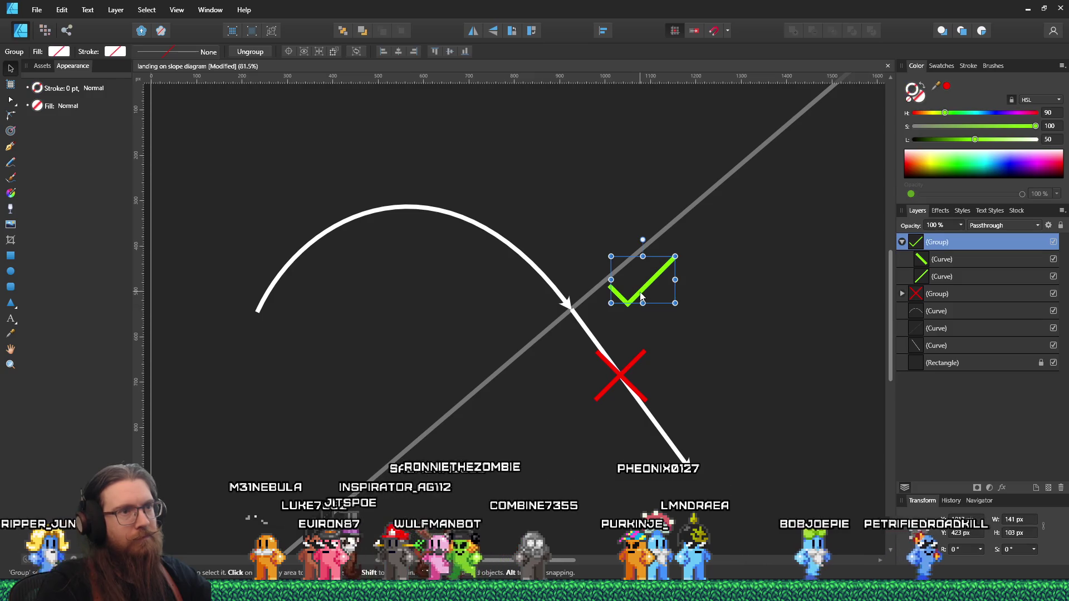
click(902, 242)
click(746, 333)
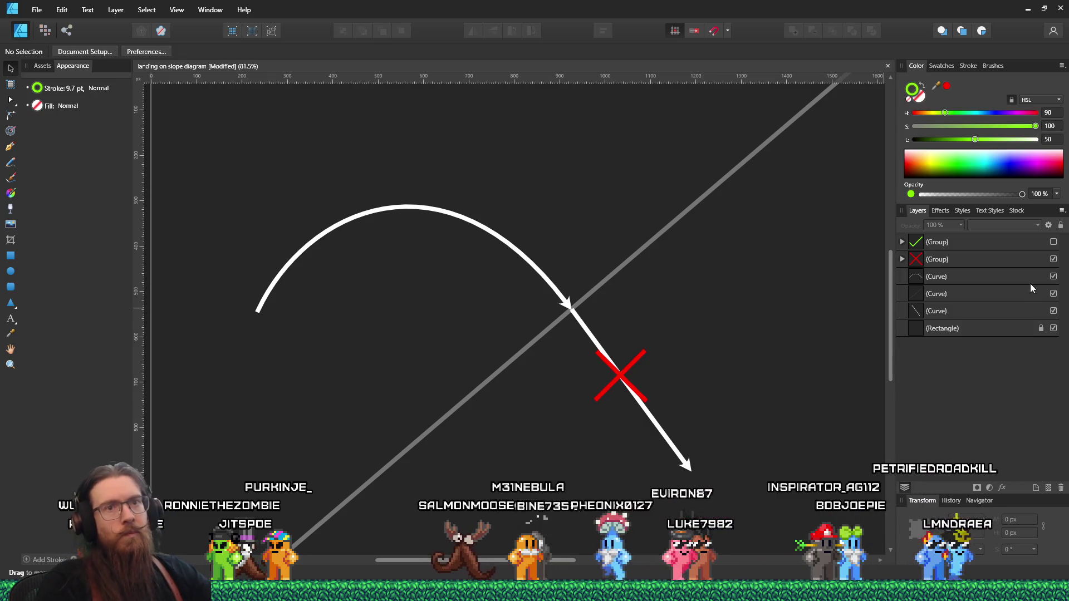
Hide the red X and rotate the grey slope line to 37.9°
click(1053, 259)
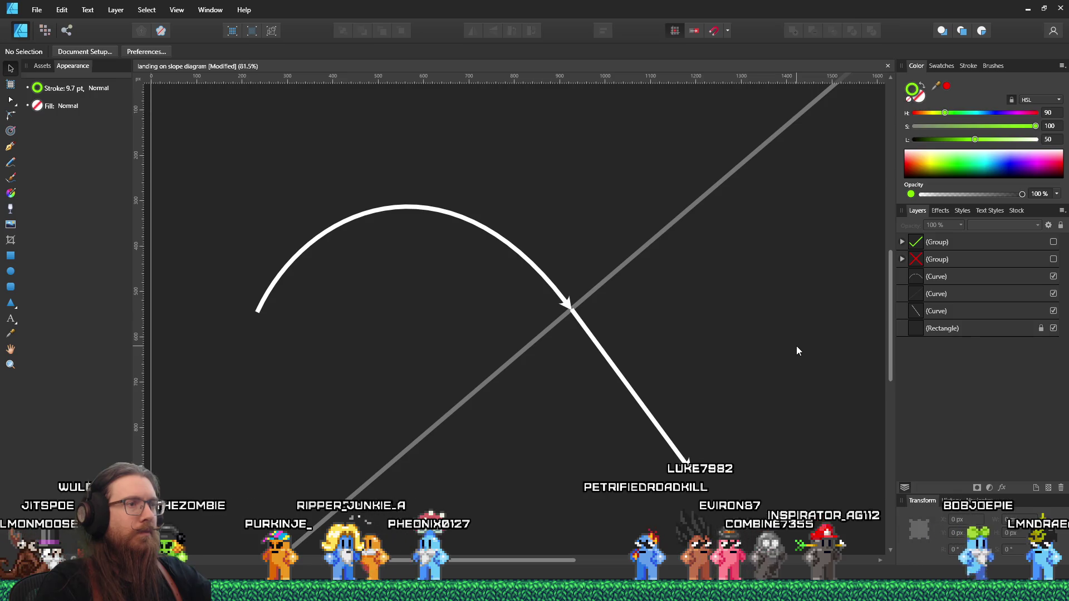
click(606, 278)
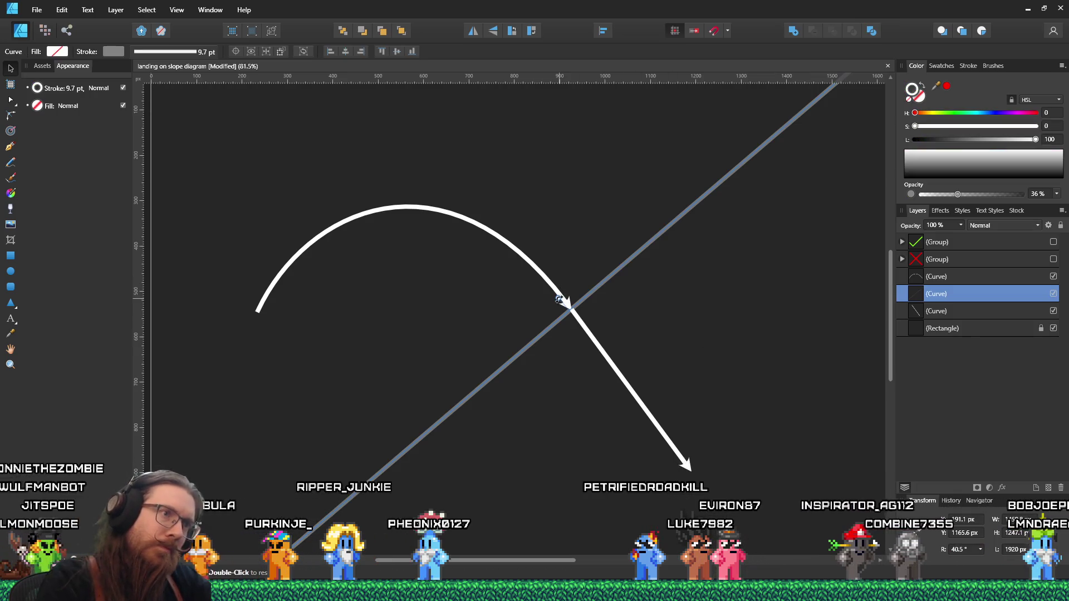
drag(560, 298, 549, 285)
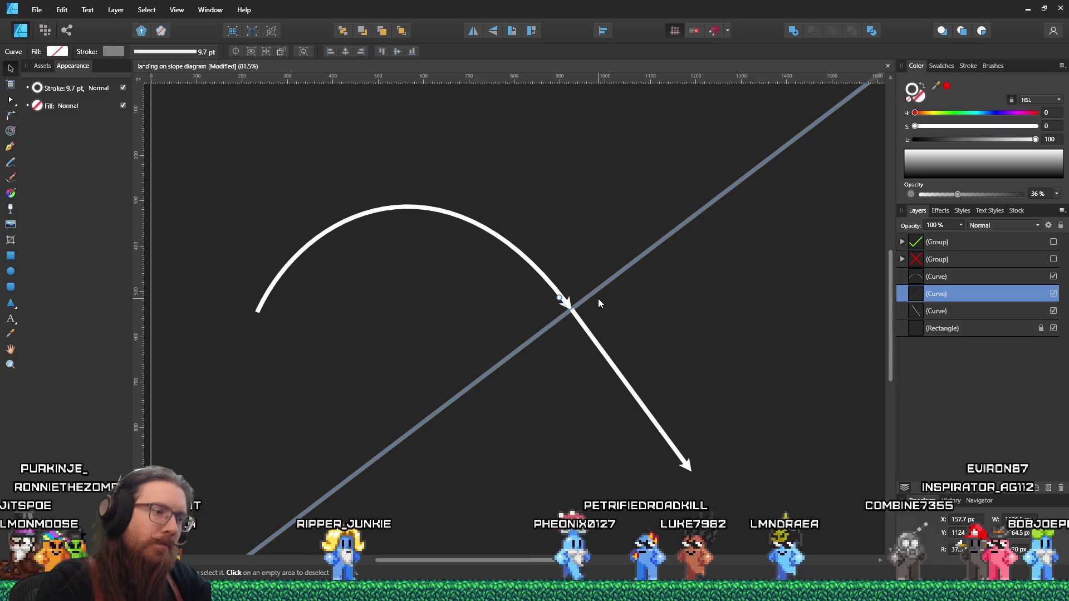
Nudge the arrow curve into place with the arrow keys and save the diagram
key(Right)
key(Right)
key(Right)
key(Right)
key(Right)
key(Right)
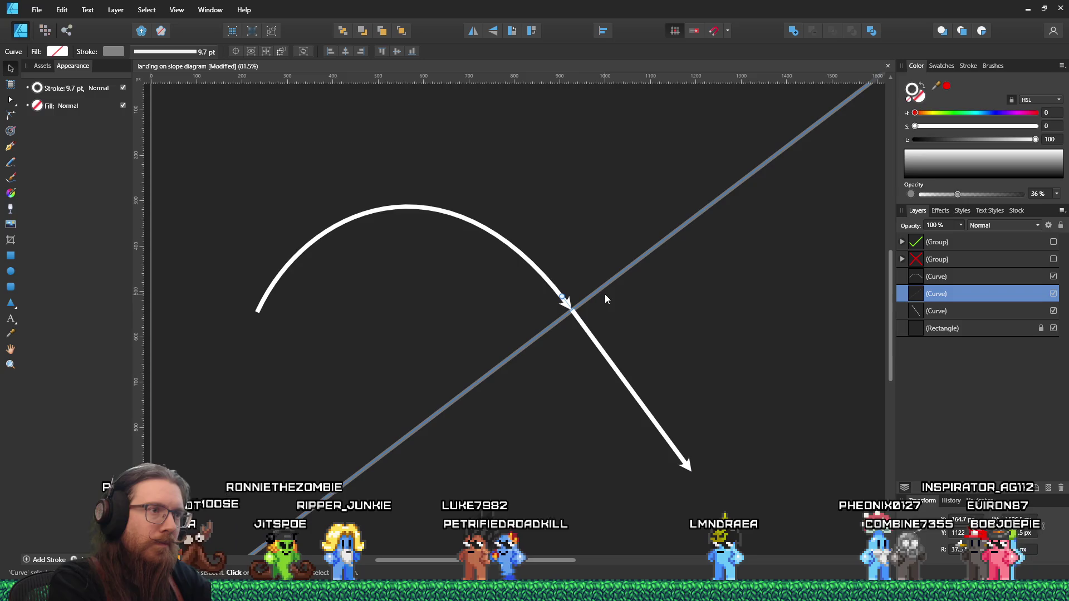
key(Left)
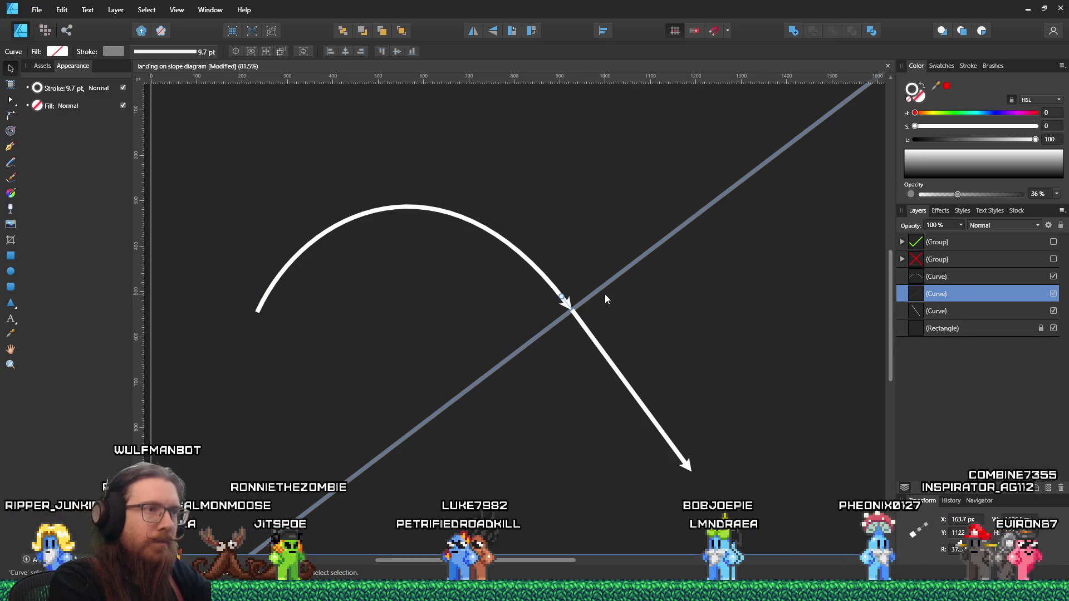
click(600, 235)
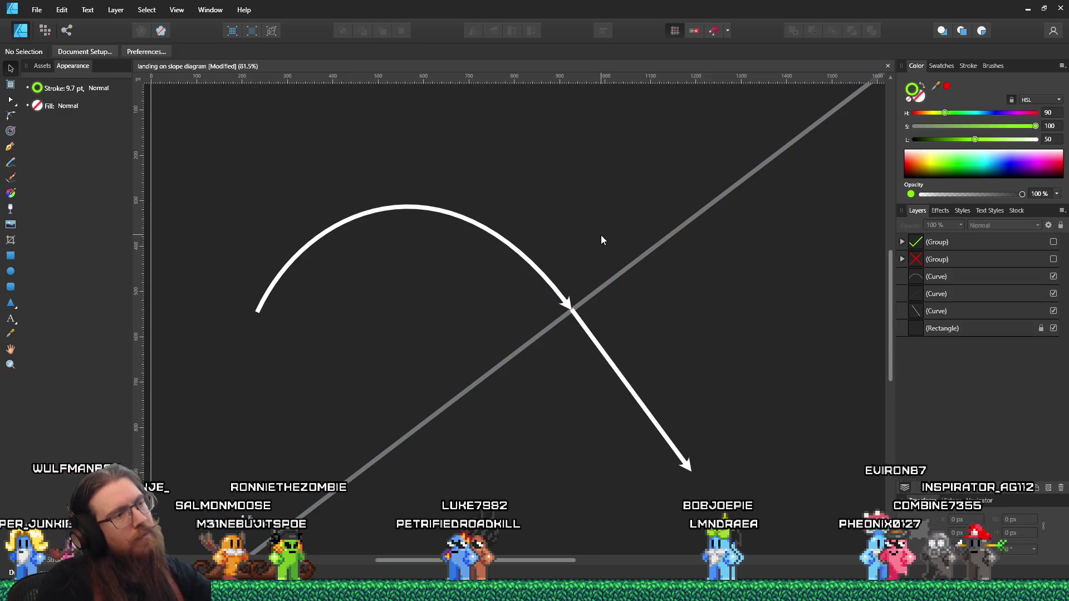
click(36, 9)
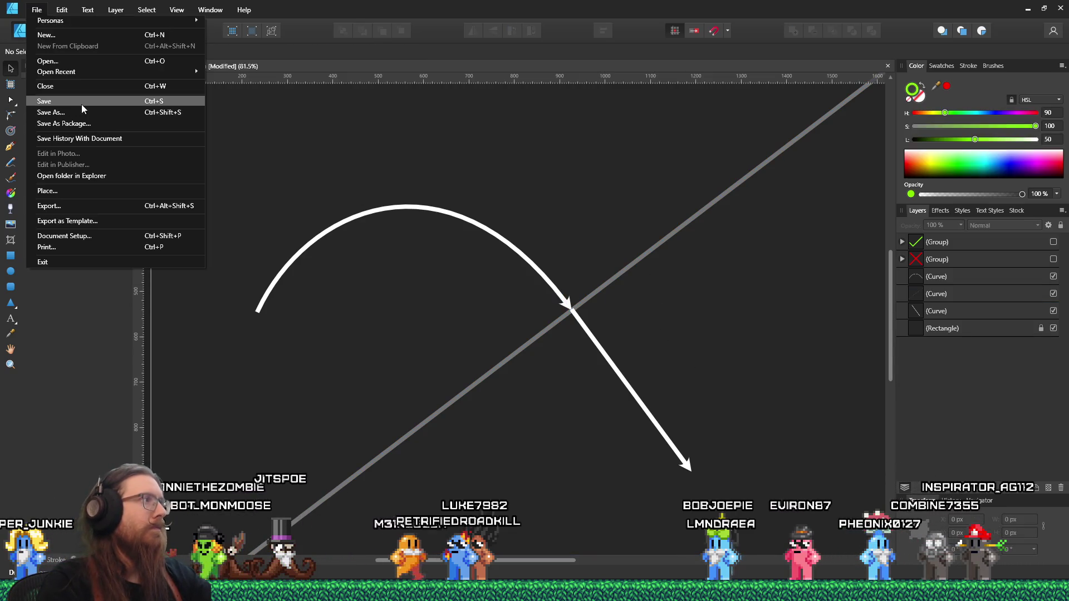
Save the slope diagram and compare it with the old ground cancel diagram image
click(83, 105)
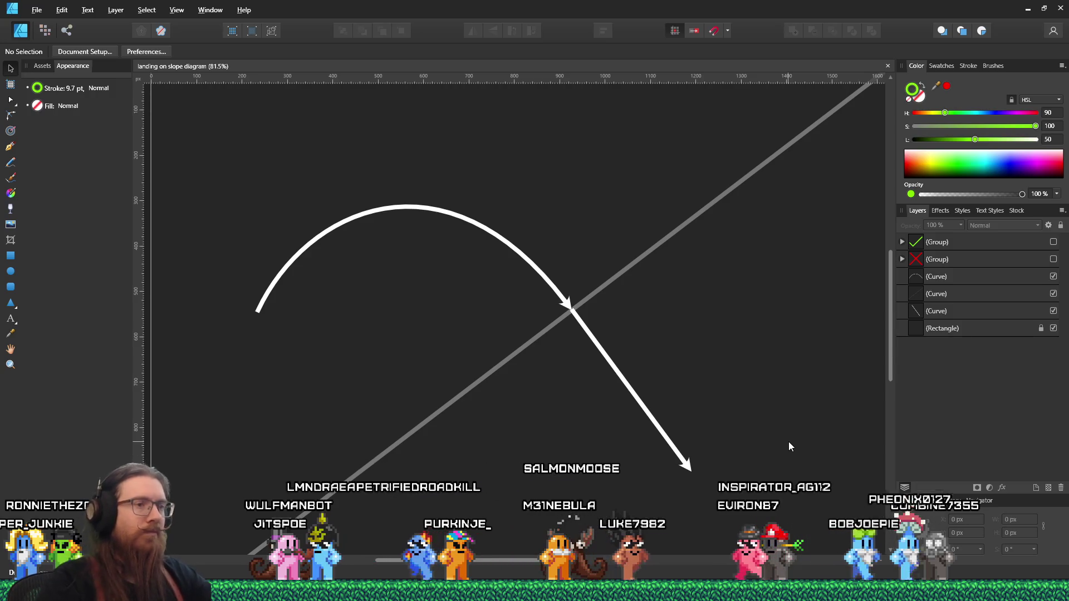
key(alt+Tab)
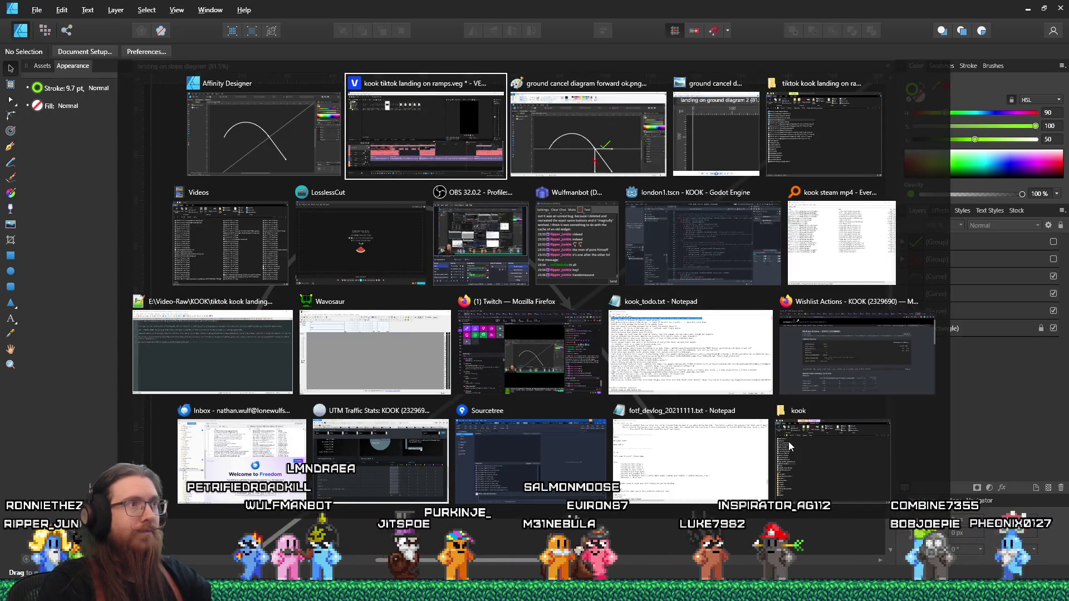
key(alt+Tab)
key(alt+Tab)
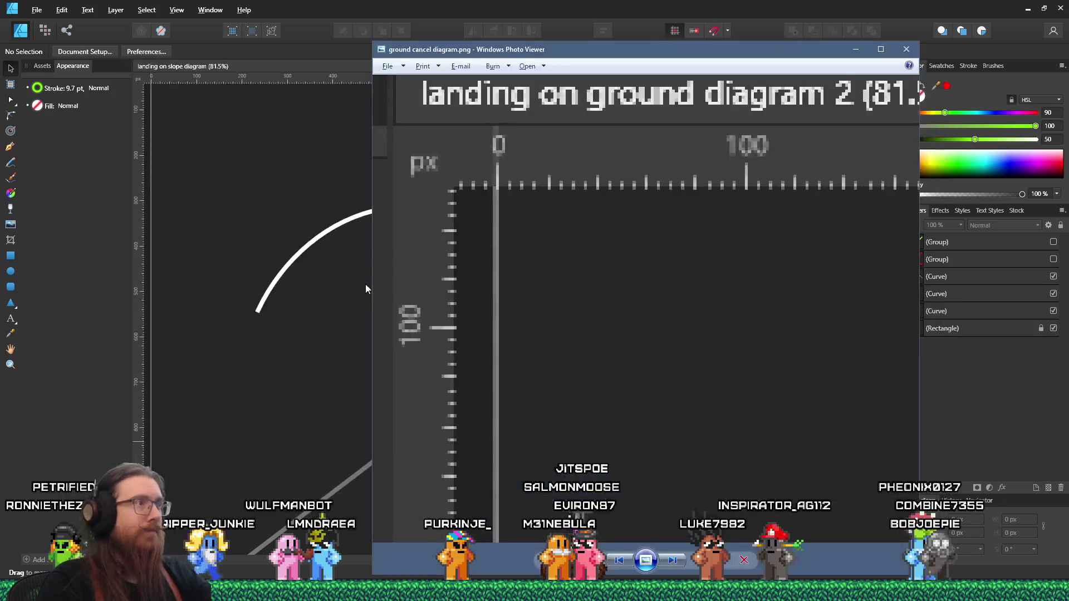
key(alt+Tab)
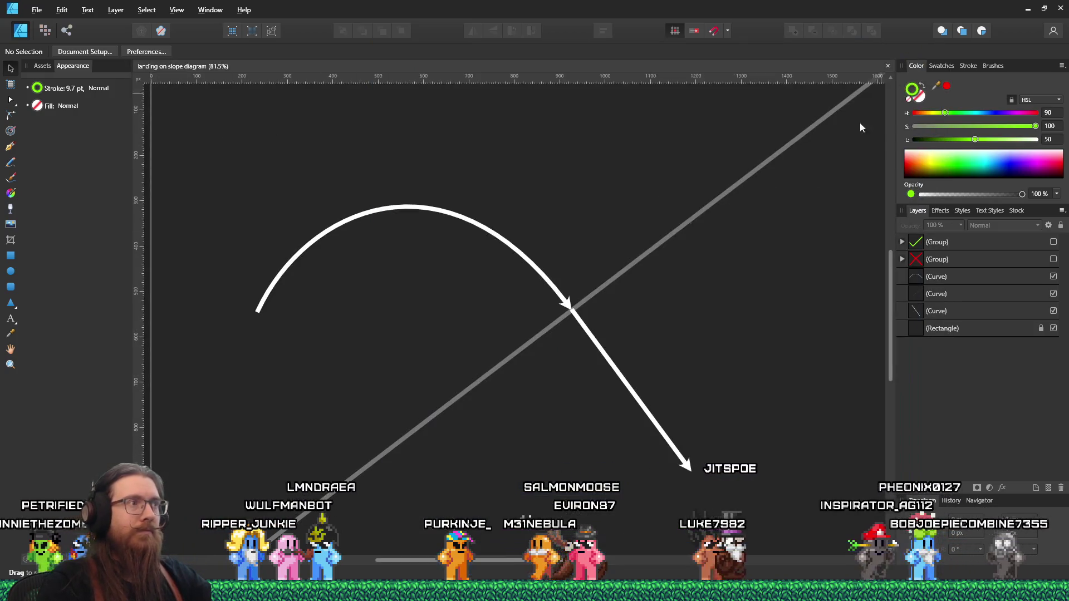
Paste the slope diagram capture into Paint's ground cancel diagram forward ok.png
key(alt+Tab)
key(alt+Tab)
key(alt+Tab)
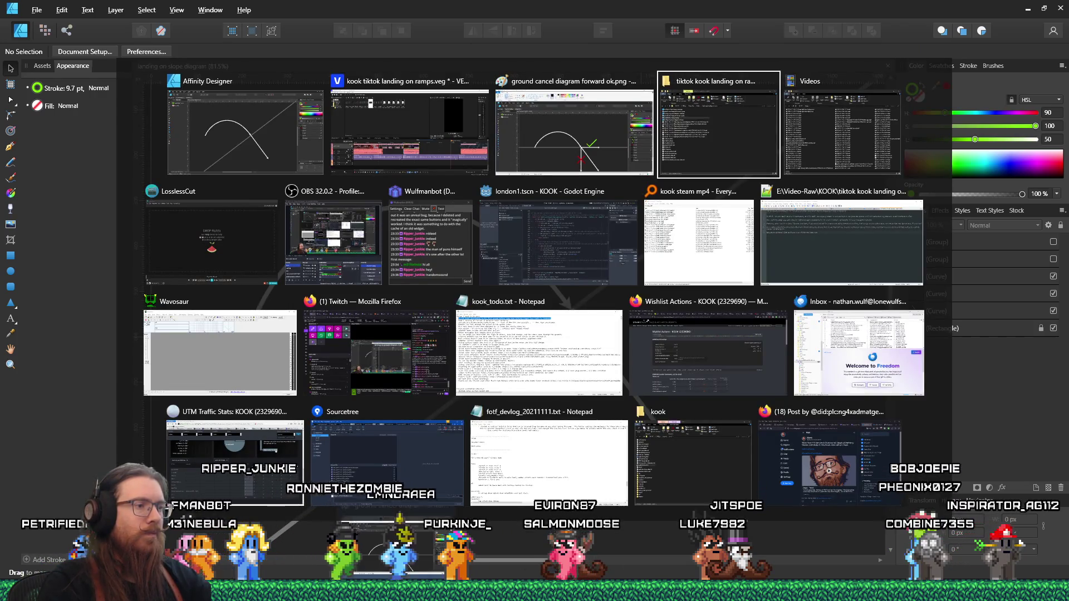
key(alt+shift+Tab)
key(ctrl+v)
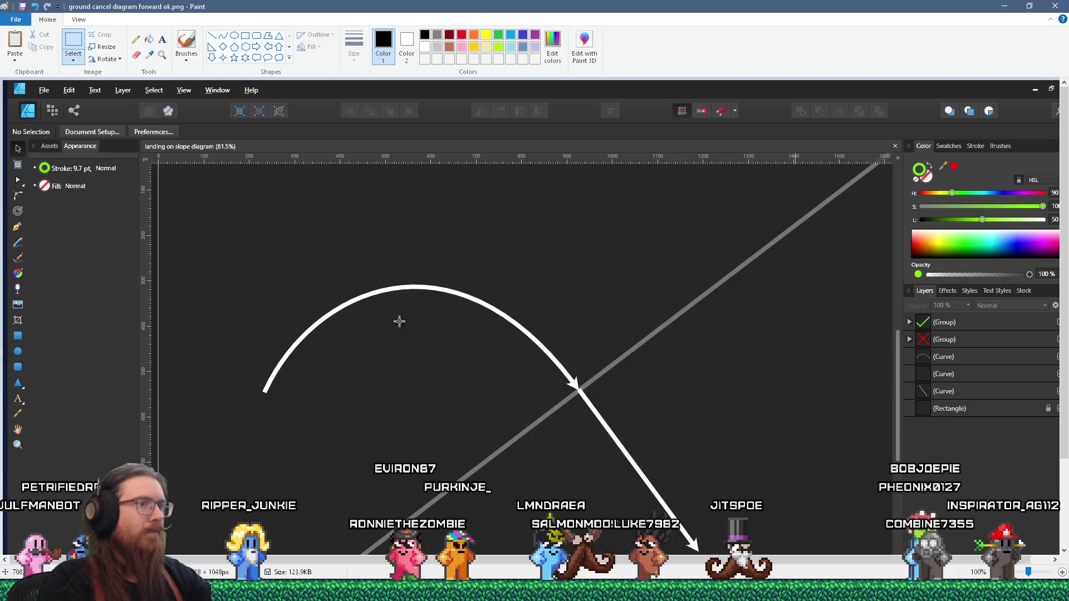
Undo the paste to restore the original image, then paste the slope capture into a new image
scroll(392, 317, down, 3)
key(ctrl+s)
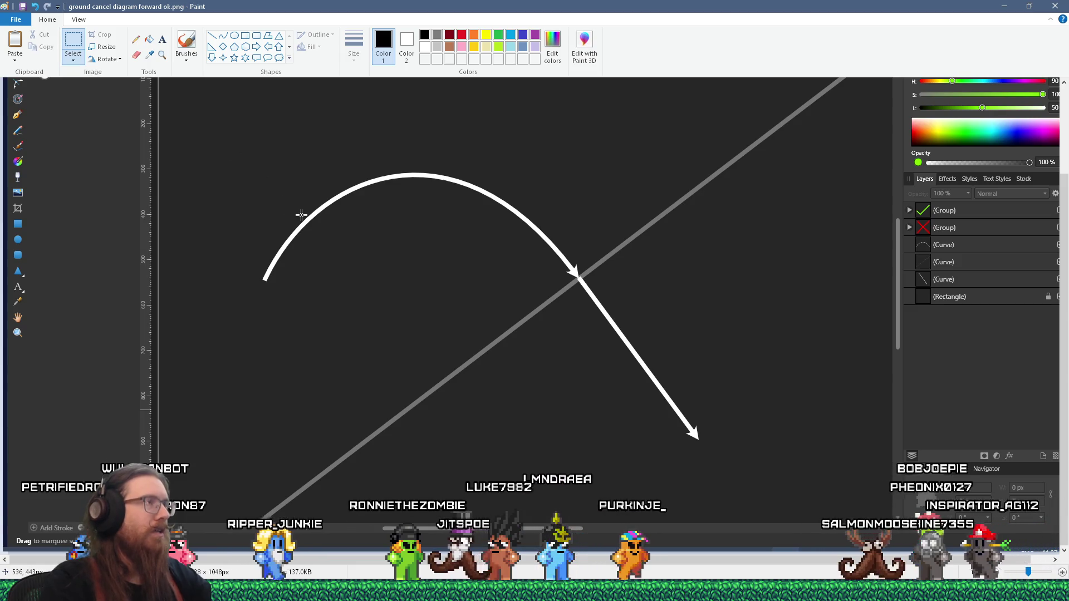
key(ctrl+z)
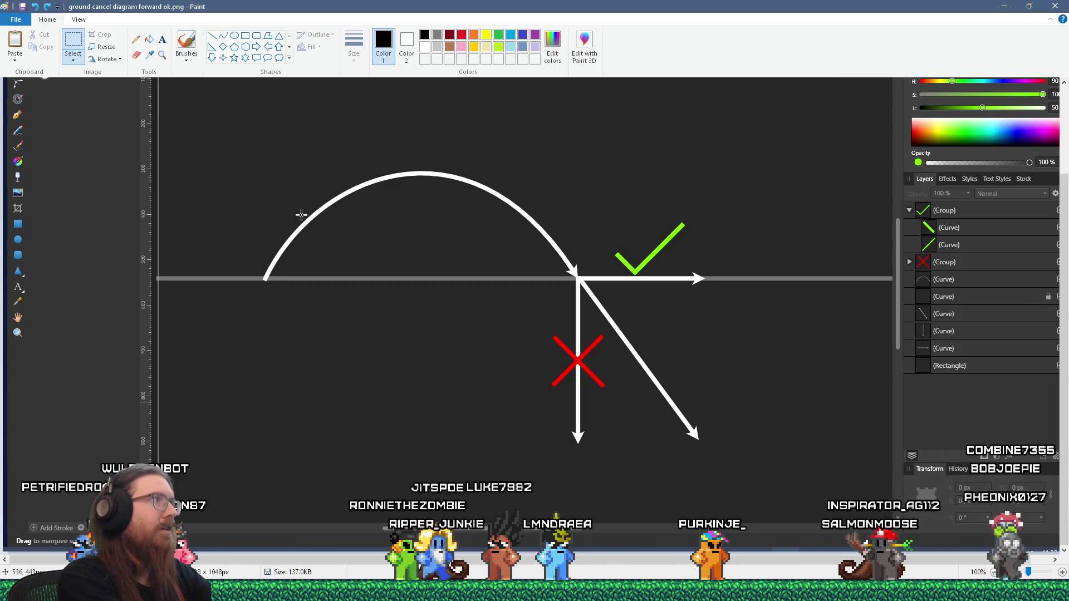
key(ctrl+z)
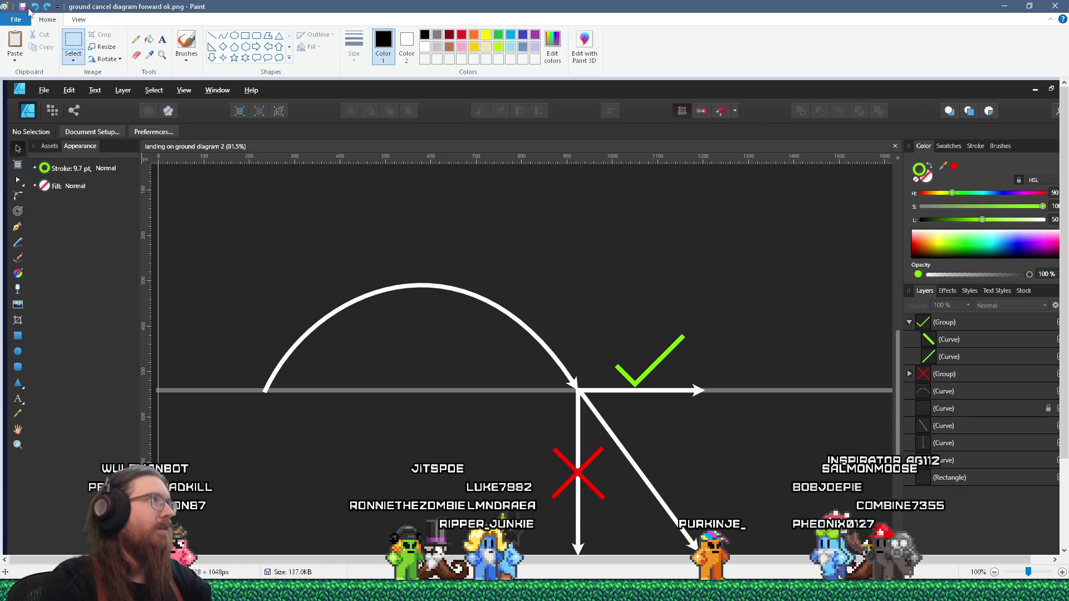
click(16, 19)
click(22, 36)
click(17, 40)
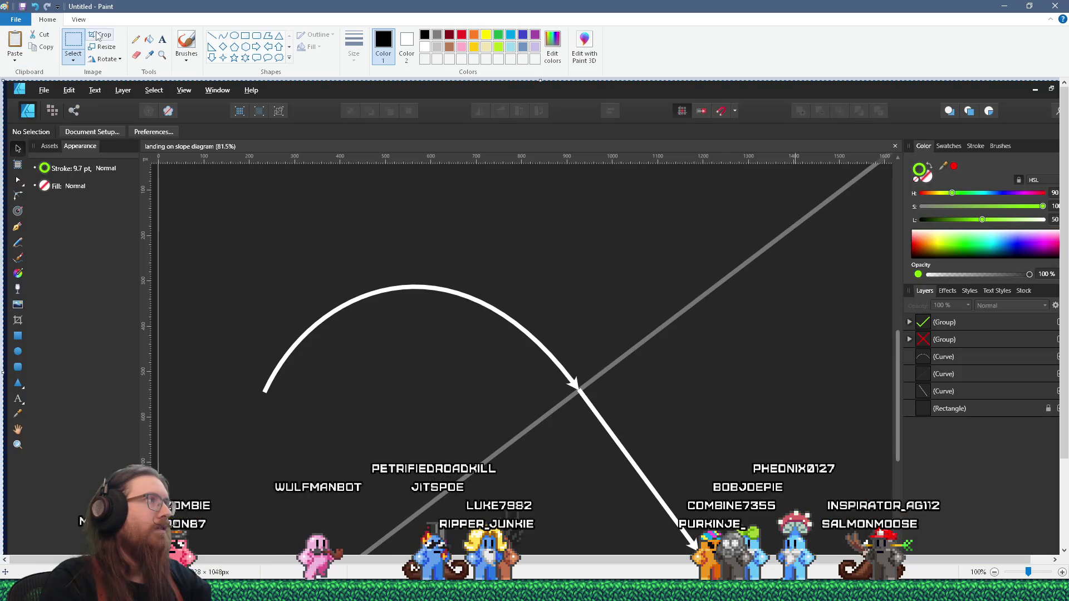
Save the new image as going into slope.png
scroll(265, 172, down, 3)
click(16, 19)
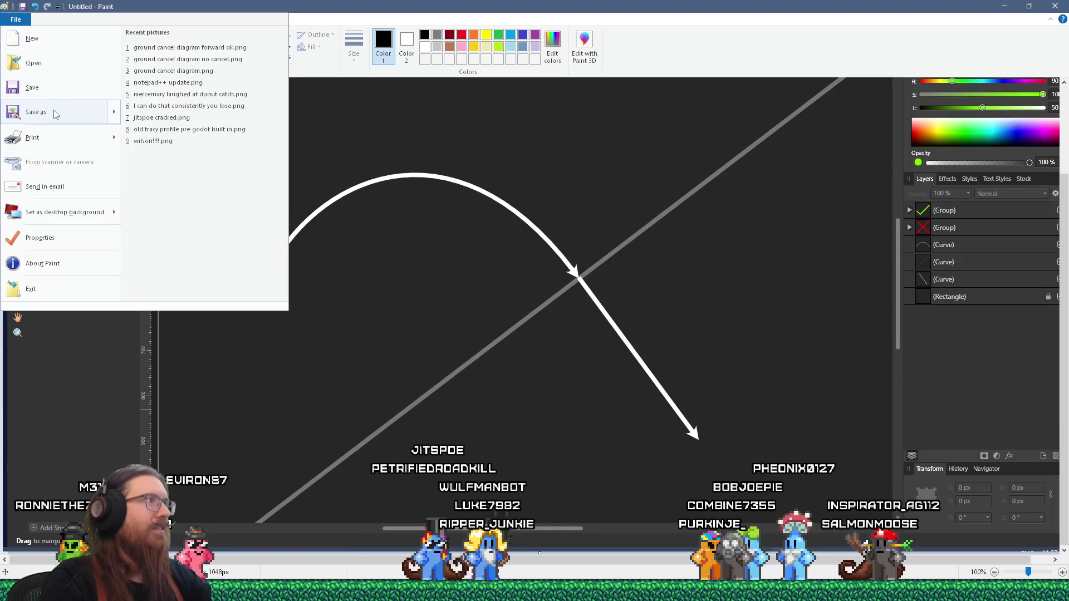
click(55, 114)
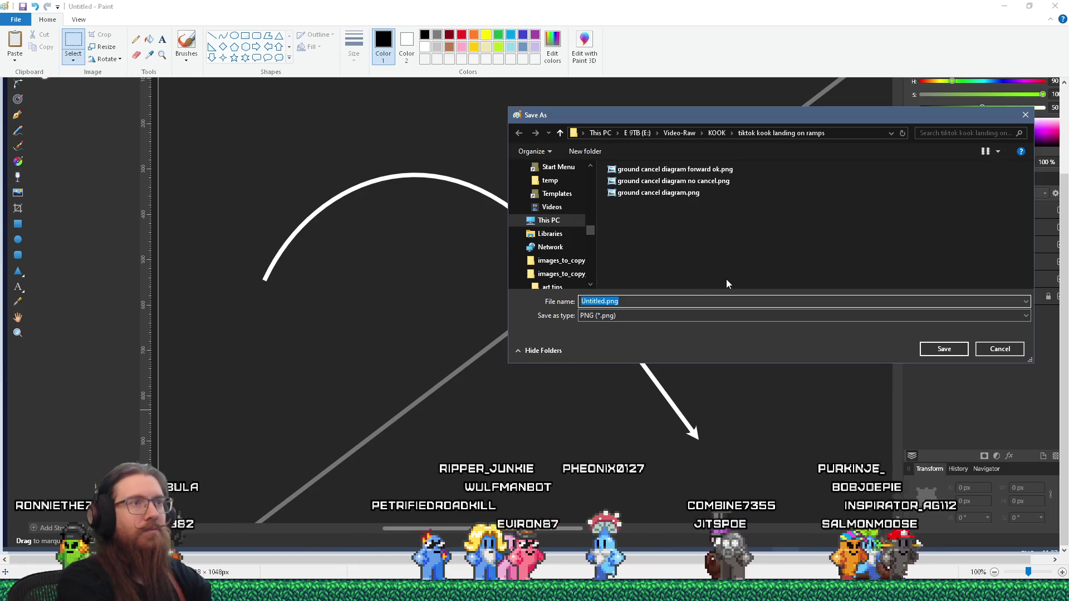
text(can)
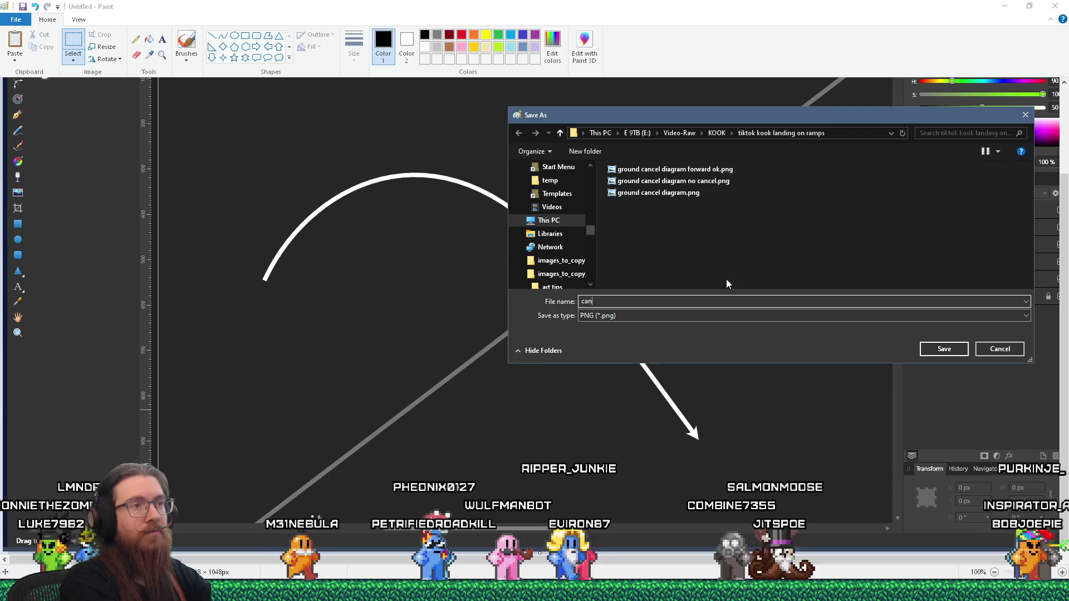
key(BackSpace)
key(BackSpace)
key(BackSpace)
text(going into slop)
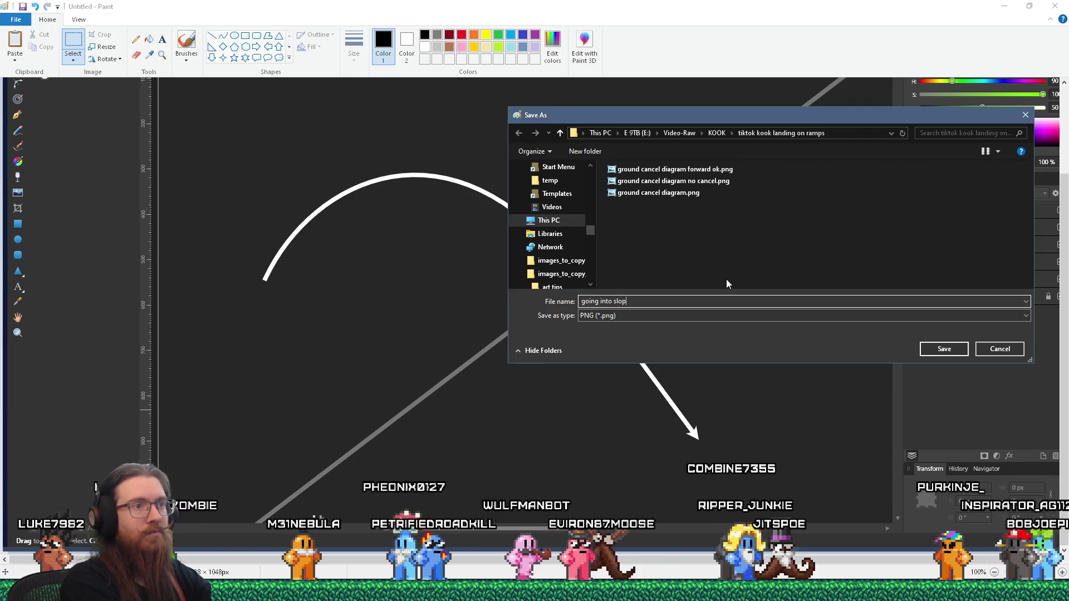
text(e)
key(Return)
key(alt+Tab)
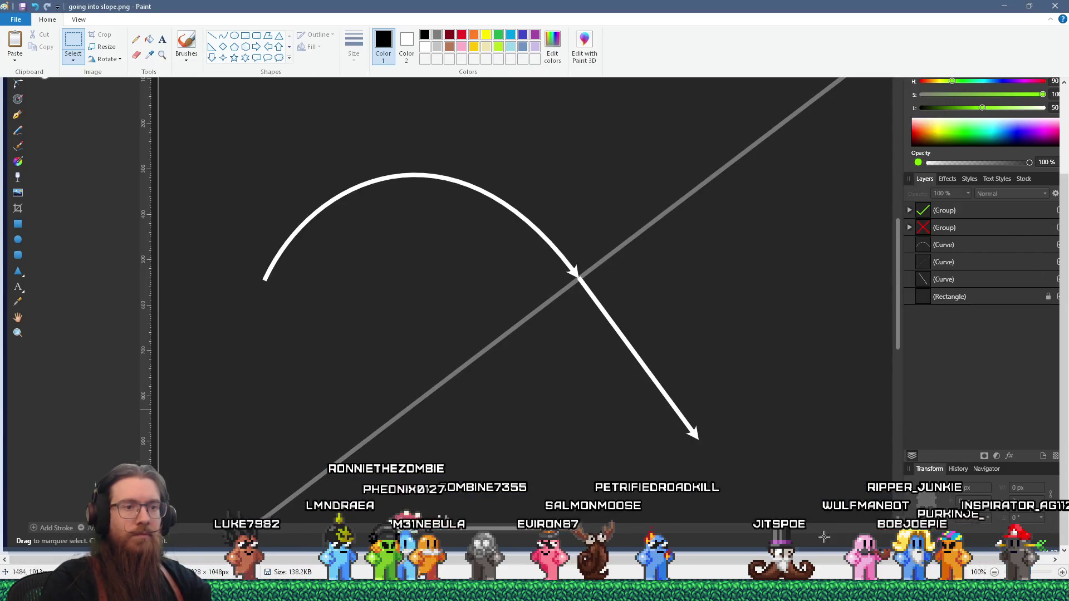
Save the Affinity Designer slope diagram with the red X shown again
key(alt+Tab)
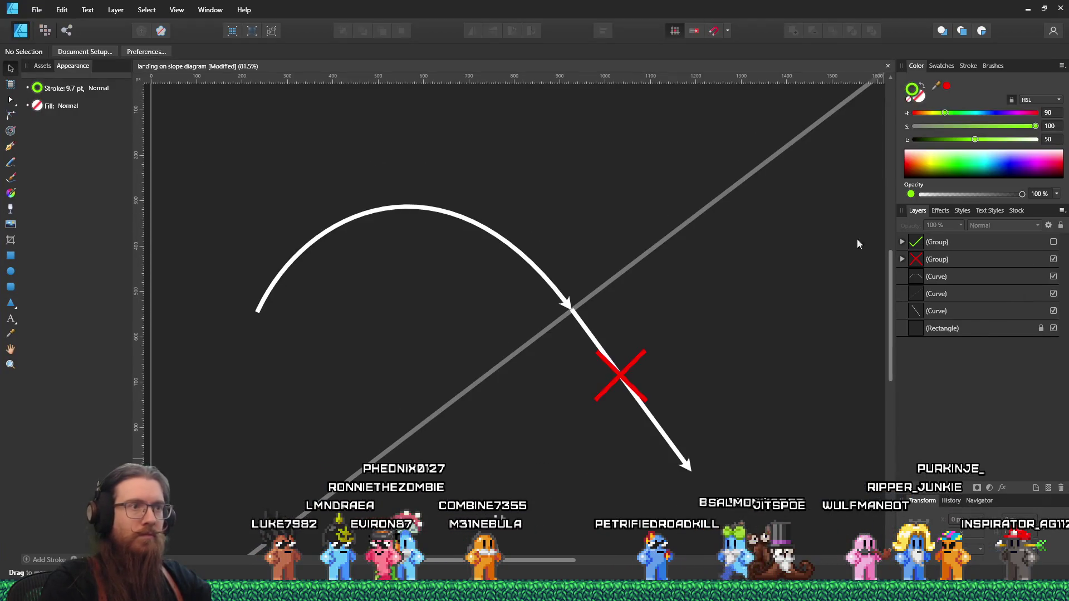
click(37, 10)
click(61, 115)
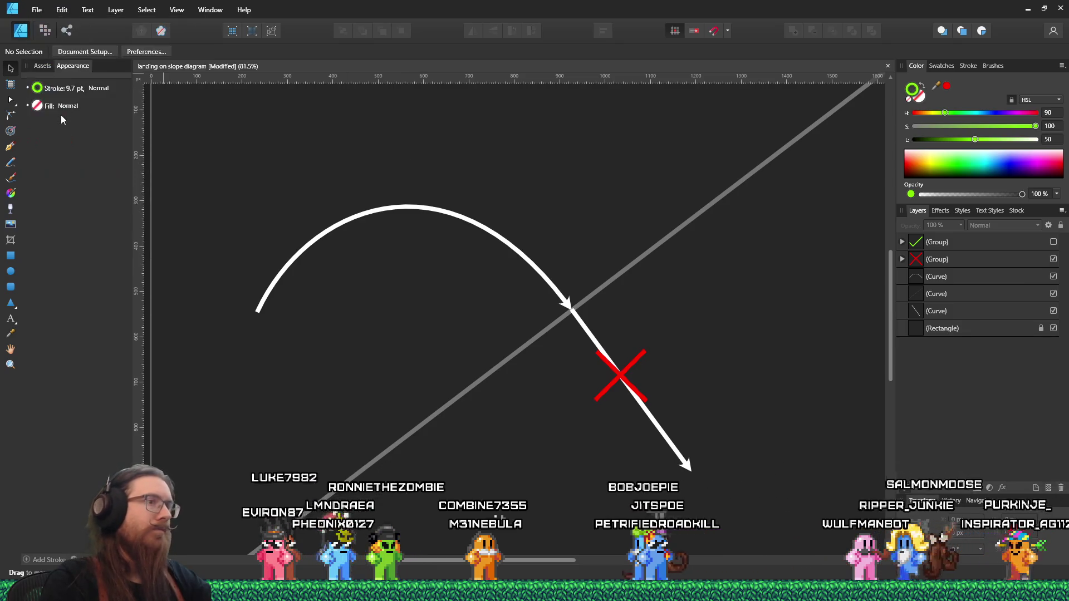
key(Return)
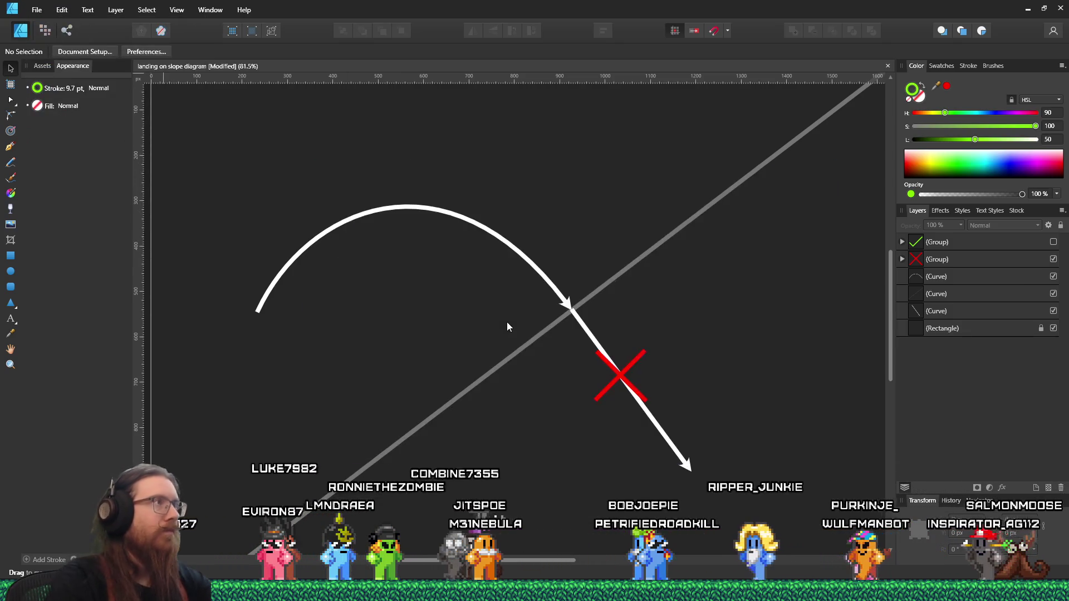
click(36, 10)
click(43, 61)
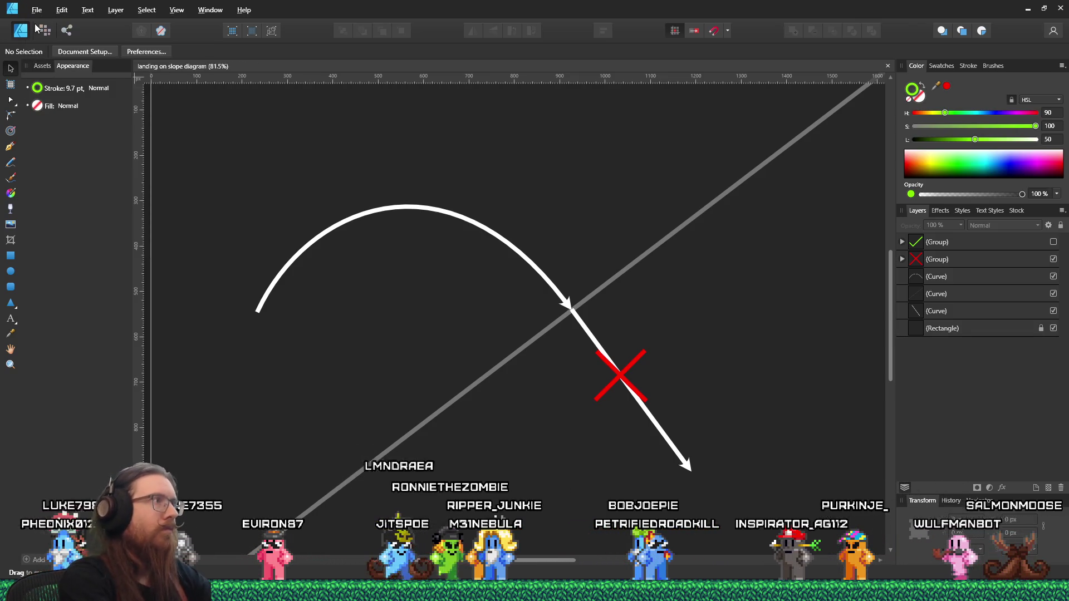
Paste the red X capture into Paint and save it as going into slope cancel.png
key(alt+Tab)
key(ctrl+v)
scroll(390, 278, down, 2)
click(15, 20)
mouse_move(56, 110)
click(167, 56)
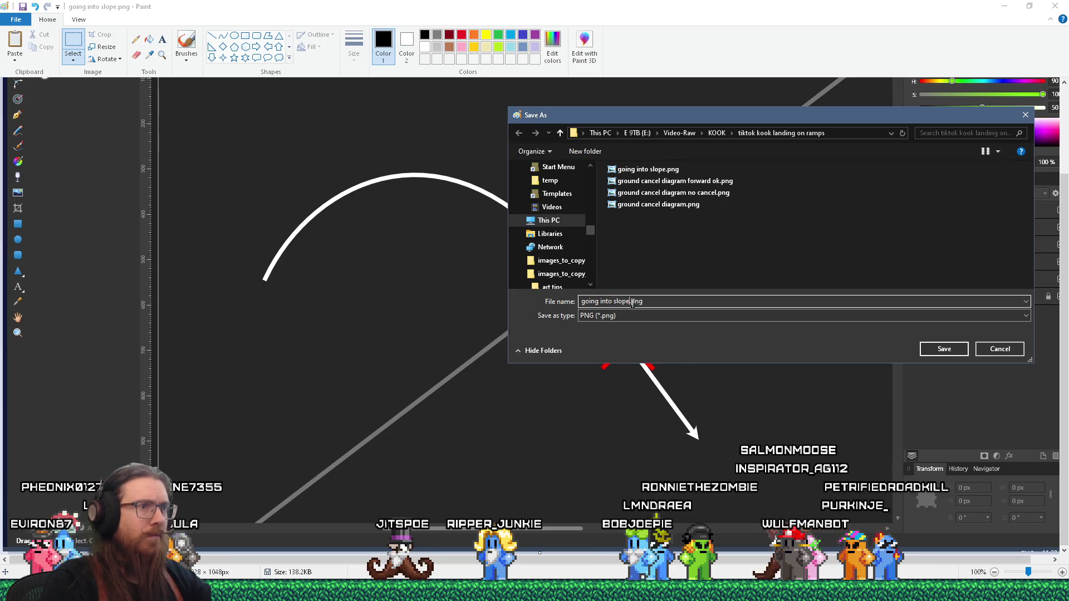
text(2)
key(Return)
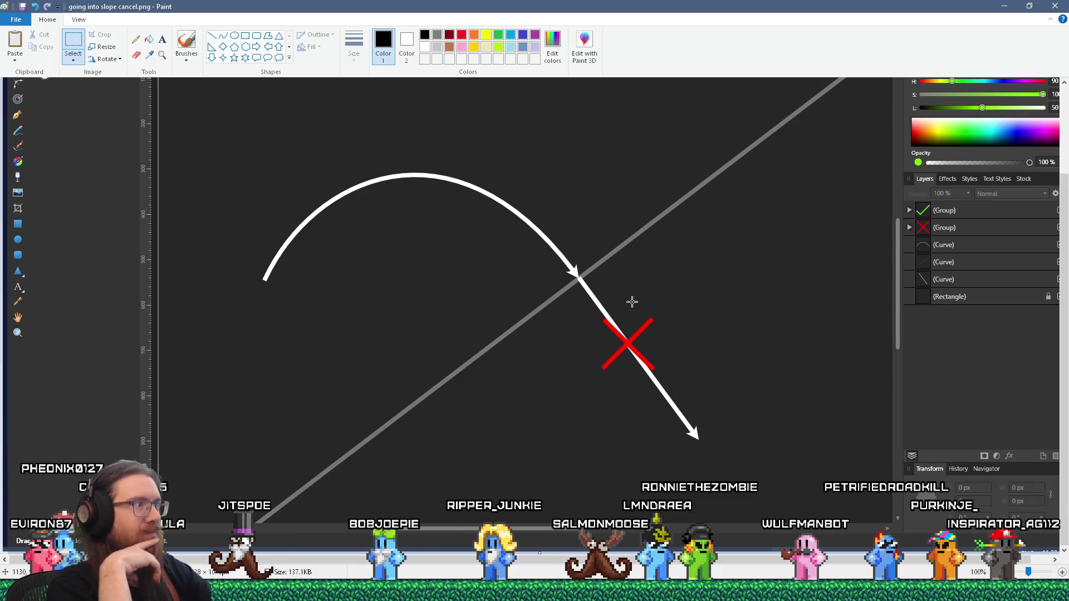
key(alt+Tab)
key(alt+Tab)
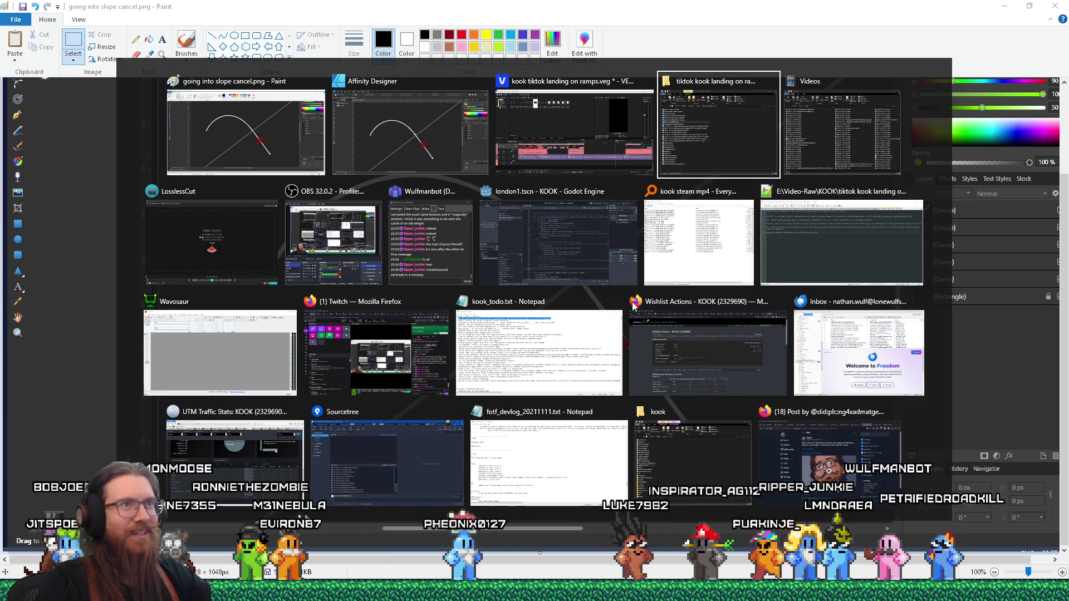
key(alt+Tab)
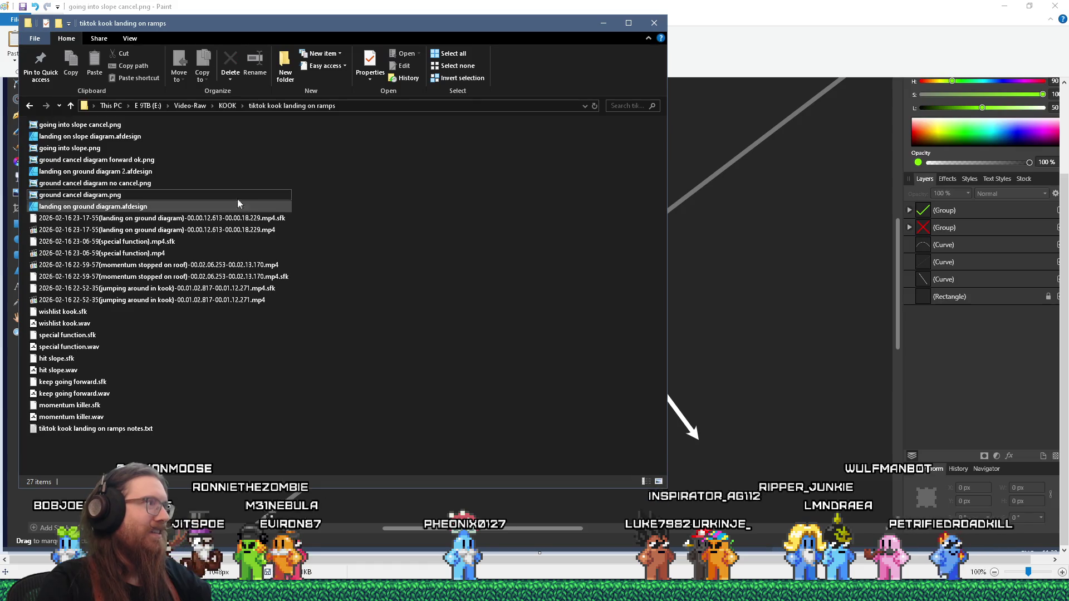
Drop going into slope.png on the timeline and paste the ground cancel clip's attributes onto it
mouse_move(69, 148)
mouse_down()
mouse_move(383, 165)
mouse_move(385, 184)
mouse_move(456, 203)
mouse_move(639, 376)
mouse_move(625, 380)
mouse_up()
key(alt+Tab)
key(alt+Tab)
right_click(441, 383)
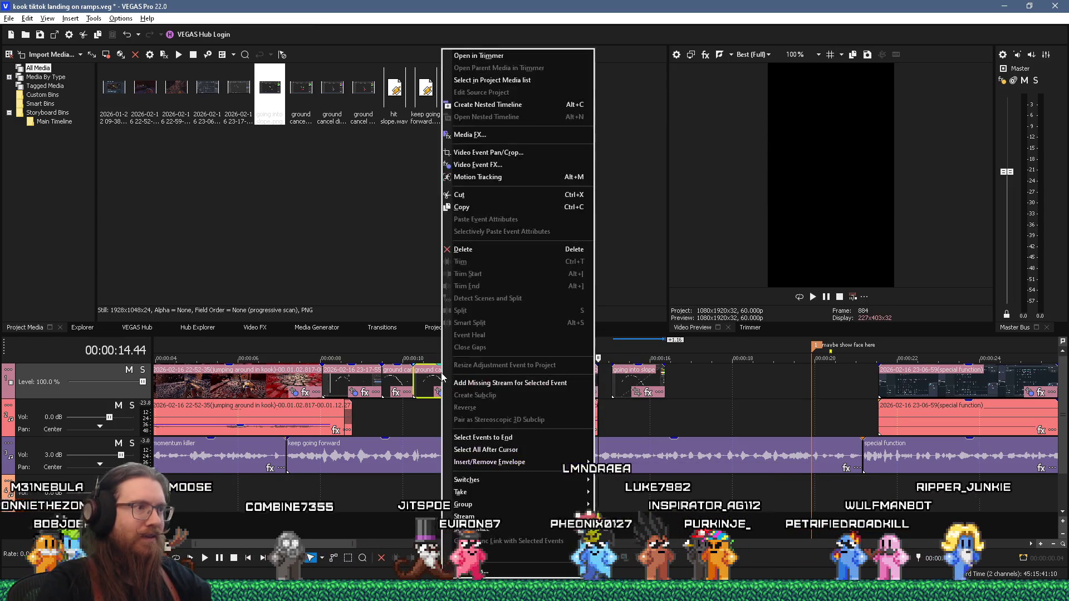
click(476, 207)
right_click(632, 384)
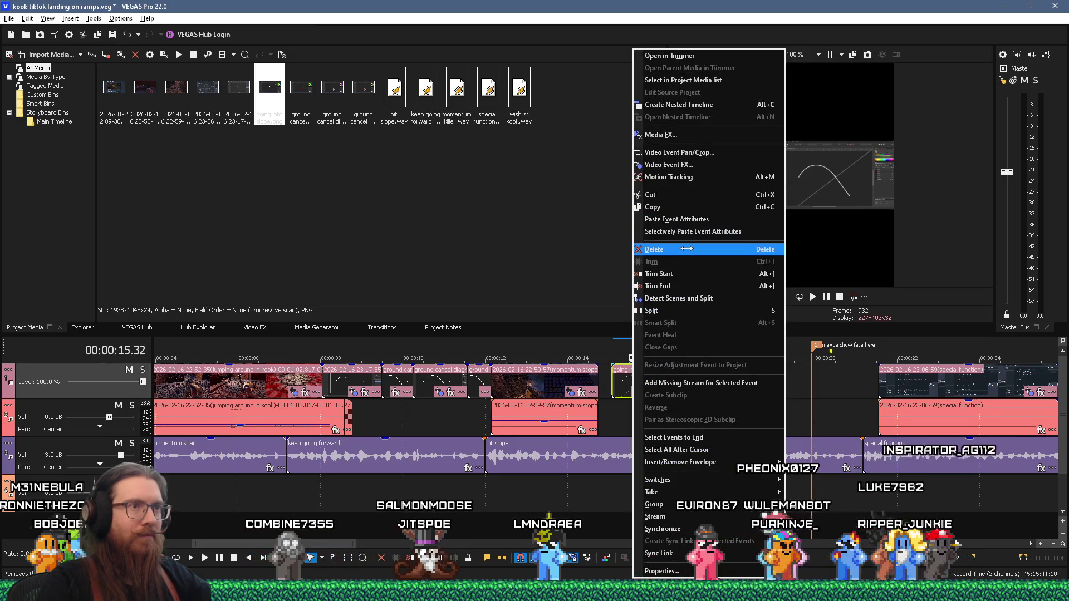
click(697, 218)
Slide the going into slope clip against the previous clip and lengthen it, checking from 14.30 s
scroll(561, 388, up, 5)
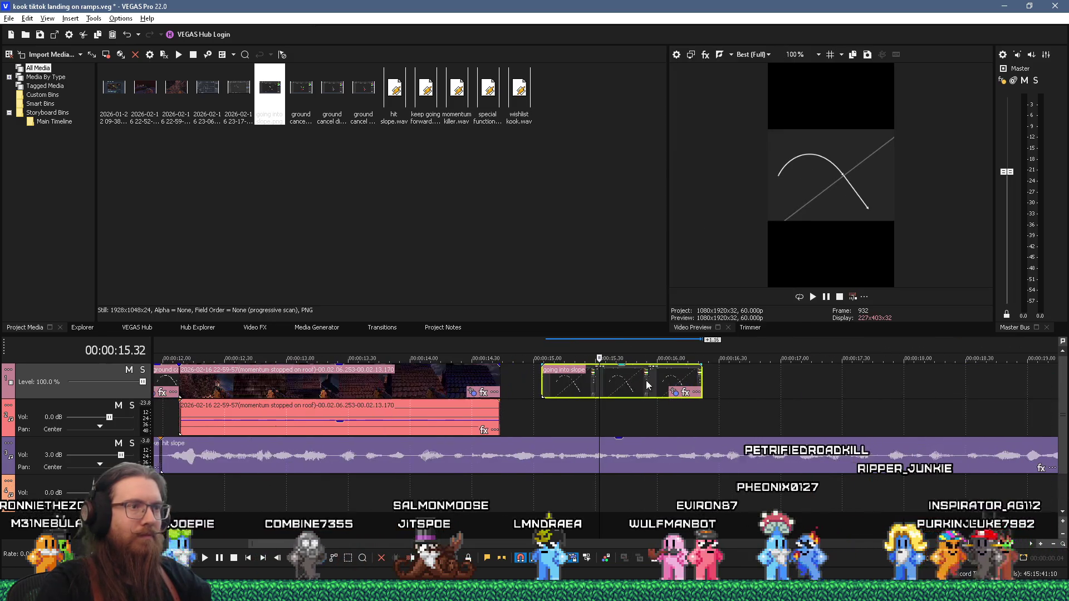
drag(561, 389, 526, 388)
click(485, 492)
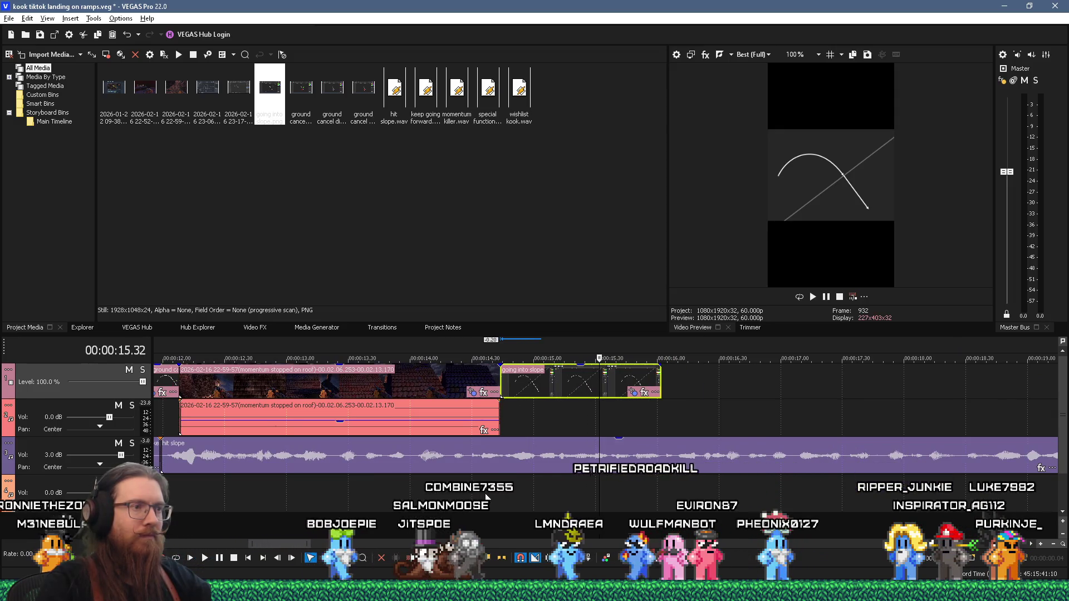
key(space)
key(space)
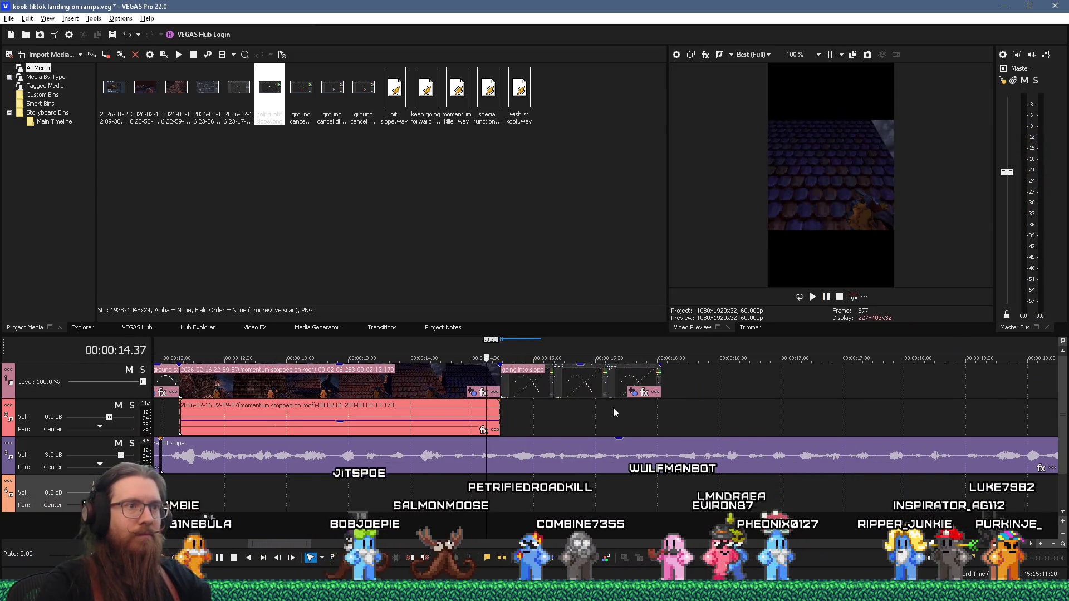
drag(659, 391, 706, 391)
key(space)
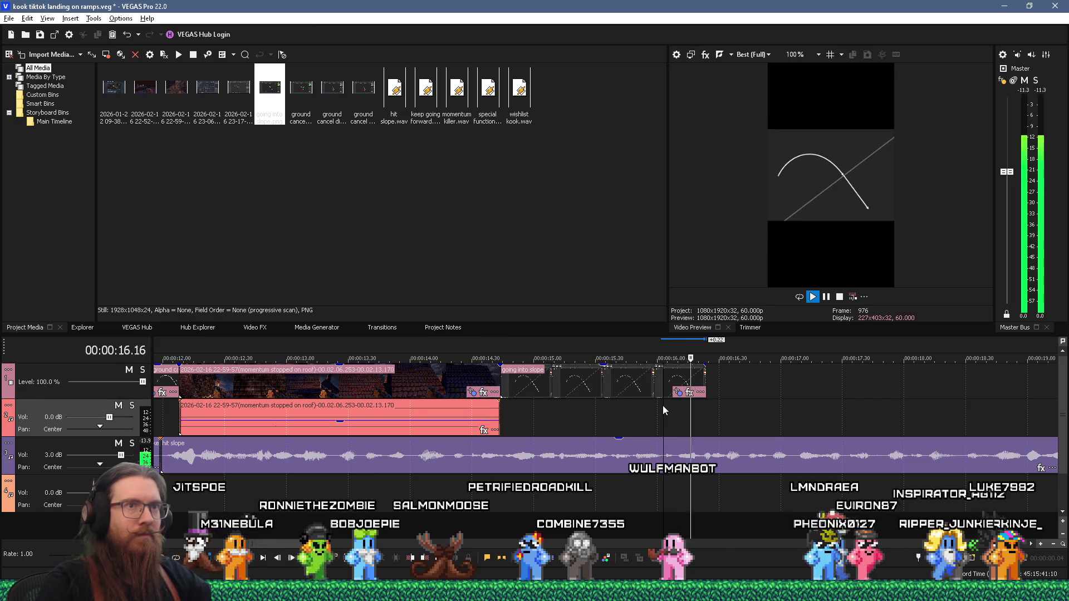
key(space)
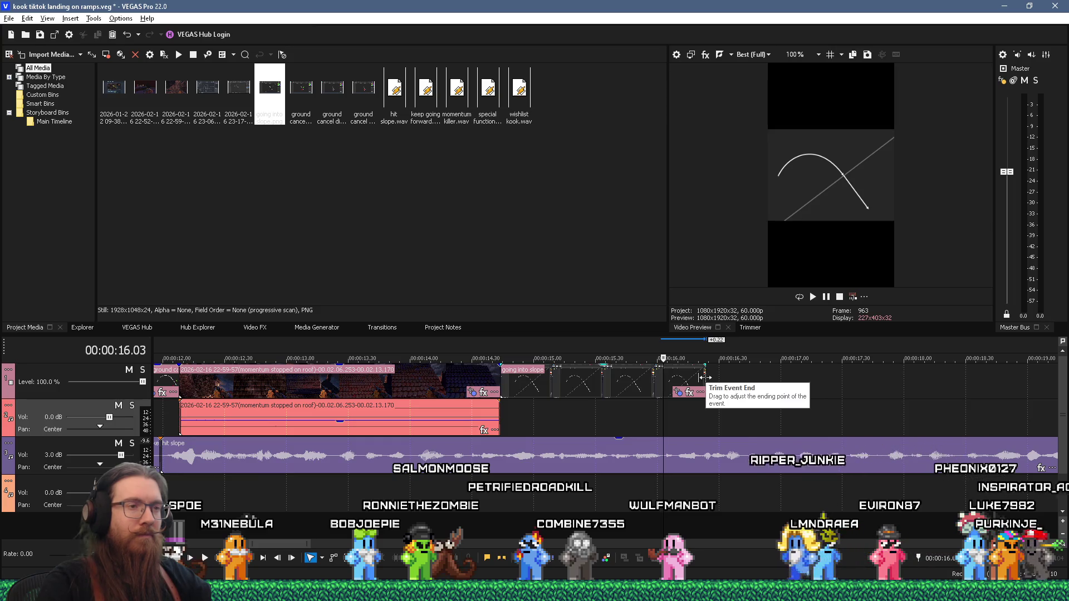
scroll(705, 417, down, 5)
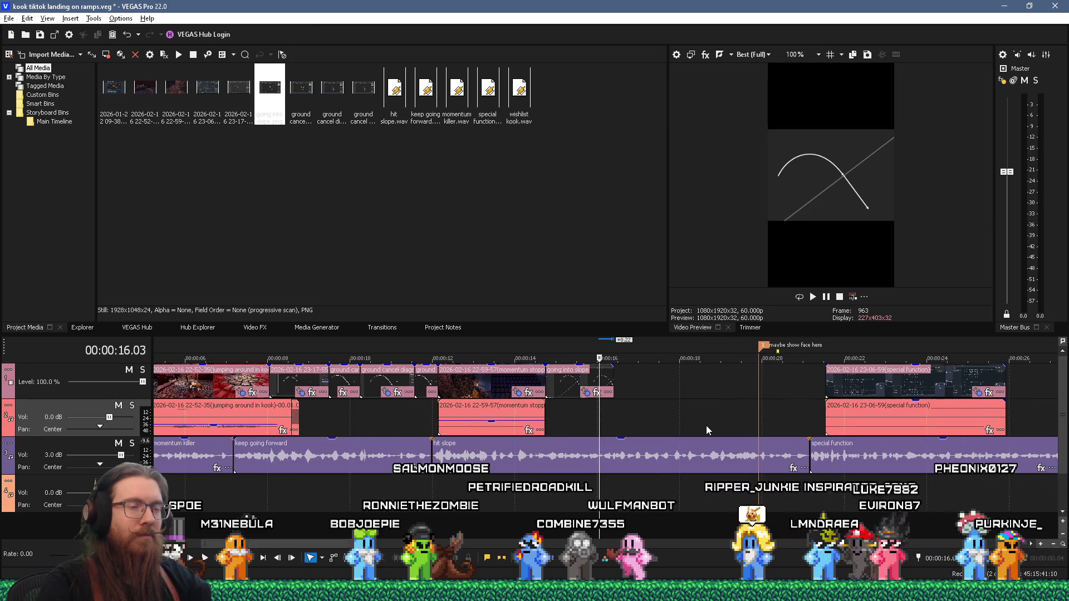
click(609, 424)
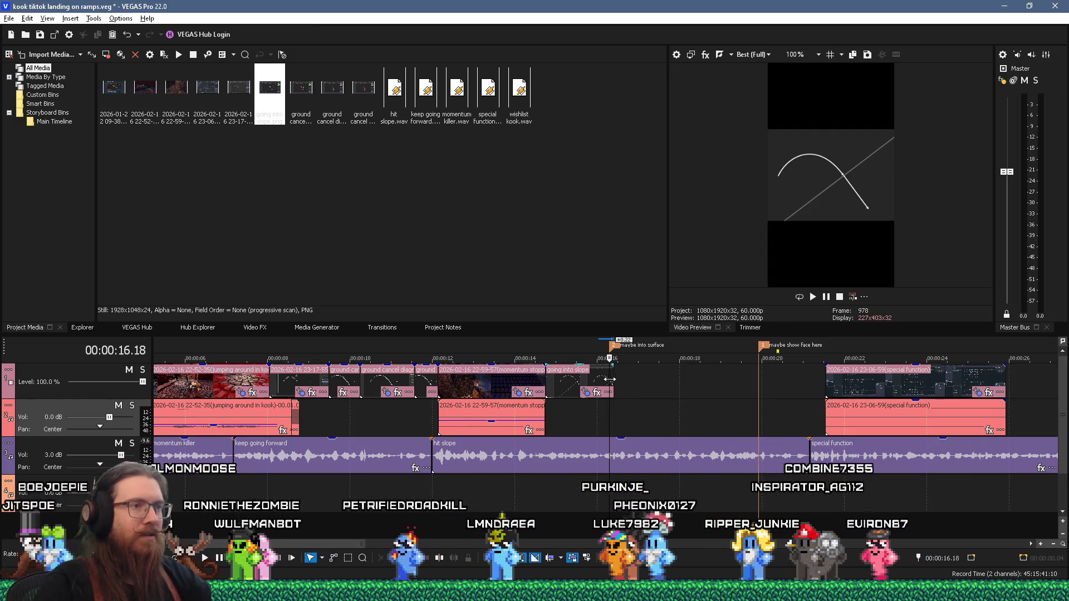
click(613, 381)
key(alt+Tab)
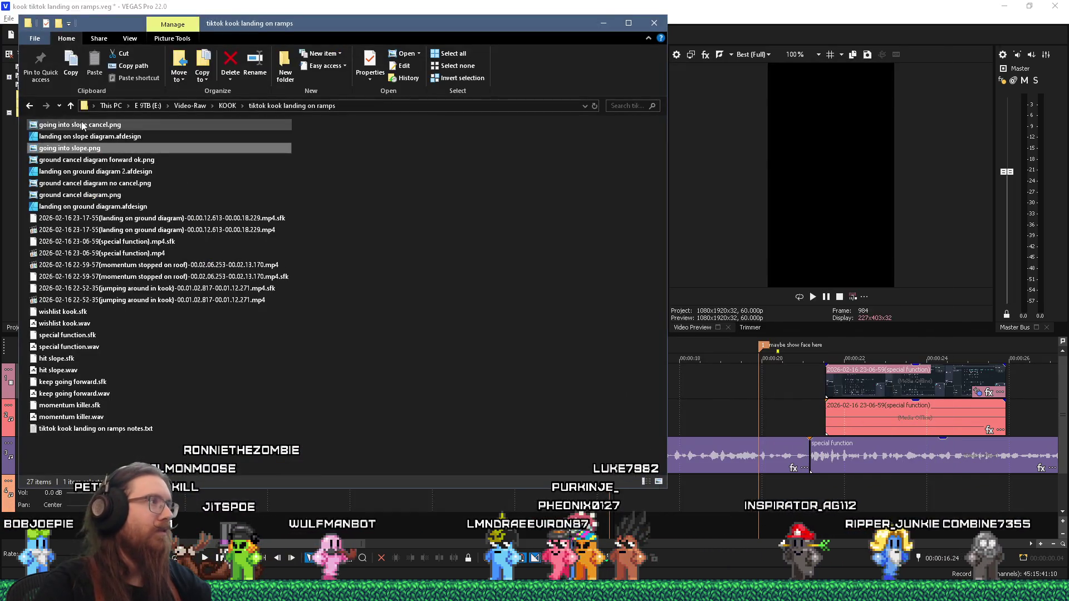
Drop going into slope cancel.png at about 16 s, trim the going into slope clip, and butt them together
key(alt+Tab)
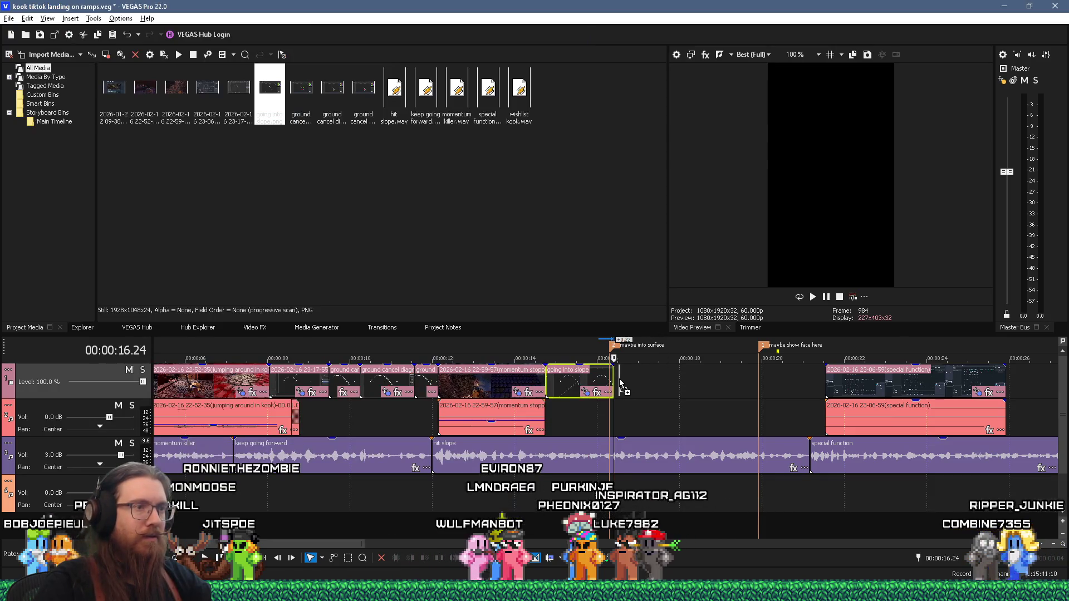
drag(619, 379, 669, 394)
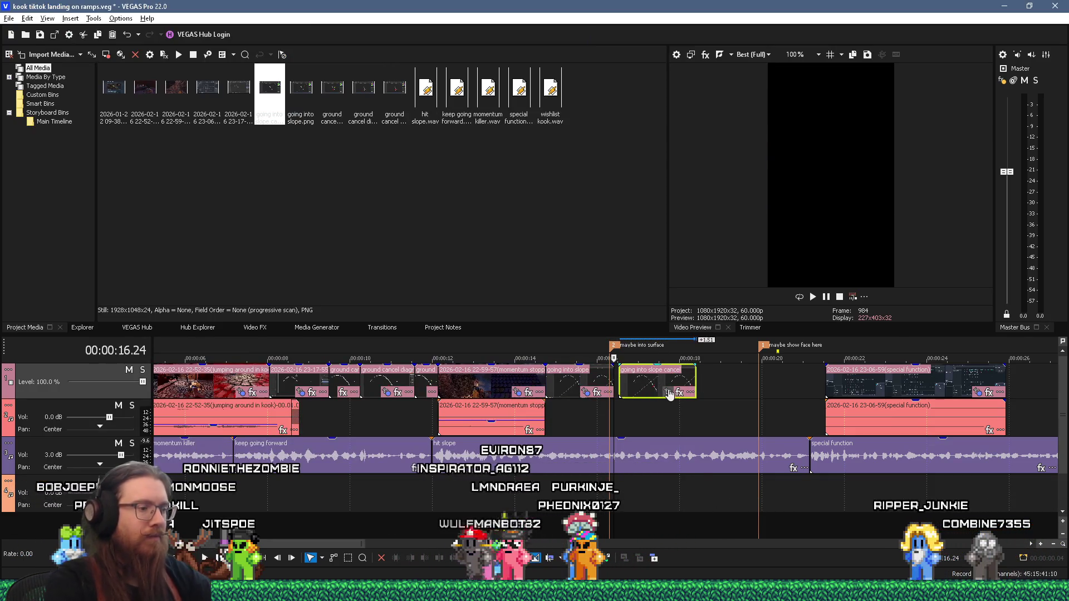
scroll(629, 423, up, 5)
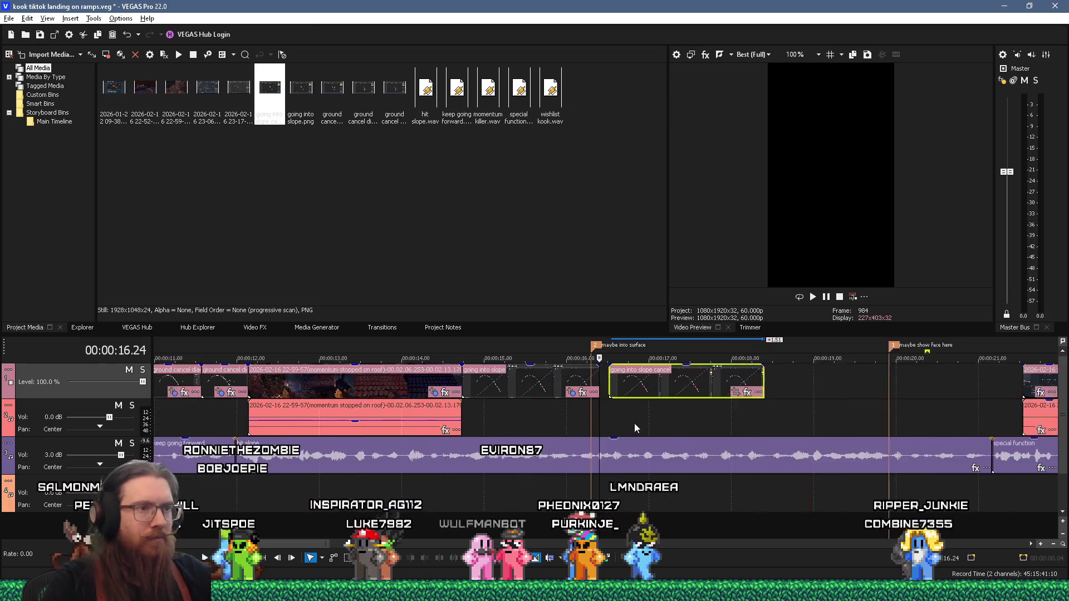
click(593, 417)
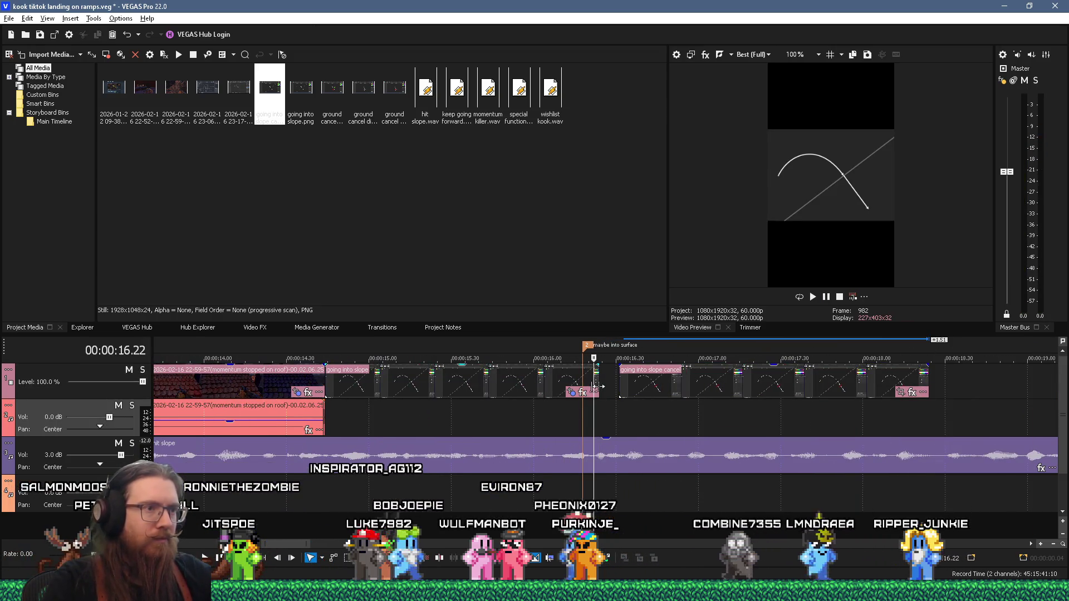
drag(593, 385, 563, 385)
drag(645, 393, 589, 392)
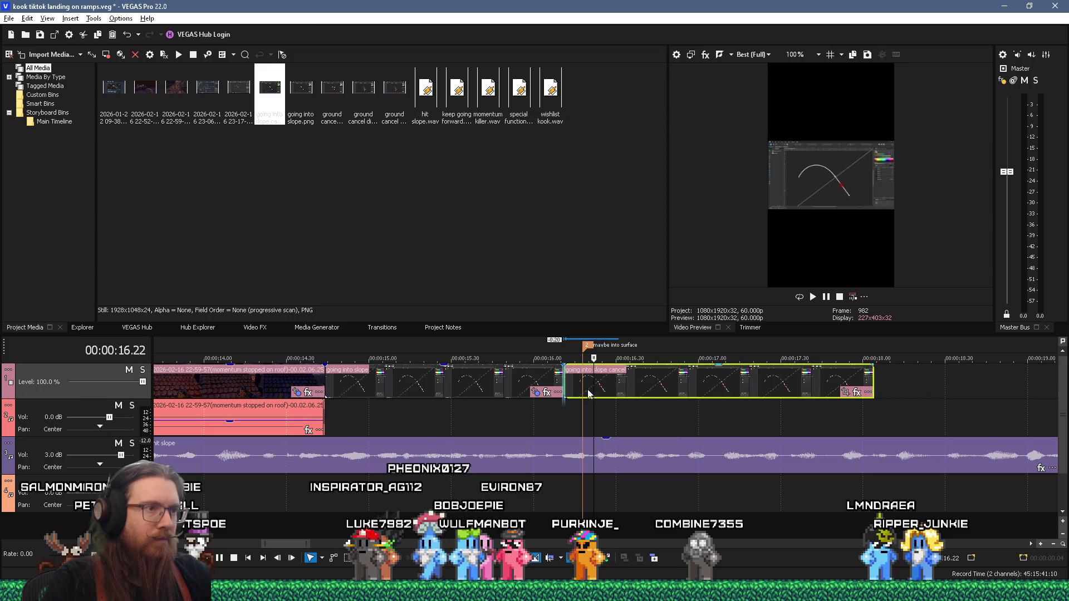
Play back from about 14.44 s to review the two slope diagrams
click(327, 499)
key(space)
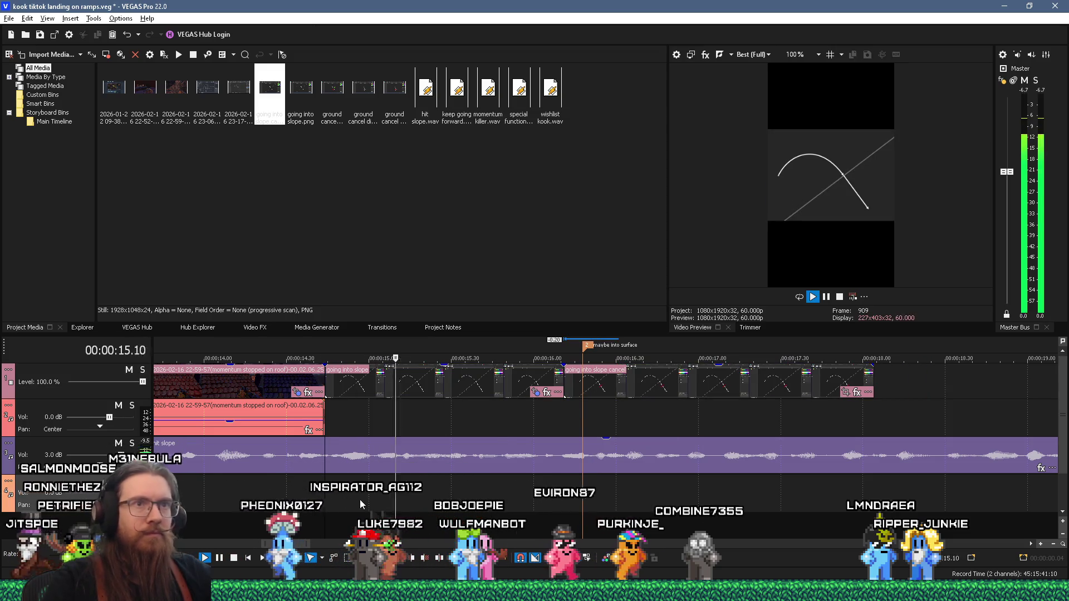
key(space)
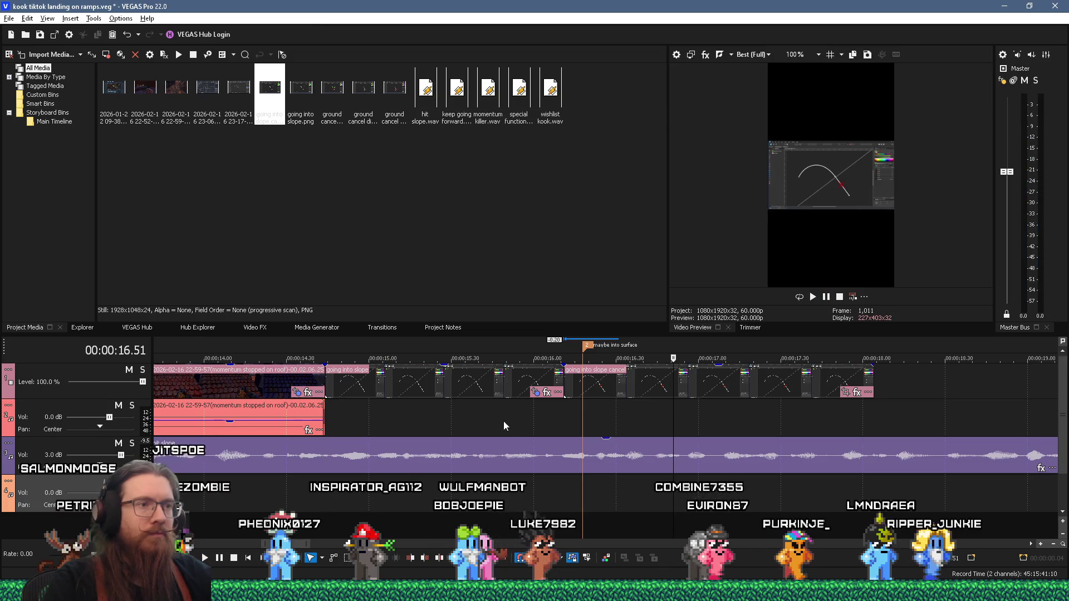
Paste the copied event attributes onto the going into slope cancel clip and play to check
right_click(591, 383)
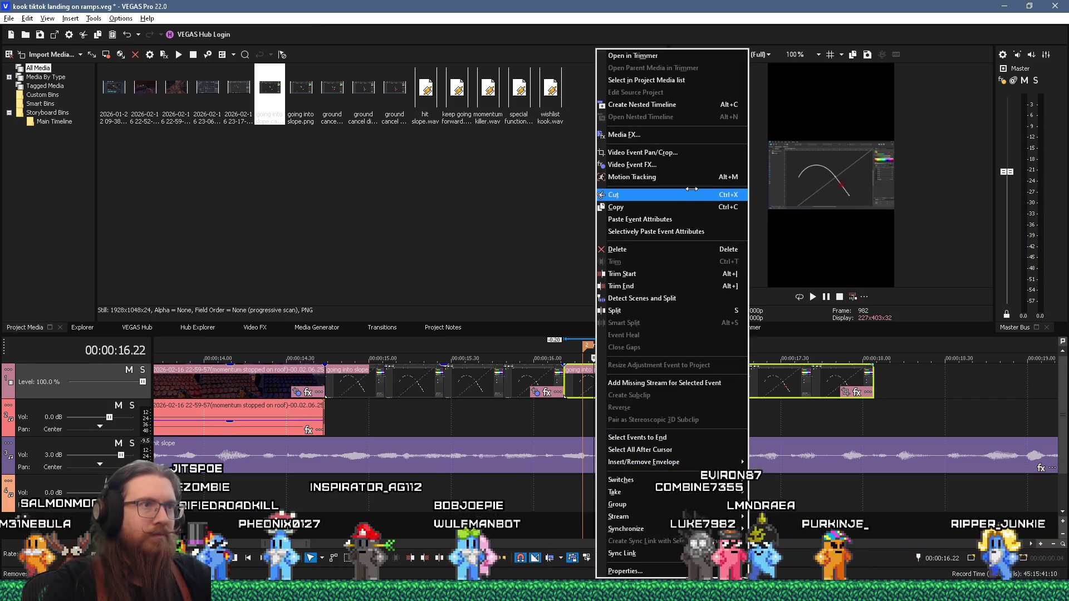
click(688, 218)
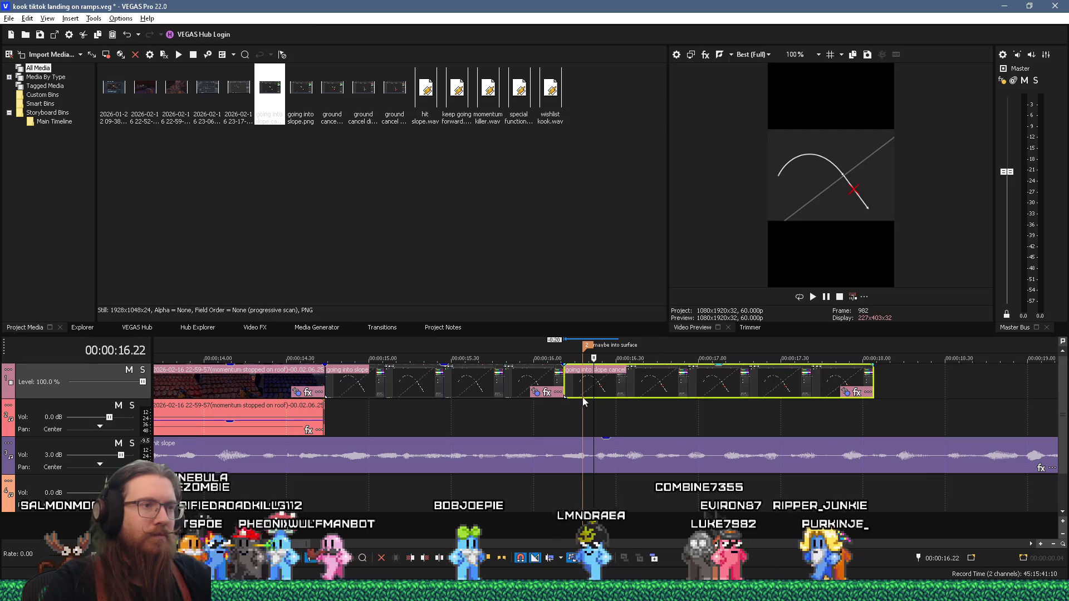
click(536, 421)
key(space)
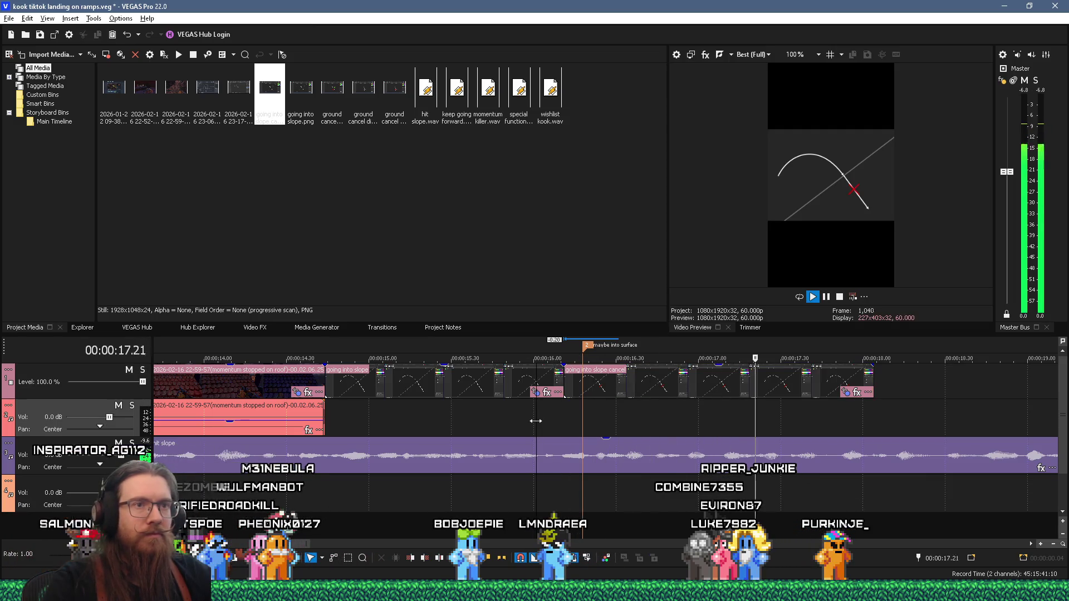
key(space)
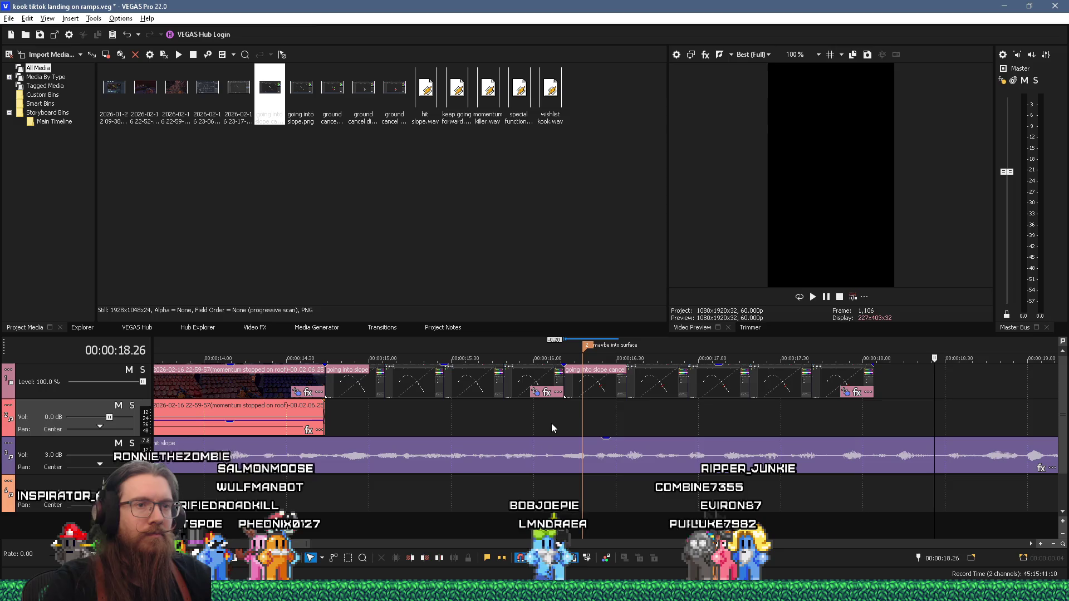
Extend the going into slope cancel clip's end to about 18.3 s and review the timing
key(Down)
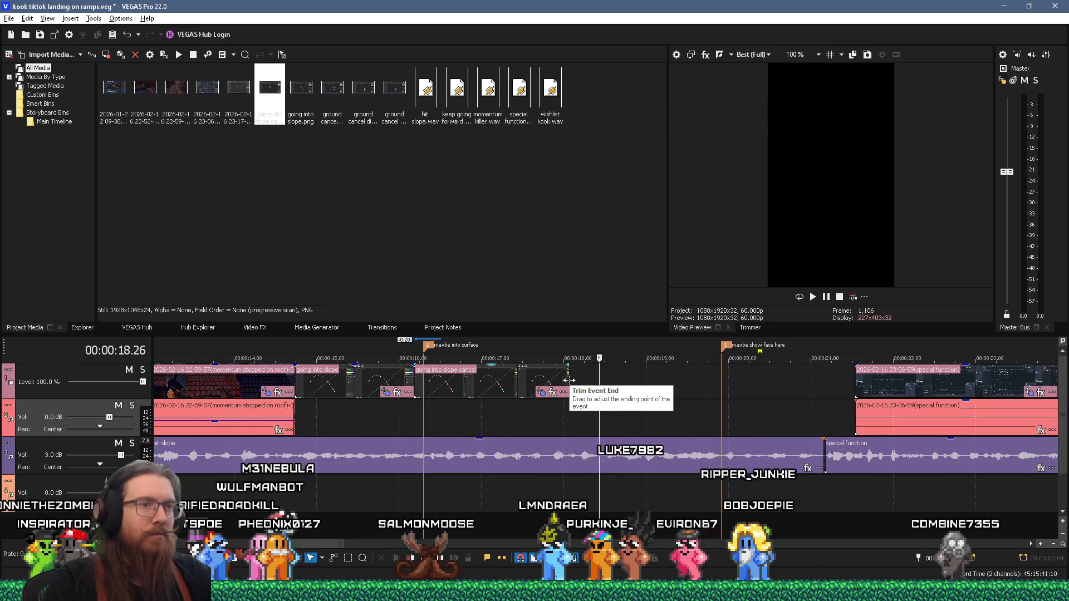
click(554, 420)
drag(568, 384, 610, 383)
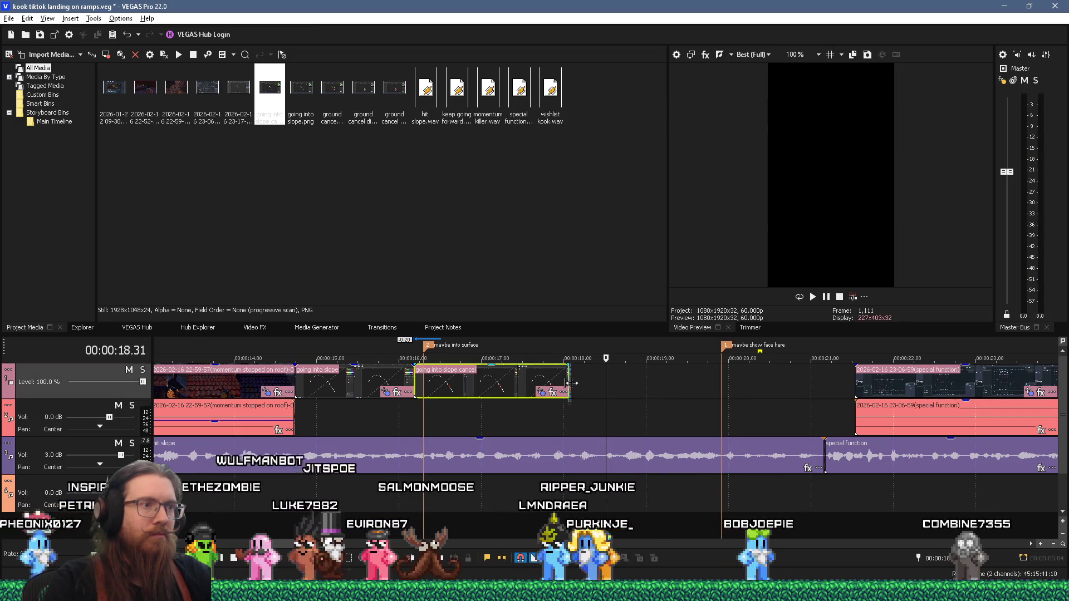
drag(611, 383, 600, 384)
click(573, 499)
key(space)
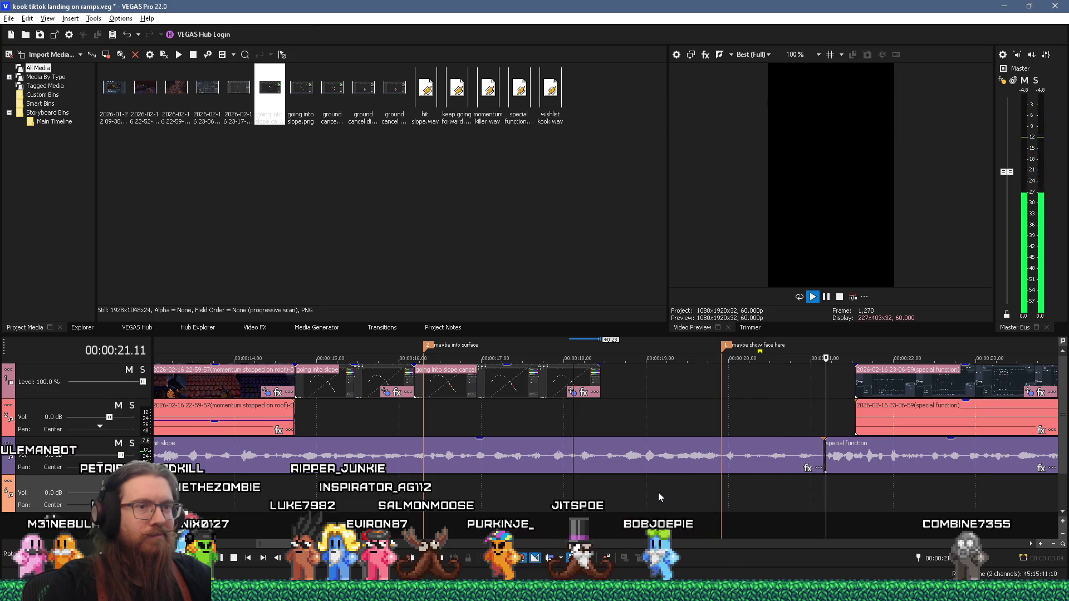
Play the edit past the special function clip, return the playhead to 17.56 s, and switch to the Notepad++ notes
key(Return)
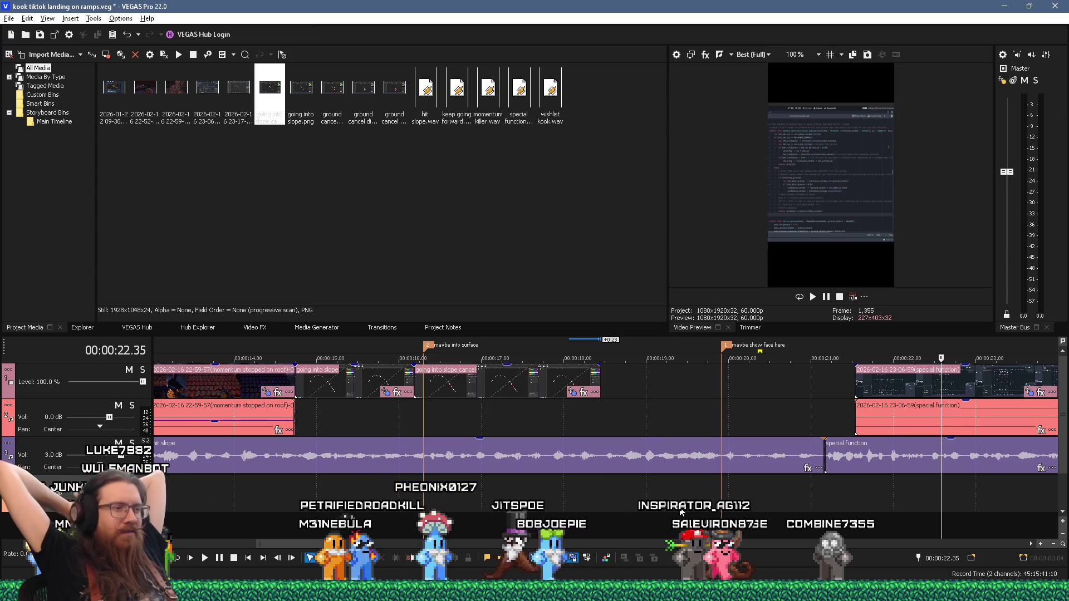
key(space)
scroll(789, 426, down, 2)
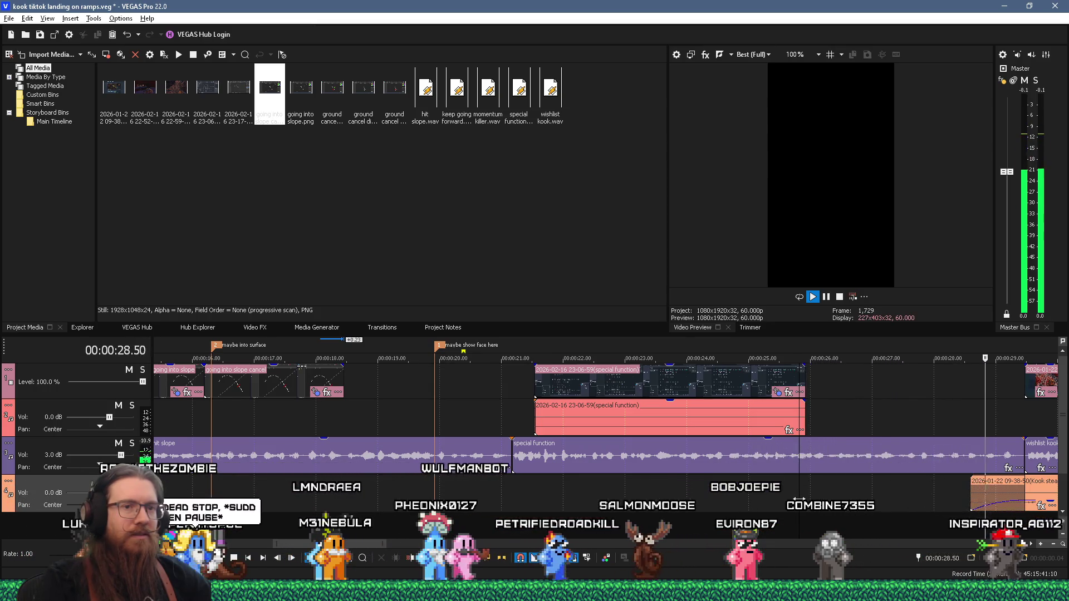
key(space)
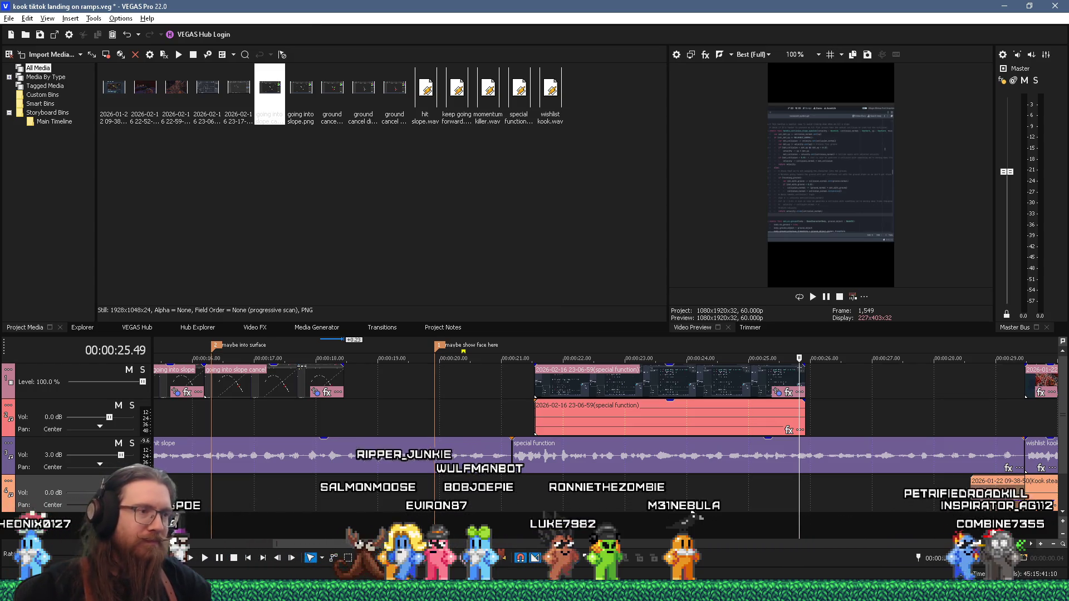
click(312, 412)
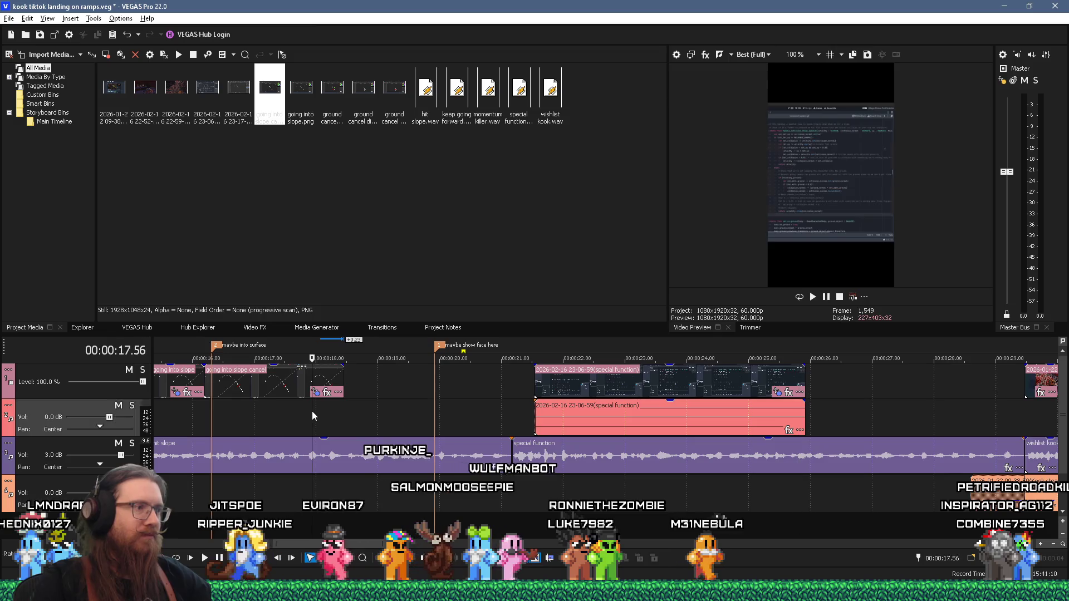
key(alt+Tab)
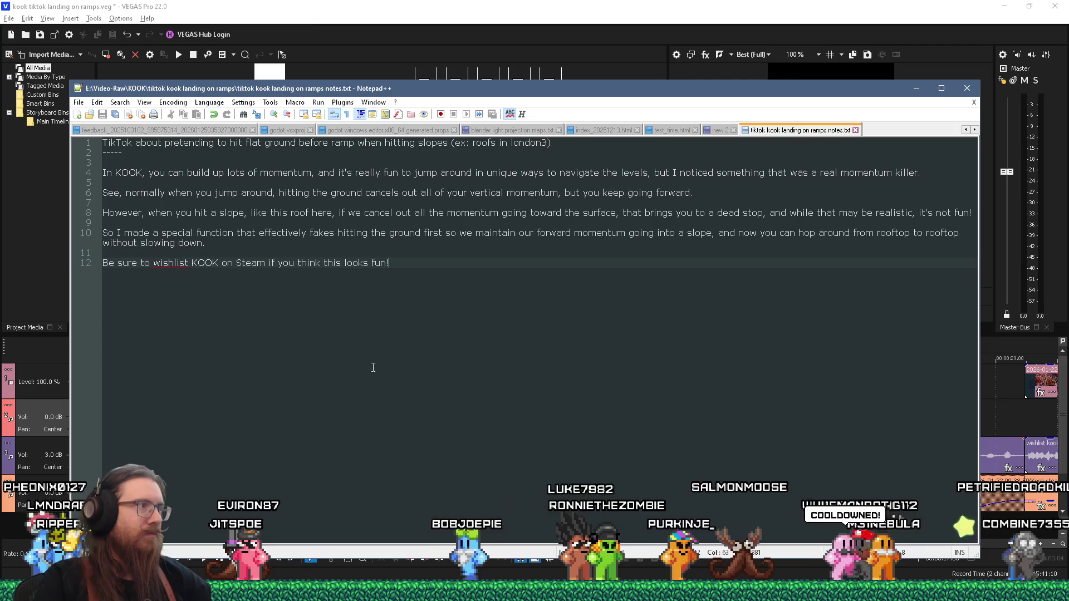
Add a 'Video take:' line noting 'and while that may be realistic, it's not fun! So I made a special function'
key(Return)
key(Return)
key(Return)
text(Video take:)
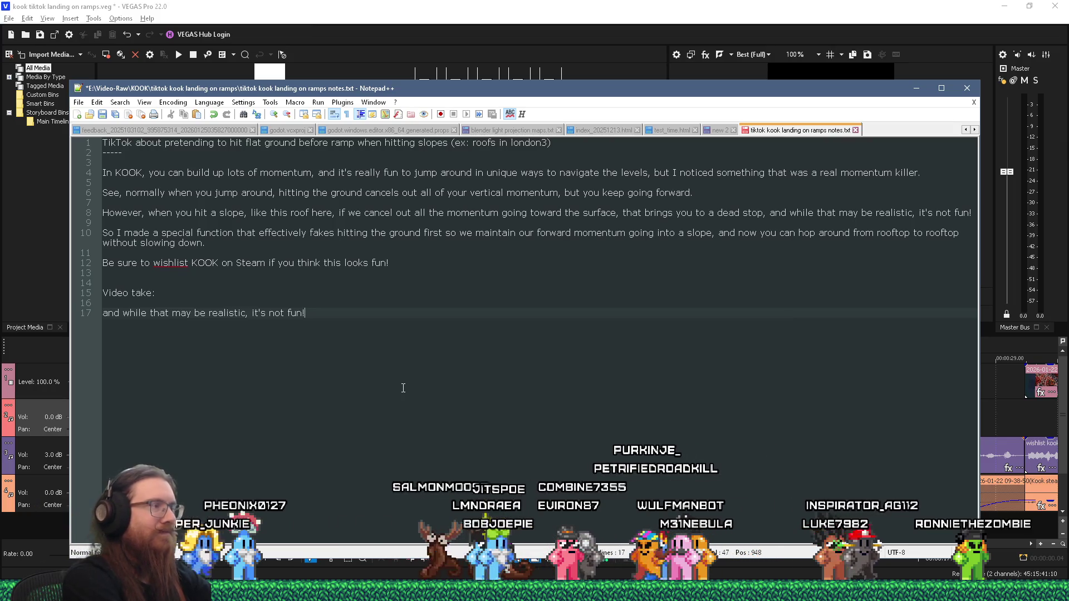
text(So I made)
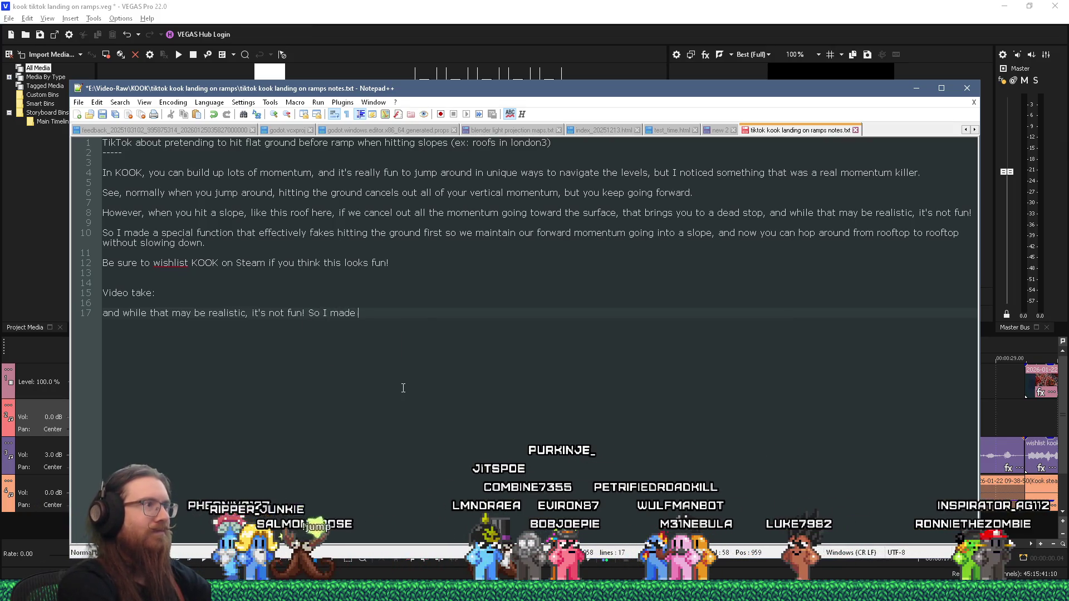
text( a special function)
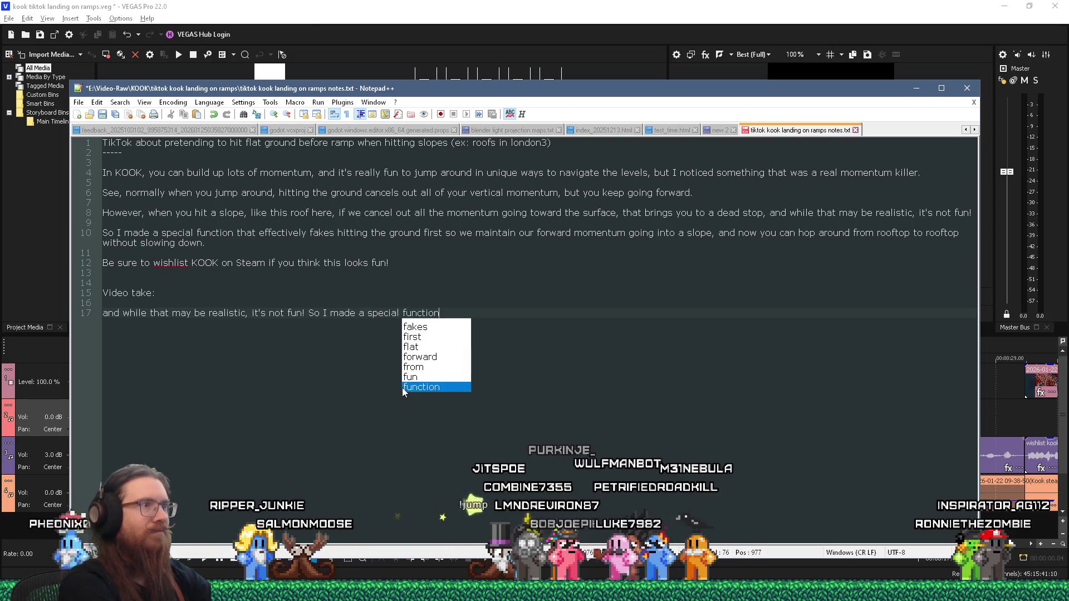
key(Escape)
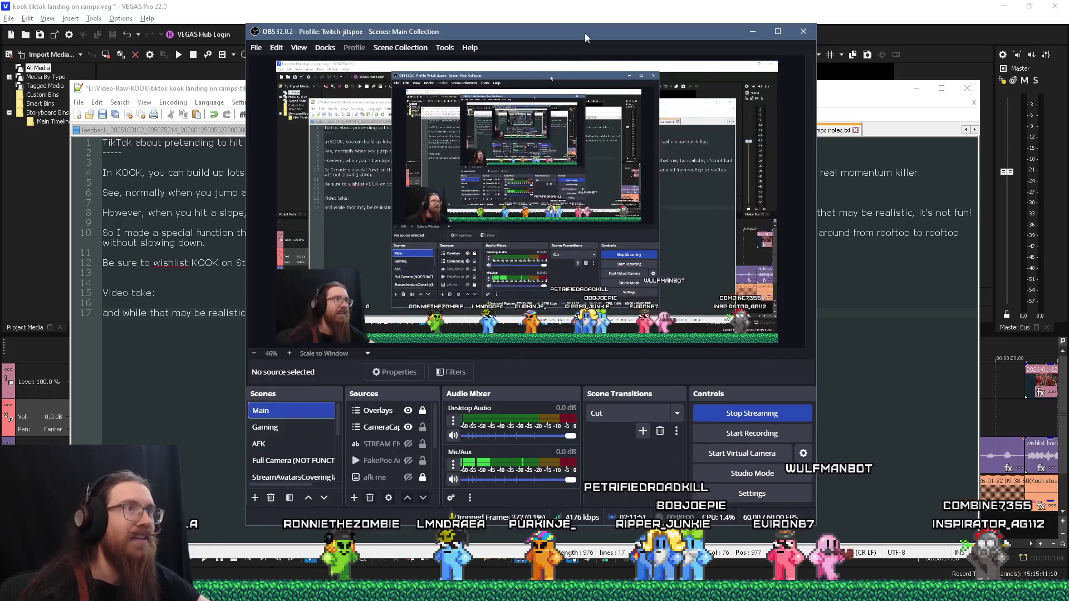
Bring the ramp-video notes back, place the caret after 'Video take:', and open the Run dialog
click(752, 31)
click(392, 291)
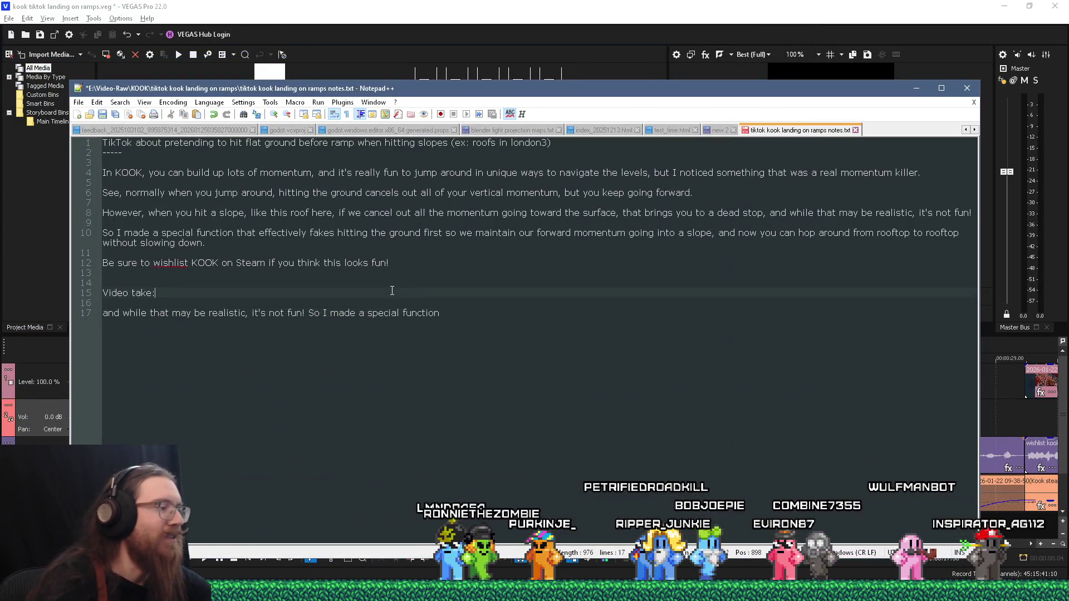
key(super+r)
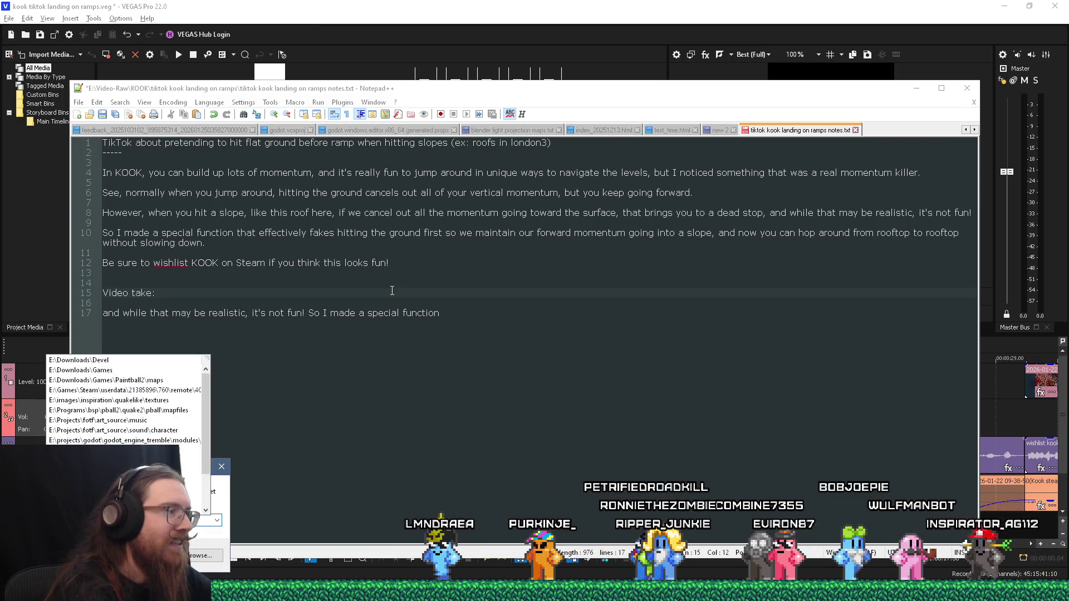
key(Escape)
key(Return)
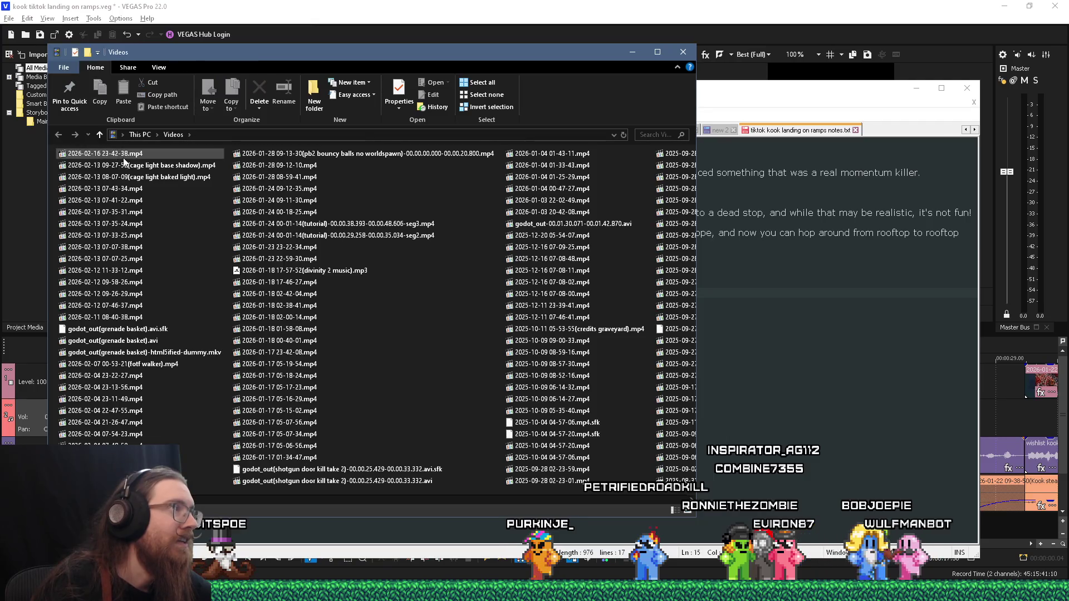
click(120, 155)
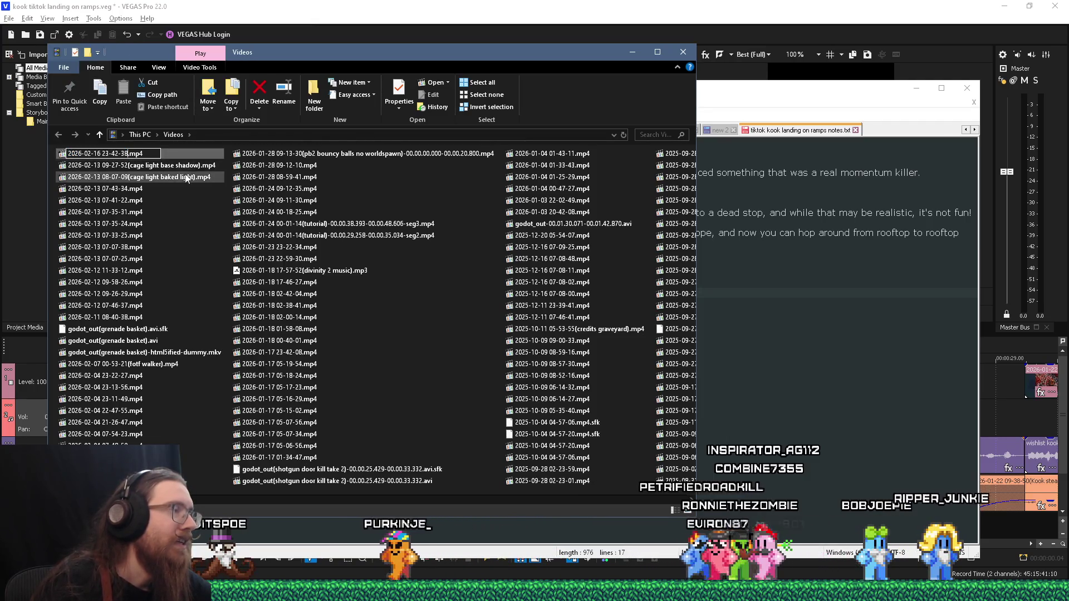
key(F2)
text((not fun)
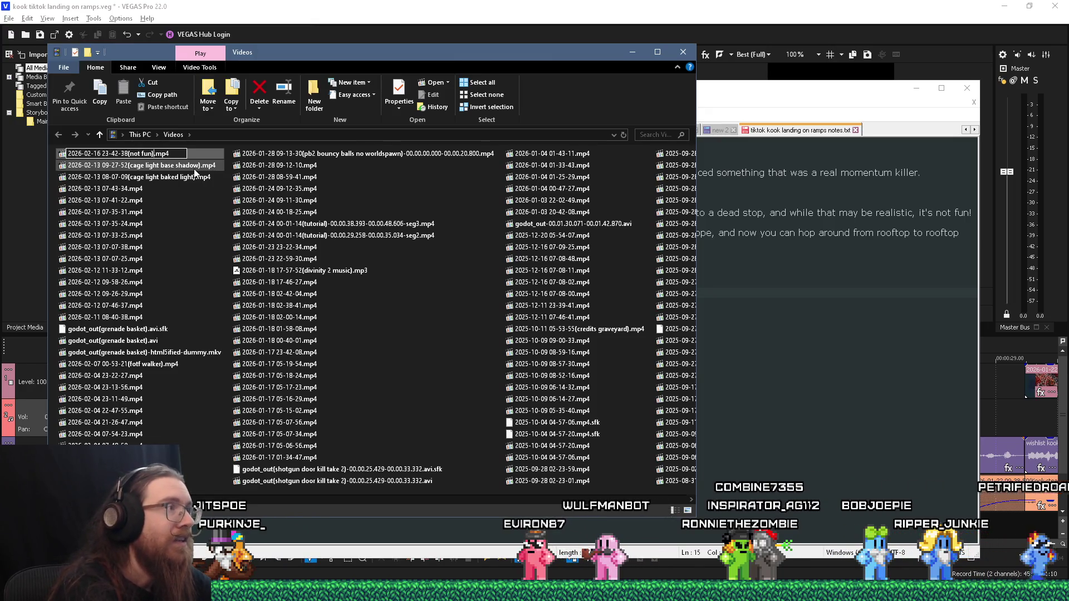
Open the renamed 'not fun' recording with LosslessCut
right_click(140, 161)
click(196, 383)
mouse_move(323, 591)
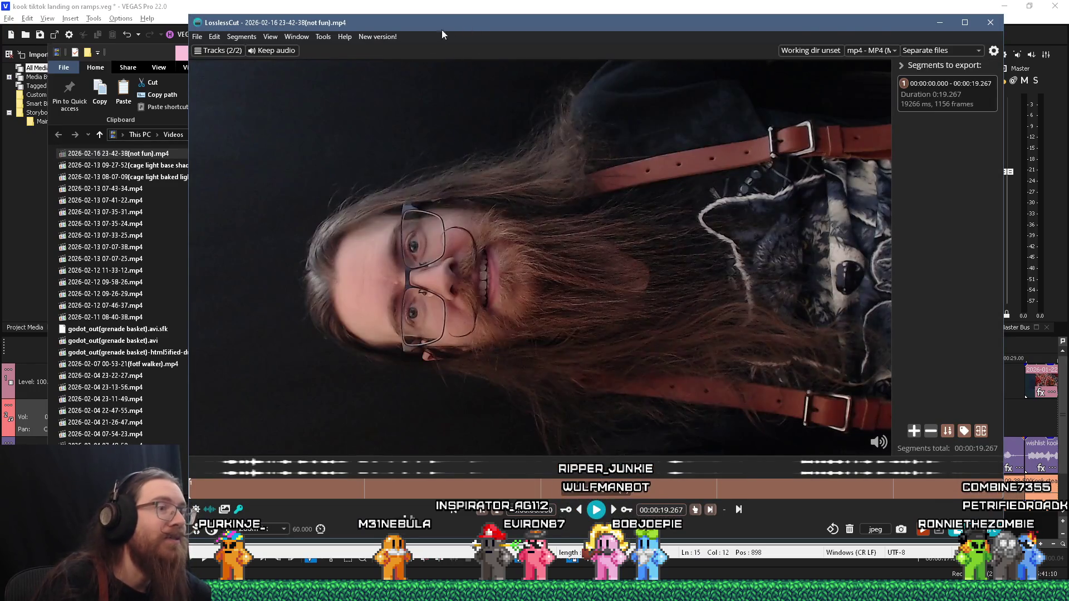
Set the LosslessCut segment to run from 00:00:13.946 to 00:00:18.070
click(779, 486)
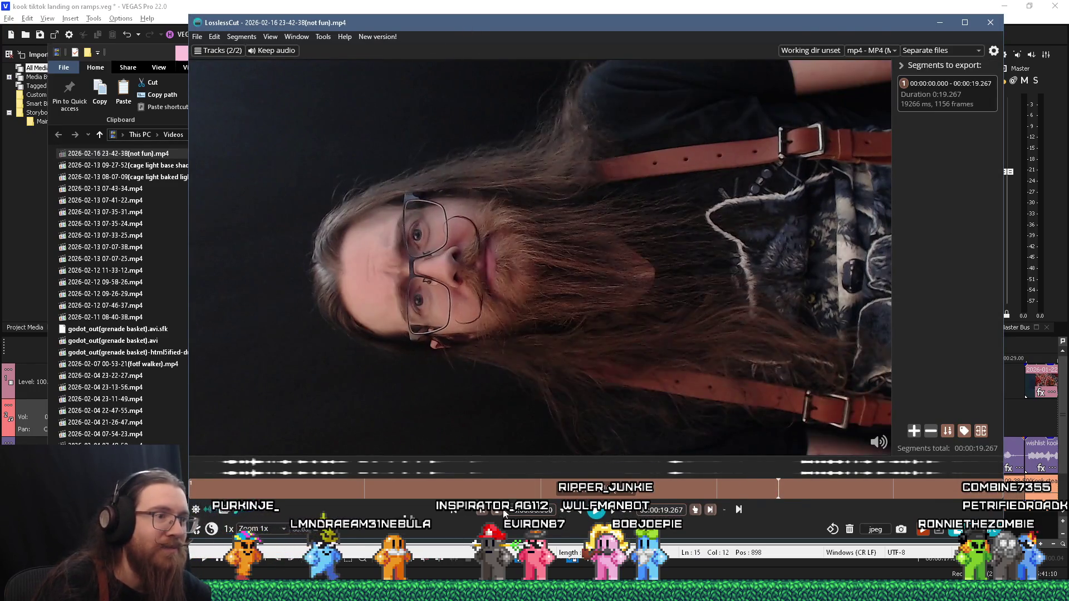
click(504, 512)
click(599, 513)
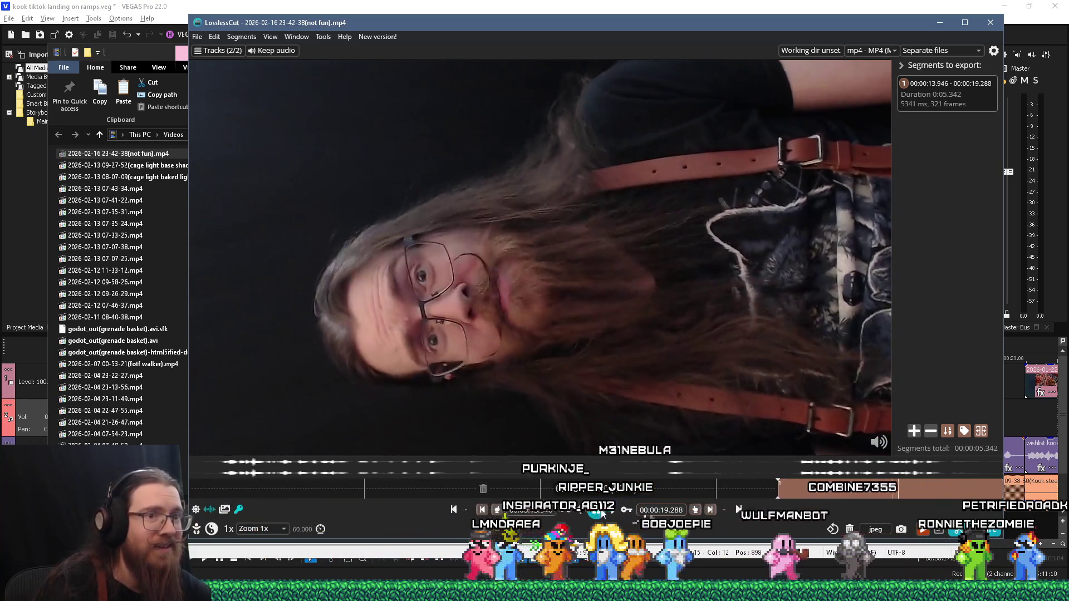
key(o)
click(597, 510)
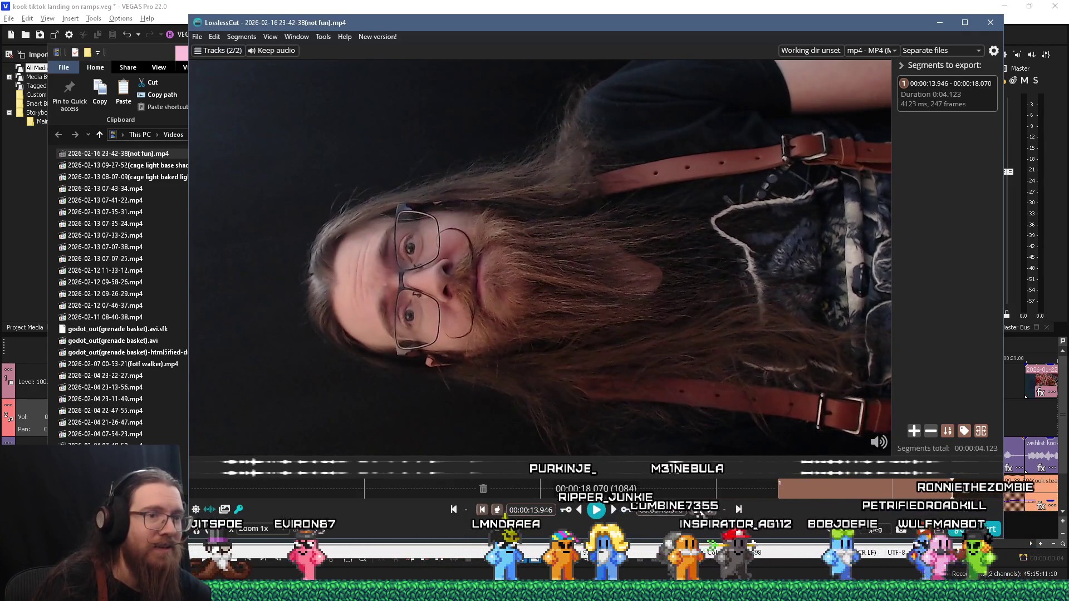
Export the 4.123 s segment, dismiss the finished message, and close LosslessCut
key(e)
key(Escape)
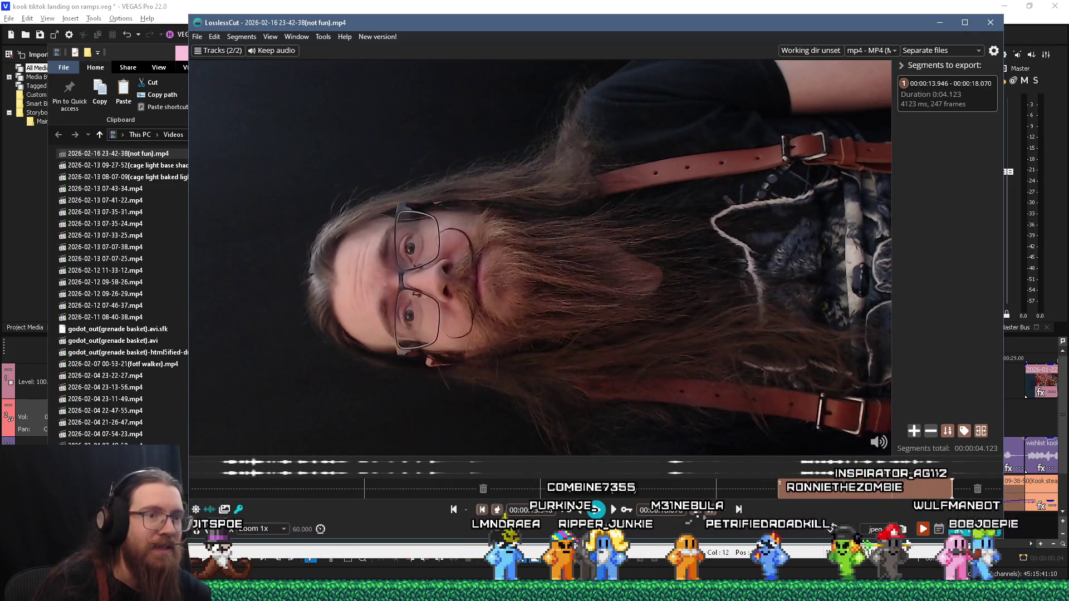
click(939, 23)
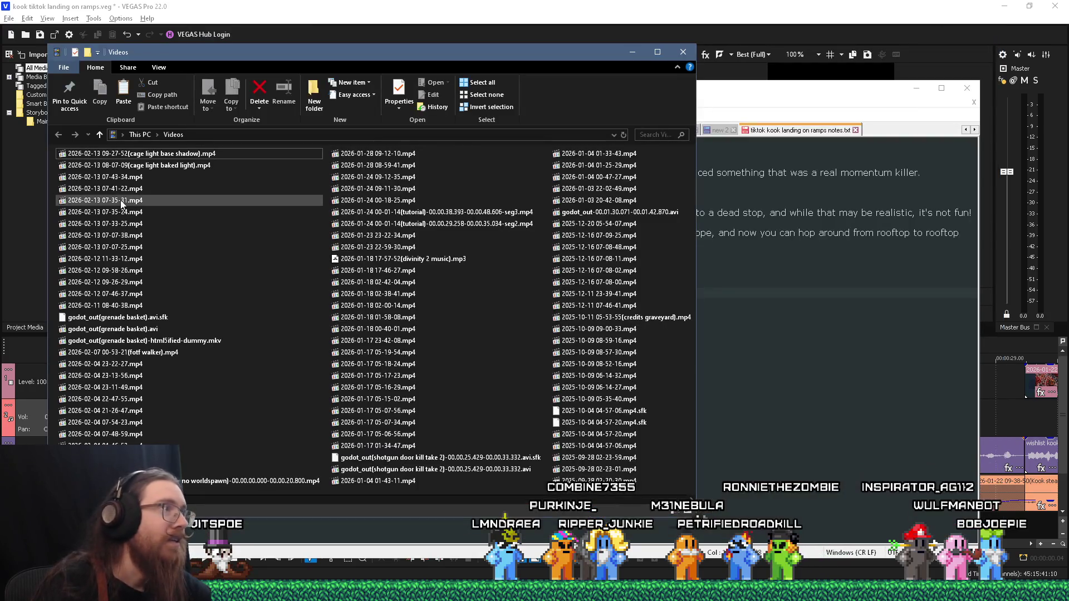
Move the exported 'not fun' clip into the tiktok kook landing on ramps folder and return to VEGAS Pro
right_click(138, 155)
click(167, 377)
key(super+Tab)
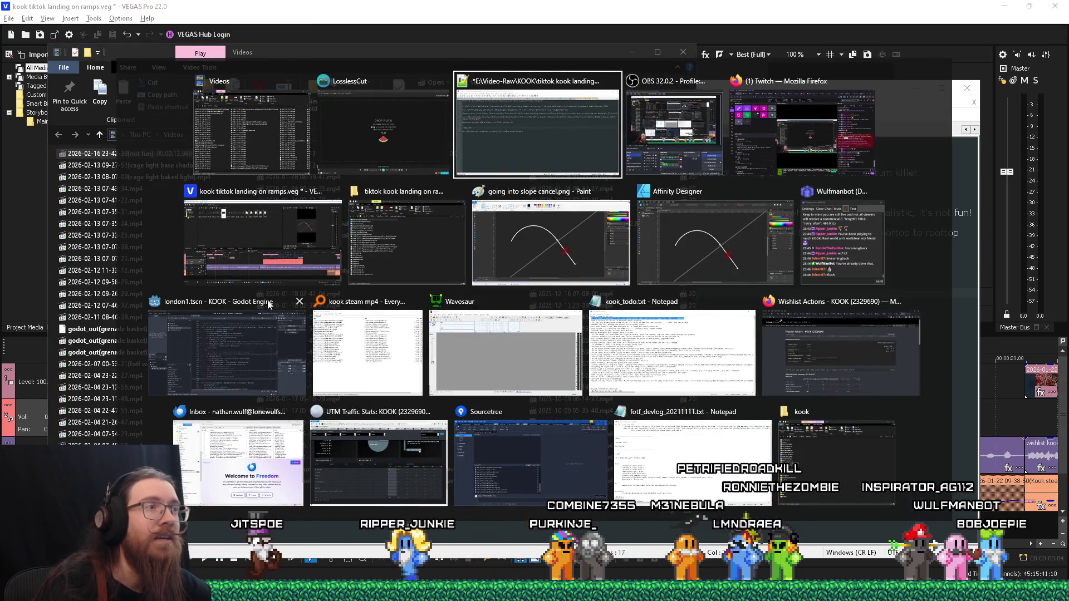
click(461, 254)
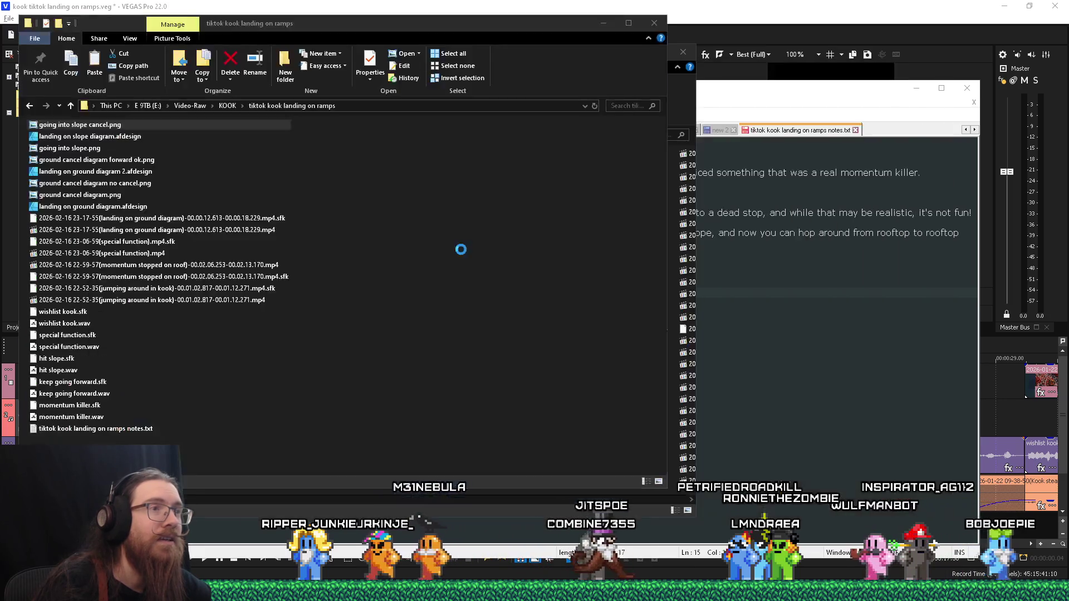
right_click(465, 298)
click(494, 342)
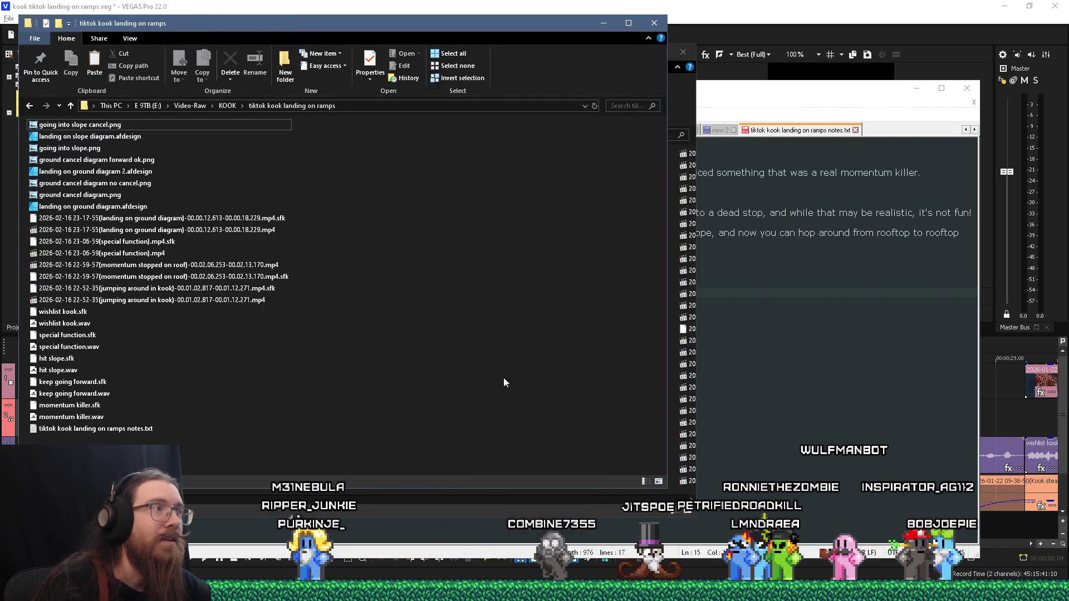
click(725, 8)
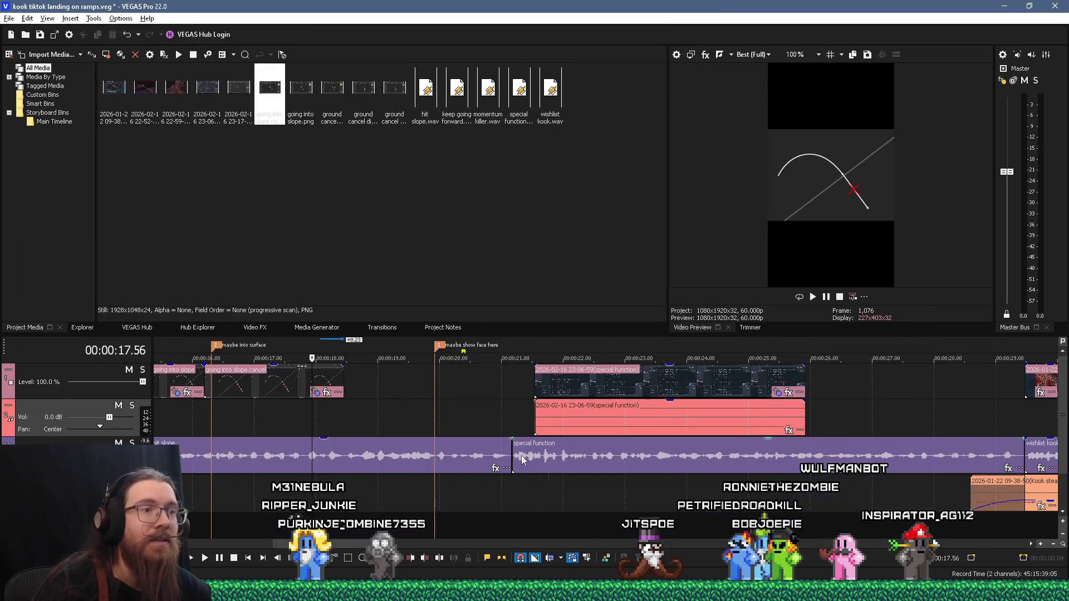
Place the 'not fun' face-cam clip on the timeline starting at 18.27 s, after the slope diagrams
scroll(522, 458, down, 4)
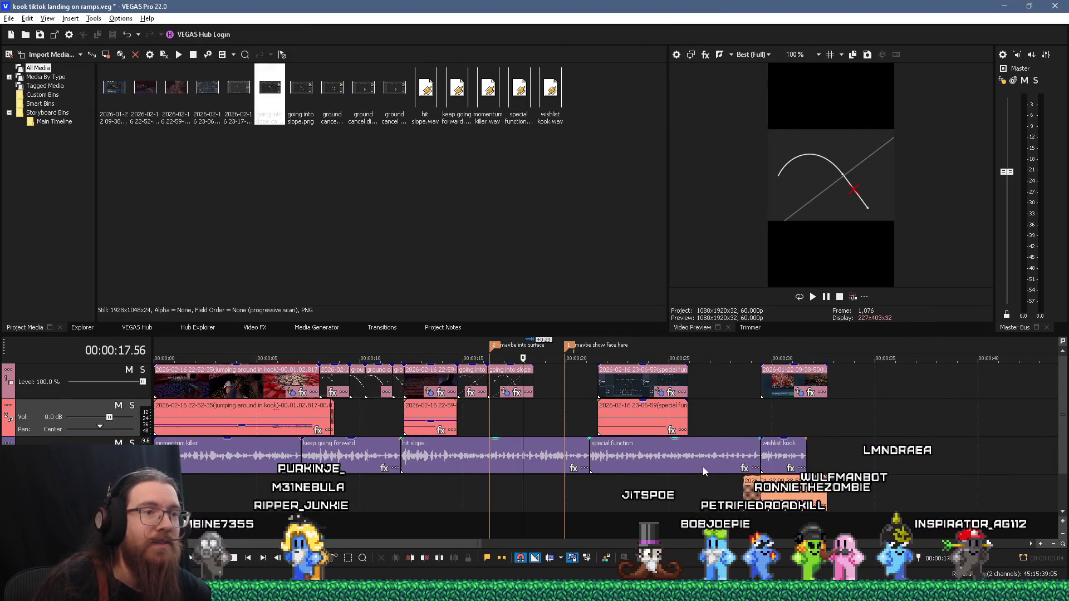
scroll(576, 479, up, 2)
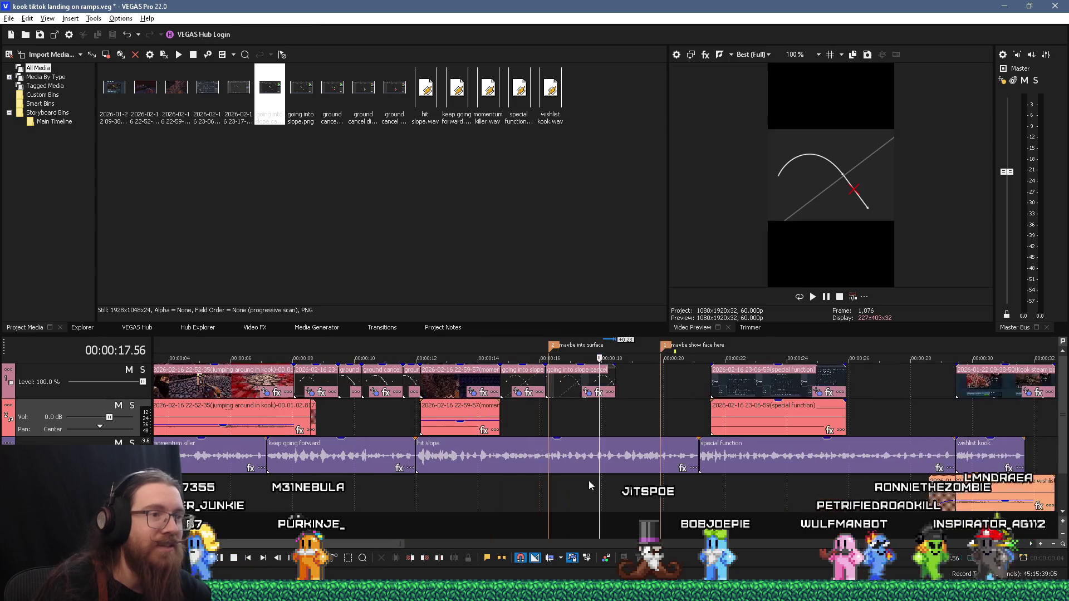
click(617, 495)
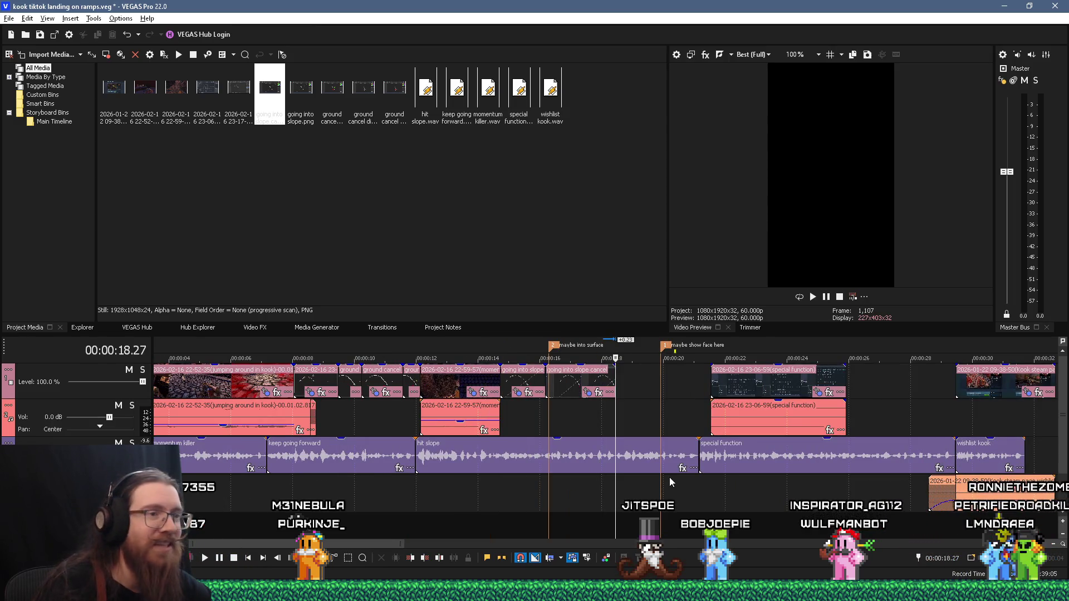
scroll(689, 477, up, 2)
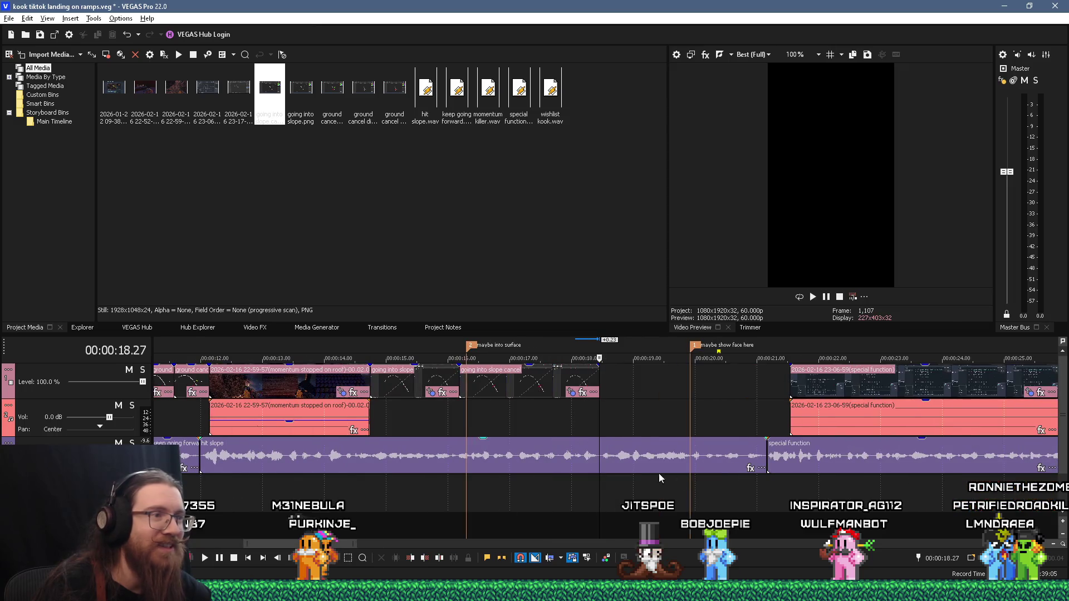
key(alt+Tab)
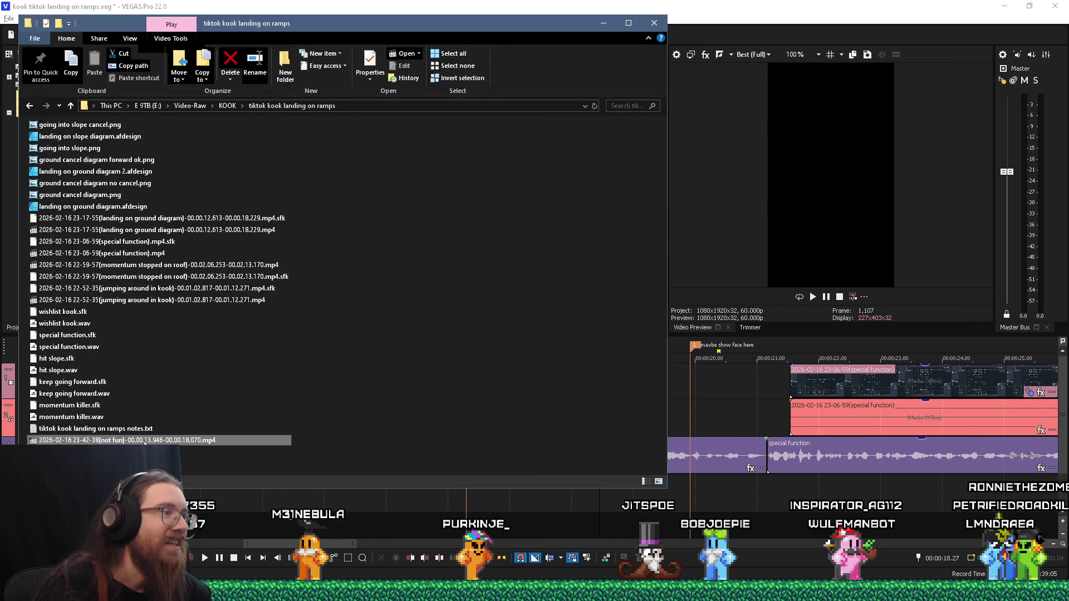
mouse_move(241, 440)
mouse_down()
mouse_move(735, 388)
mouse_move(658, 388)
mouse_up()
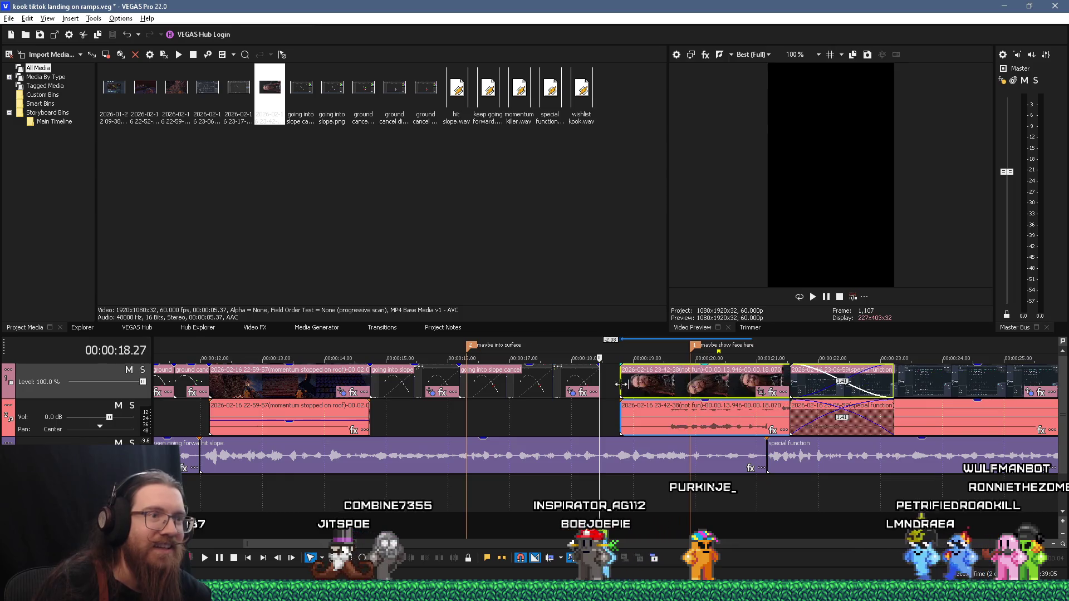
drag(678, 397, 617, 396)
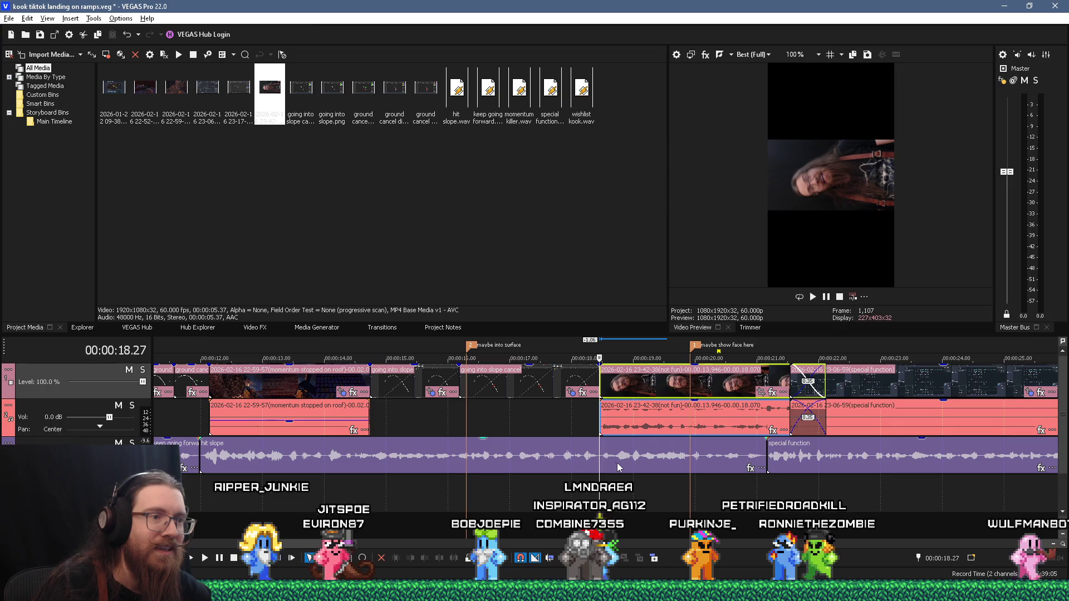
End the hit slope narration at 18.27, move the face-cam audio to the narration track, and remove overlaps with special function
click(604, 465)
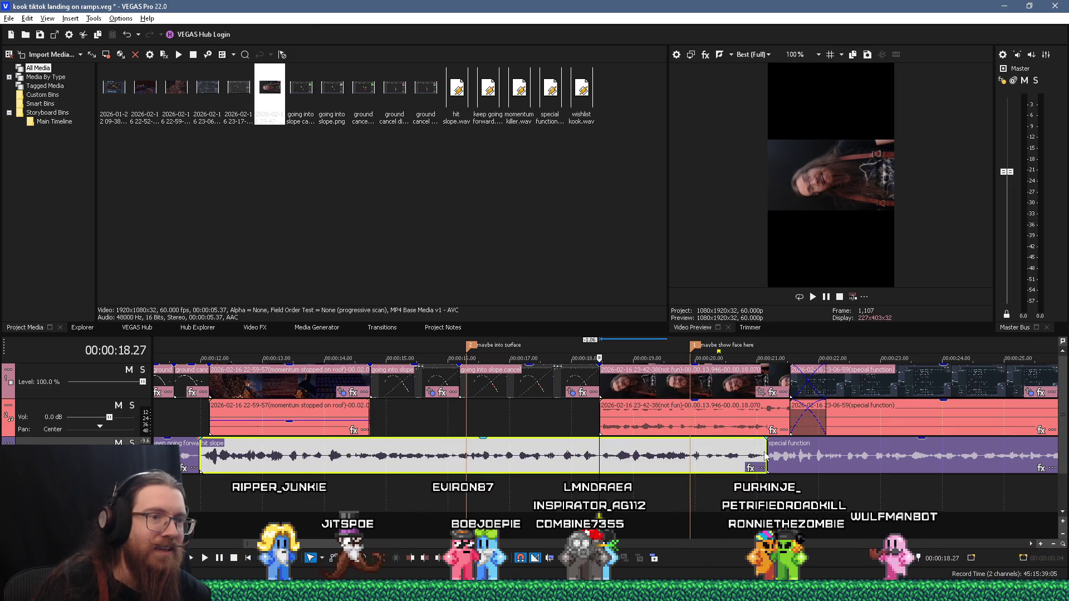
drag(767, 452, 624, 452)
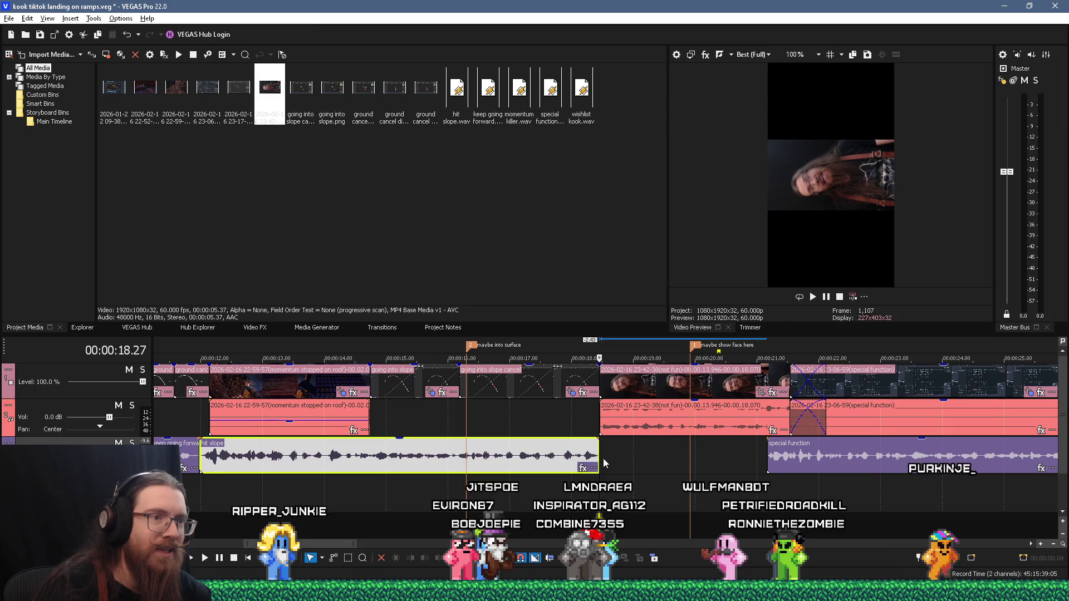
click(663, 419)
drag(622, 455, 622, 453)
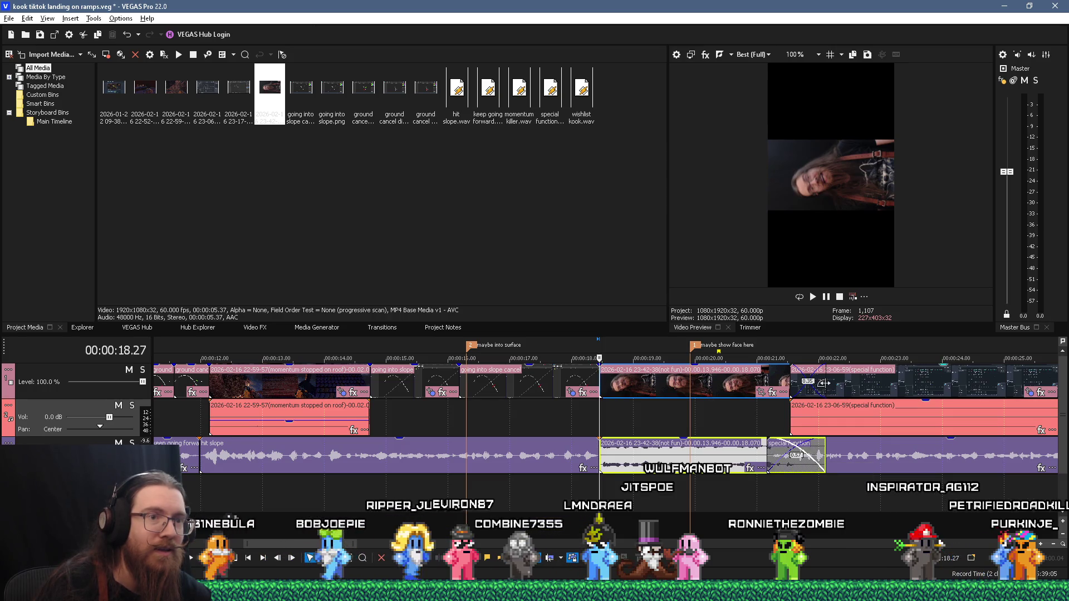
drag(823, 383, 789, 391)
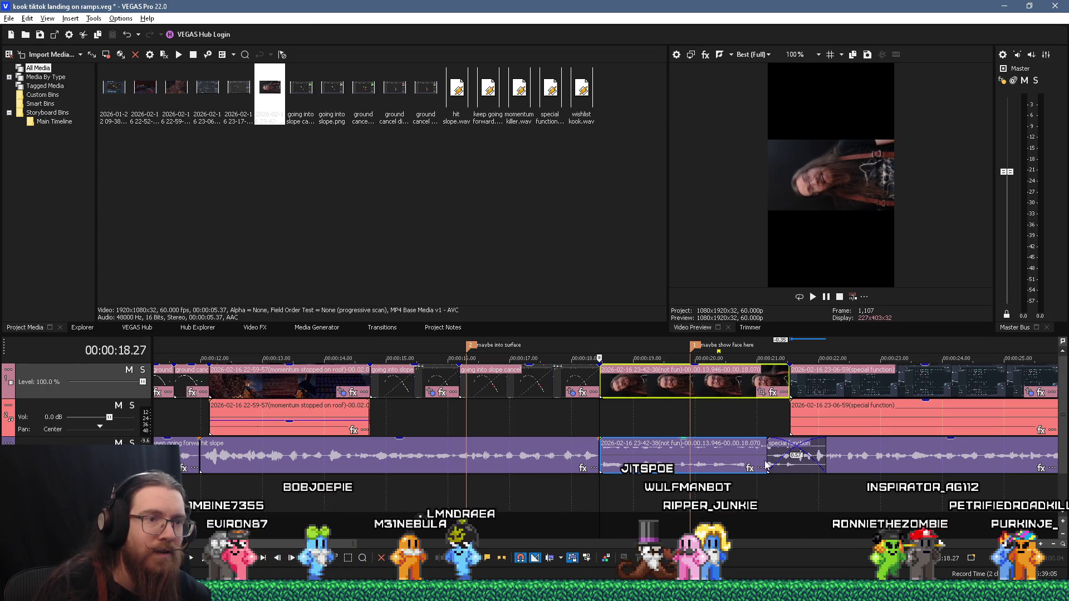
mouse_move(769, 455)
mouse_down()
mouse_move(833, 454)
mouse_move(796, 455)
mouse_move(824, 461)
mouse_move(800, 465)
mouse_move(809, 468)
mouse_up()
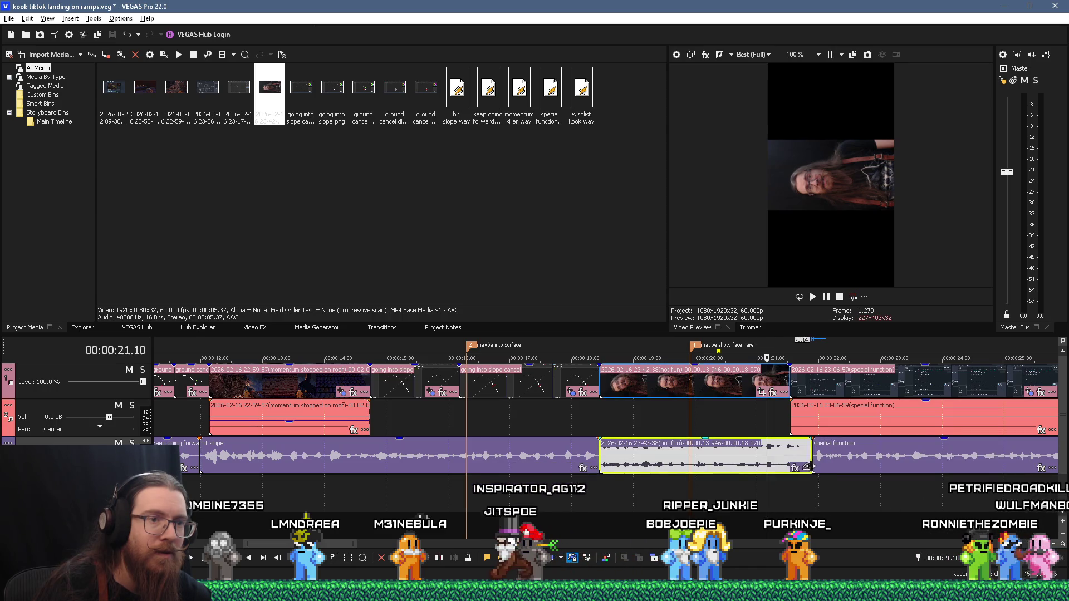
click(582, 492)
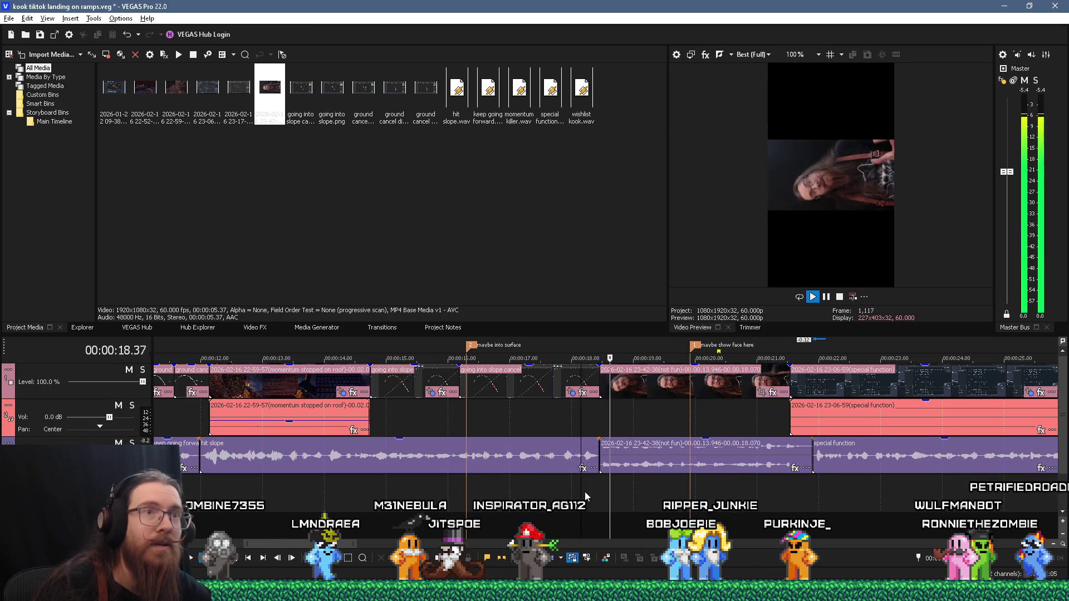
right_click(606, 391)
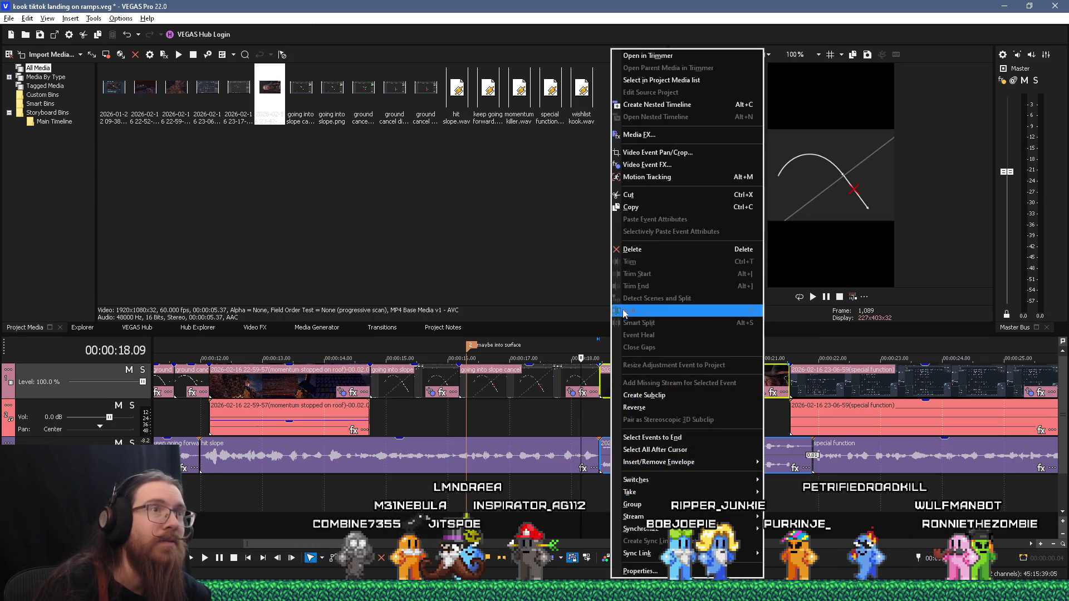
Rotate the 23-42 face-cam media in Project Media a quarter turn into portrait
right_click(279, 84)
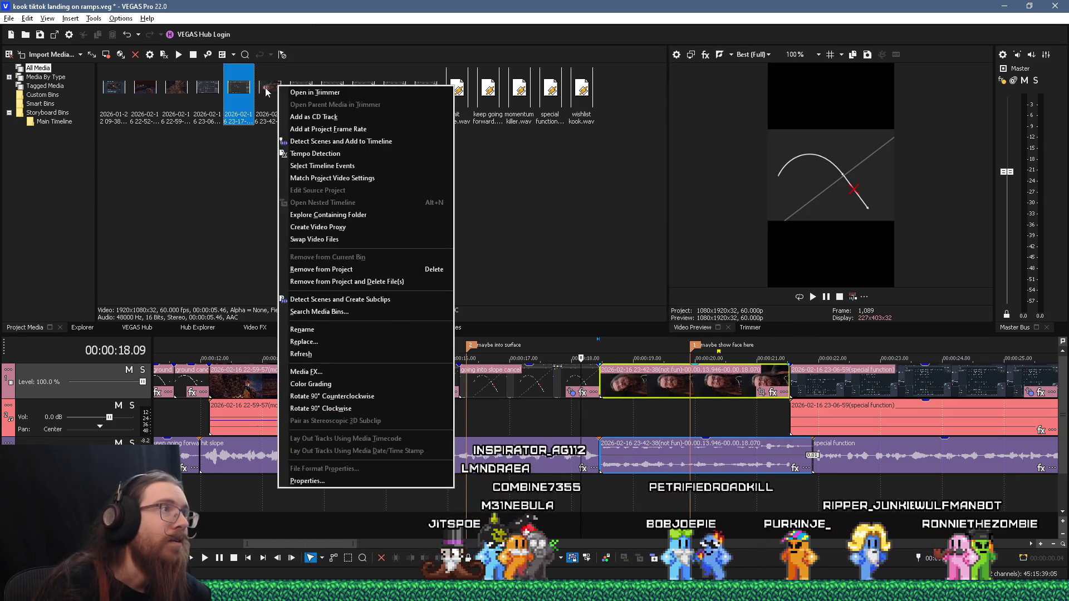
right_click(262, 86)
click(260, 87)
right_click(260, 86)
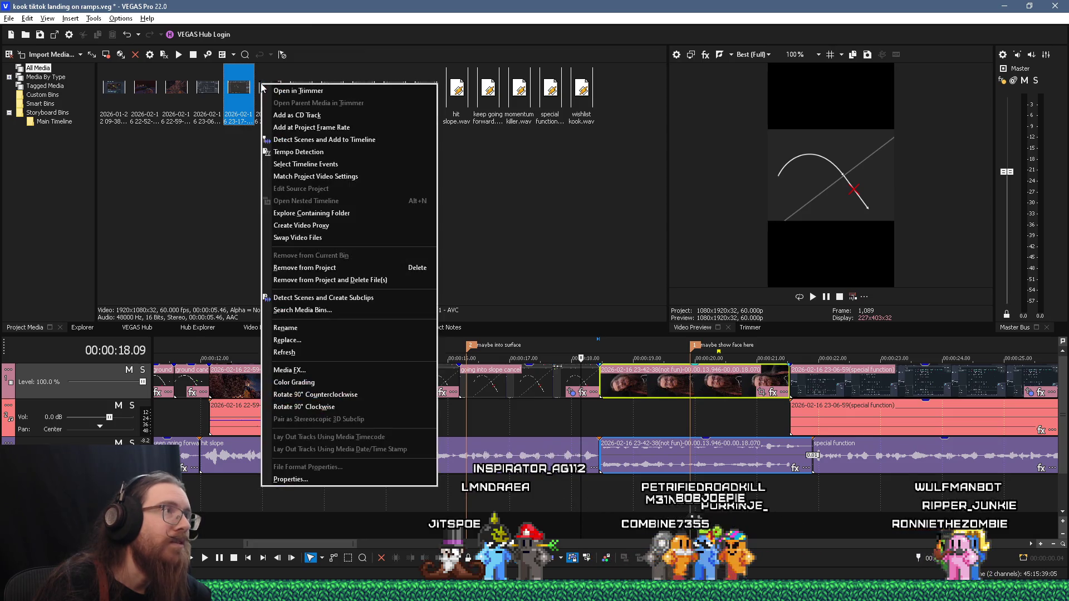
click(222, 152)
right_click(259, 89)
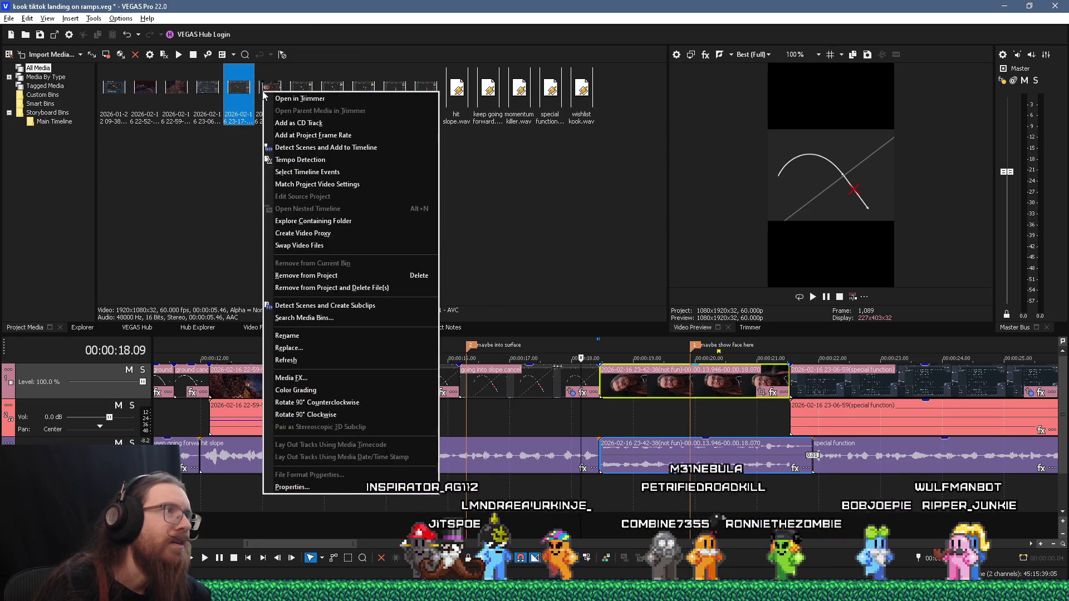
click(251, 148)
right_click(285, 84)
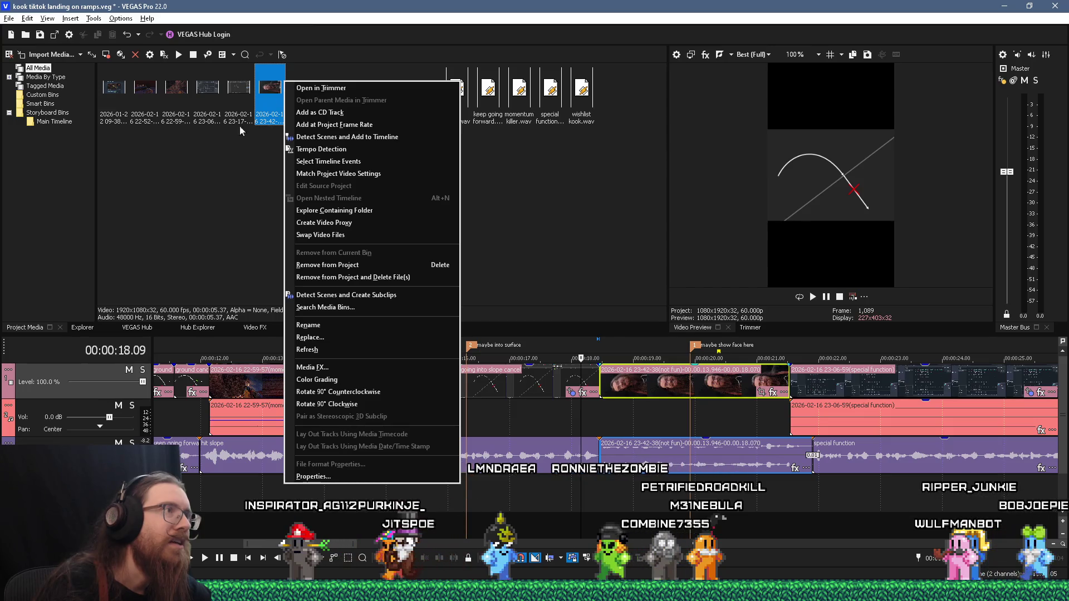
right_click(237, 98)
click(270, 81)
right_click(268, 88)
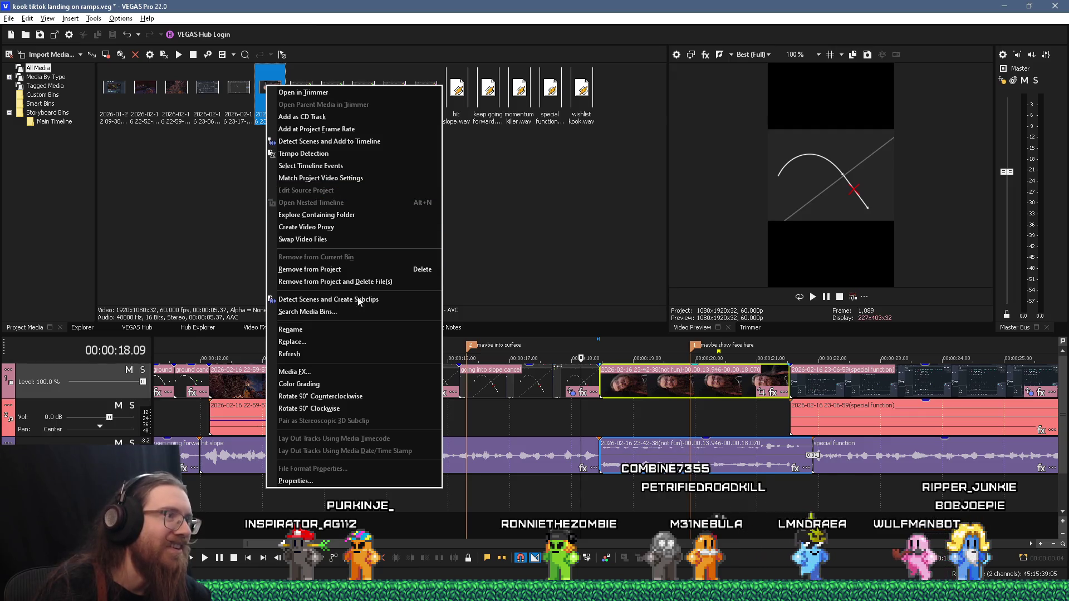
click(361, 399)
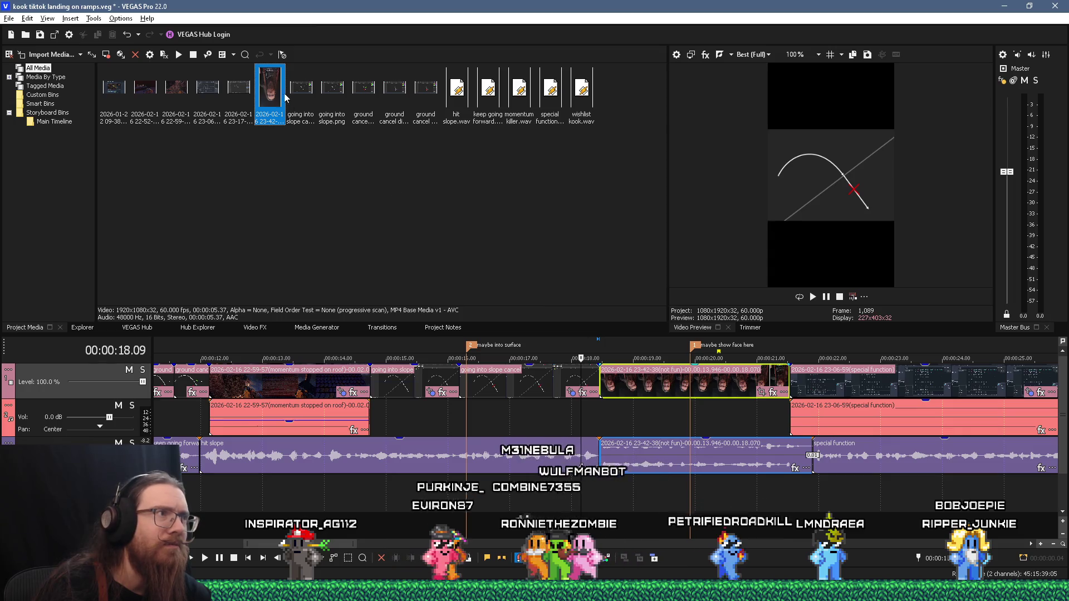
Correct the rotation direction so the presenter stands upright, then play to check
right_click(287, 99)
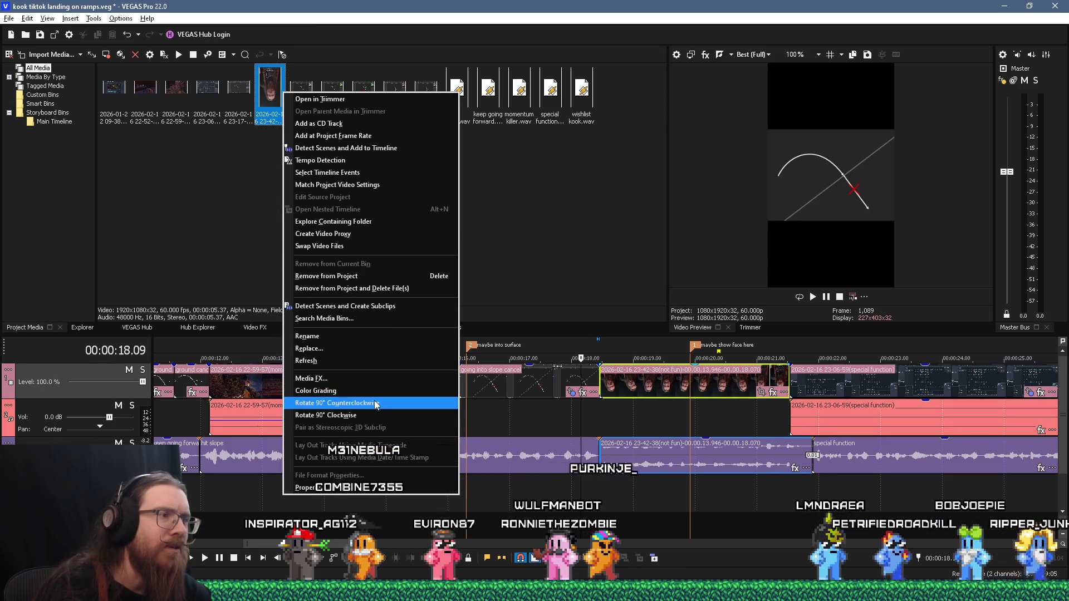
click(375, 403)
right_click(277, 103)
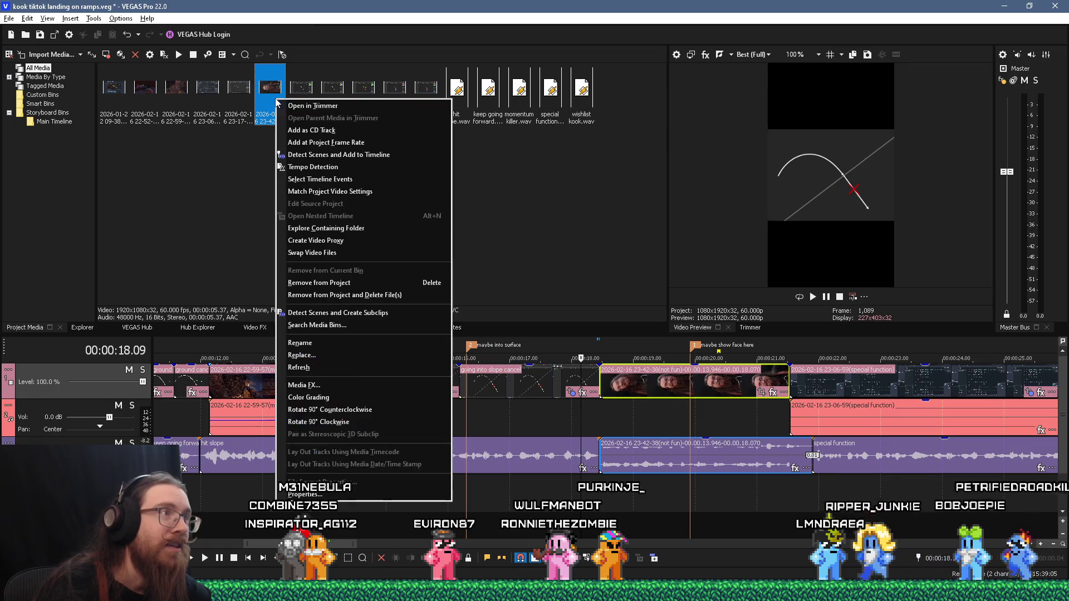
click(358, 422)
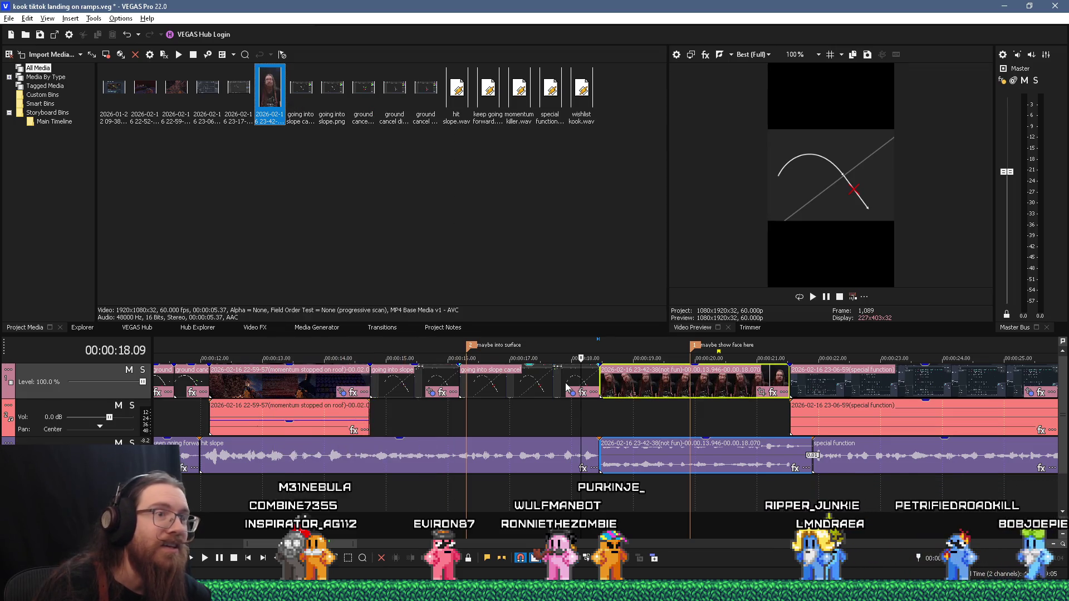
click(608, 430)
key(space)
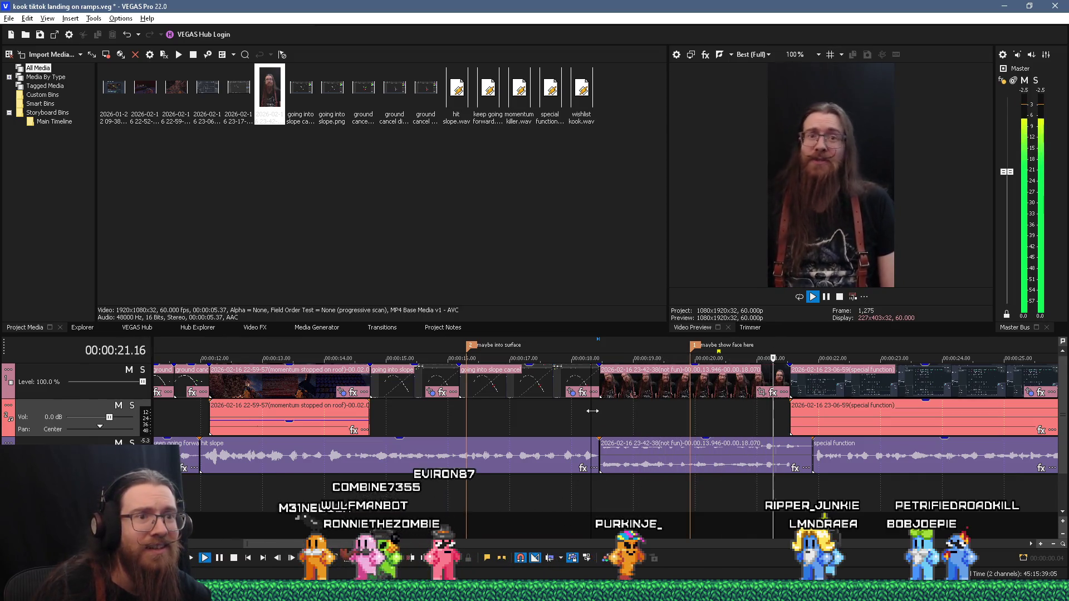
Preview the face-cam to special function cut and trim the face-cam audio's end shorter
key(space)
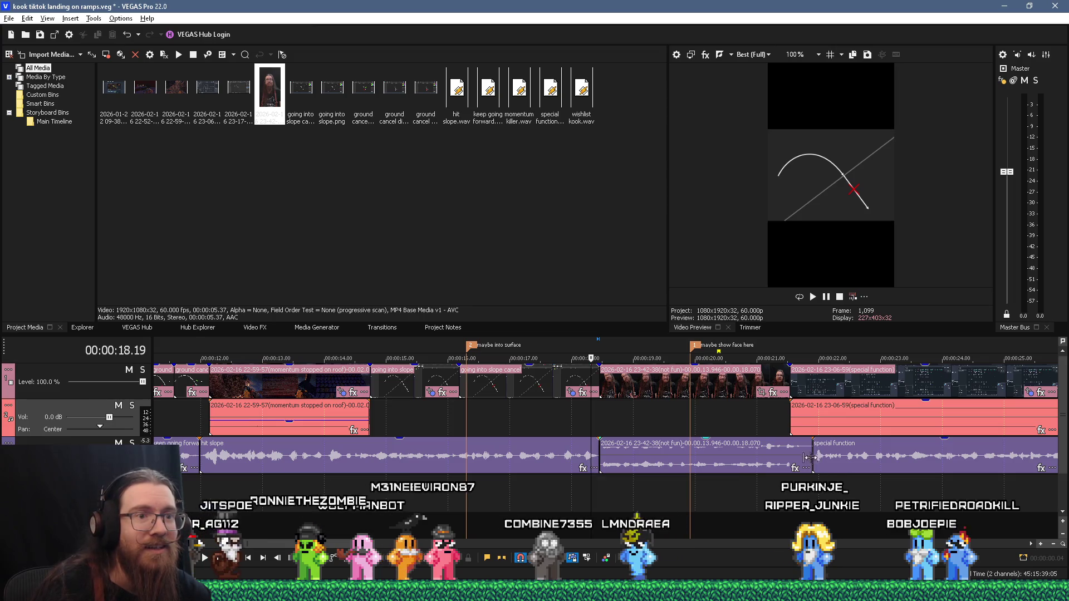
click(802, 458)
scroll(622, 425, up, 3)
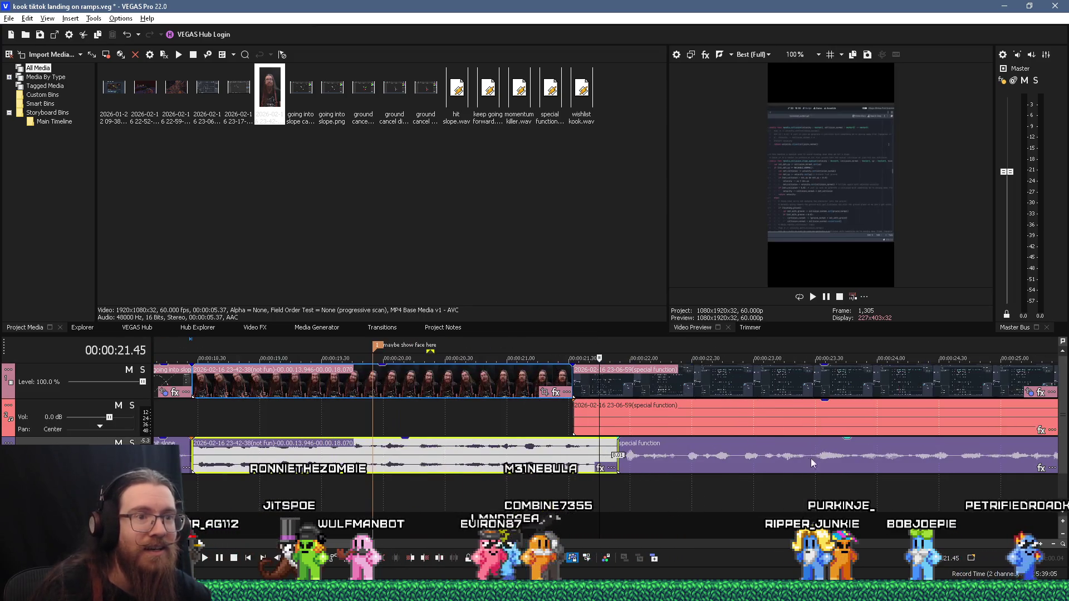
click(543, 483)
key(space)
key(space)
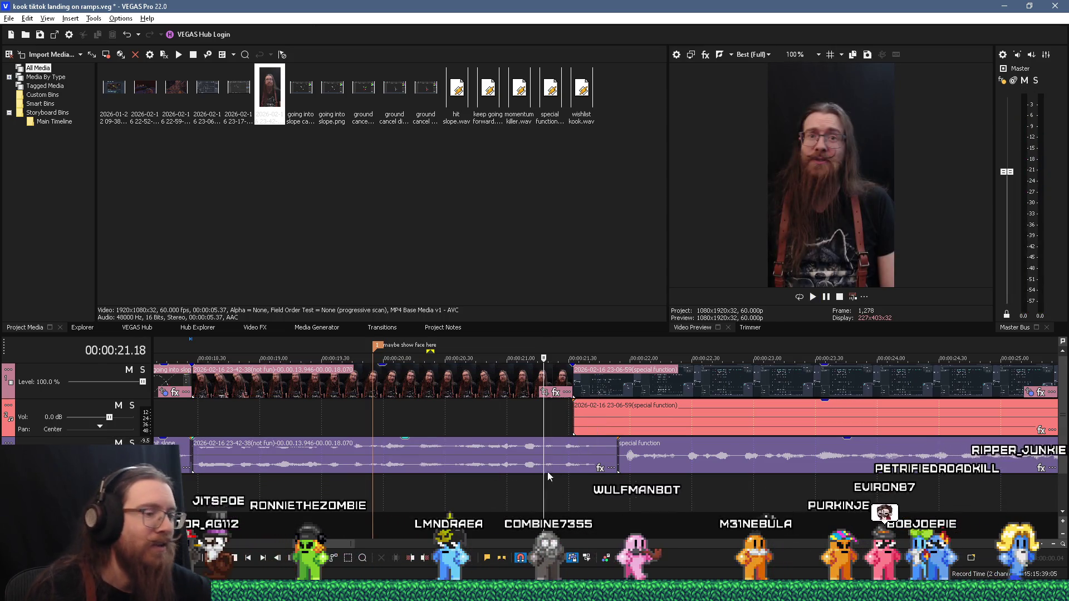
key(space)
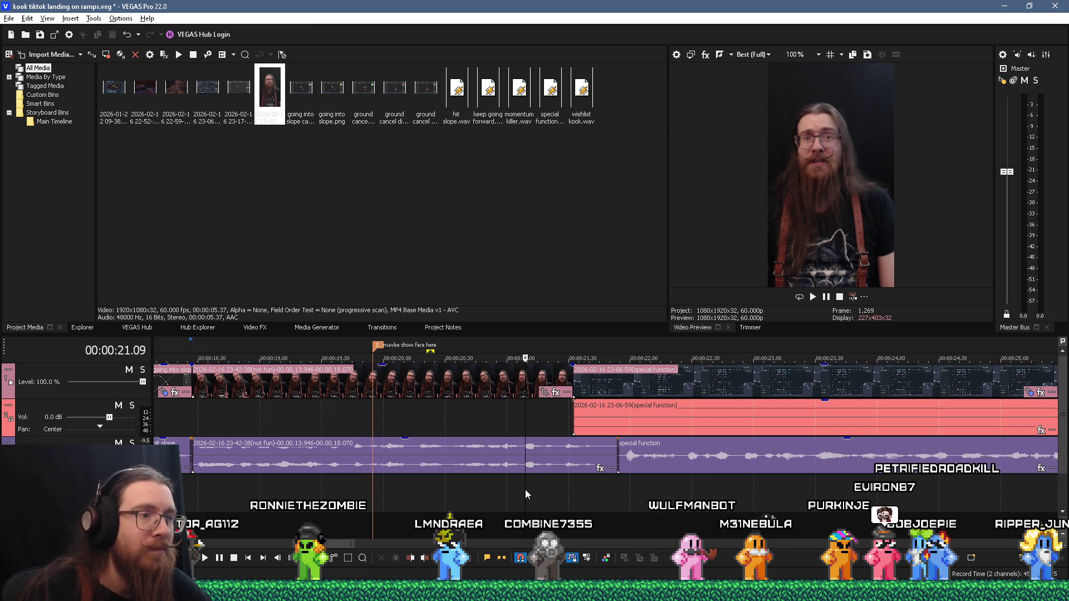
click(611, 455)
drag(611, 456, 586, 454)
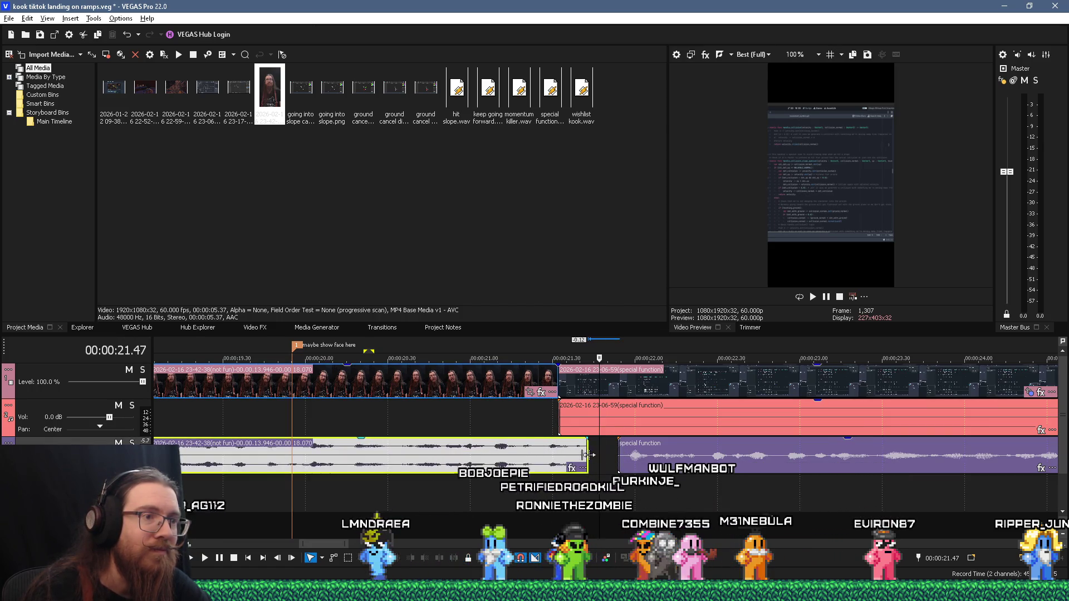
click(654, 479)
key(space)
Fine-tune the special function narration's start, trimming it later then nudging it slightly earlier
click(628, 463)
mouse_move(619, 462)
mouse_down()
mouse_move(706, 461)
mouse_move(589, 461)
mouse_move(667, 464)
mouse_move(603, 466)
mouse_up()
click(559, 487)
key(space)
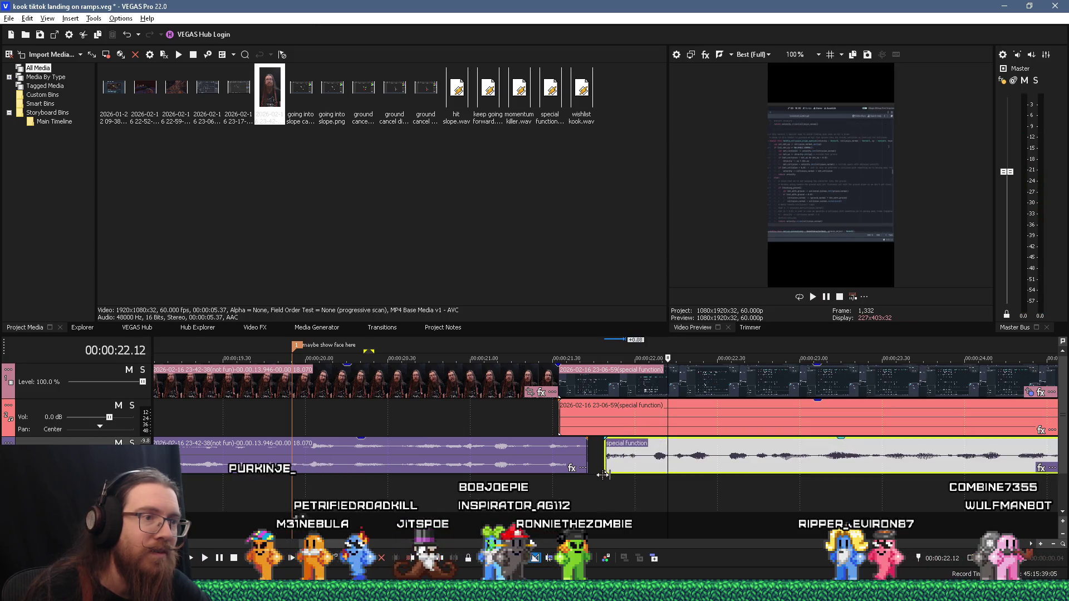
click(560, 487)
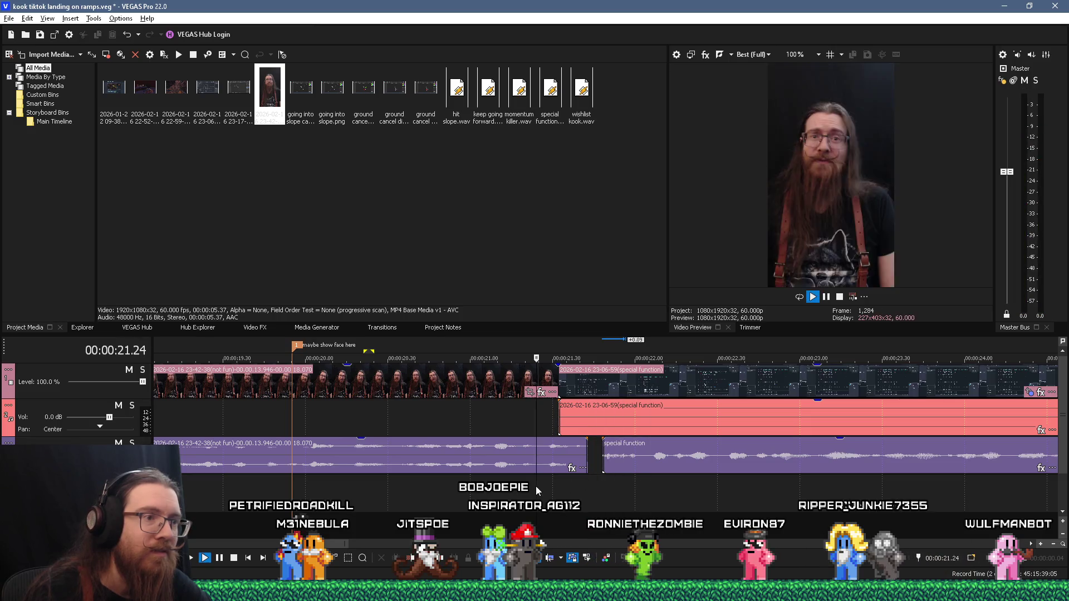
drag(603, 467, 623, 467)
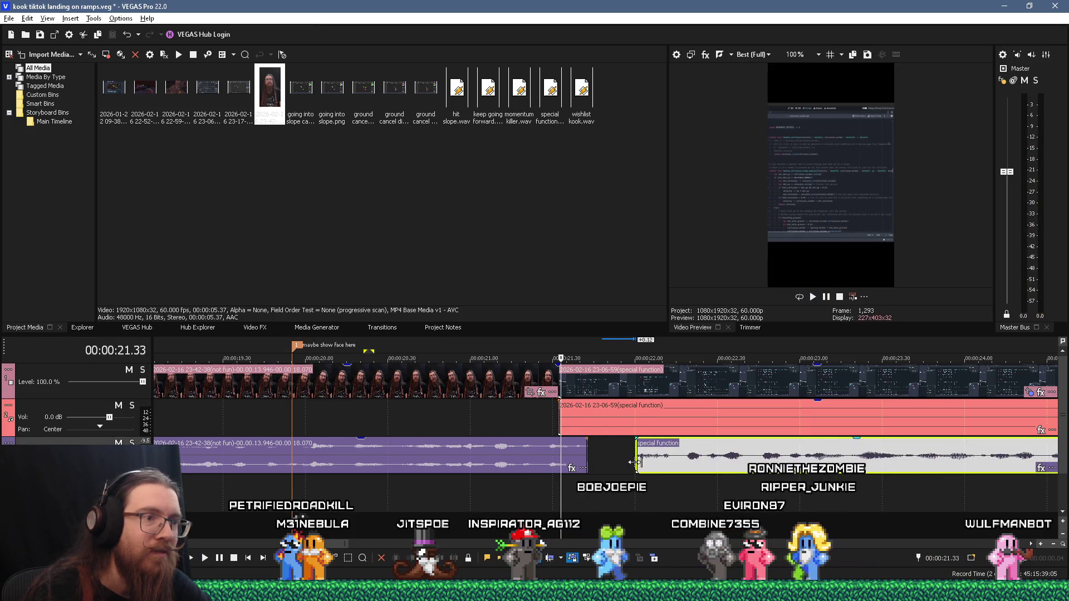
click(611, 471)
key(space)
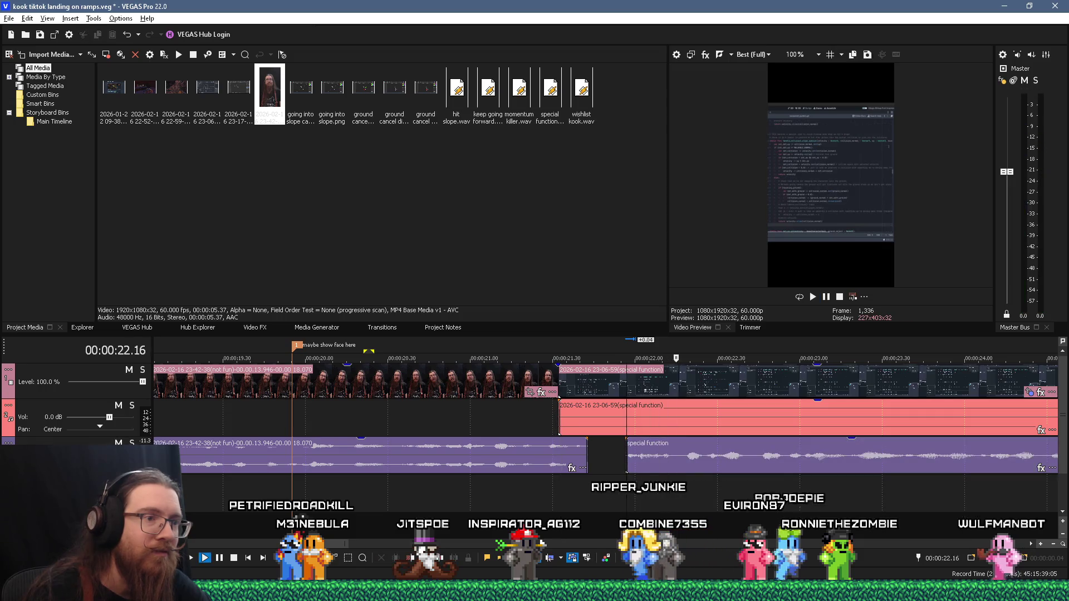
key(space)
click(571, 487)
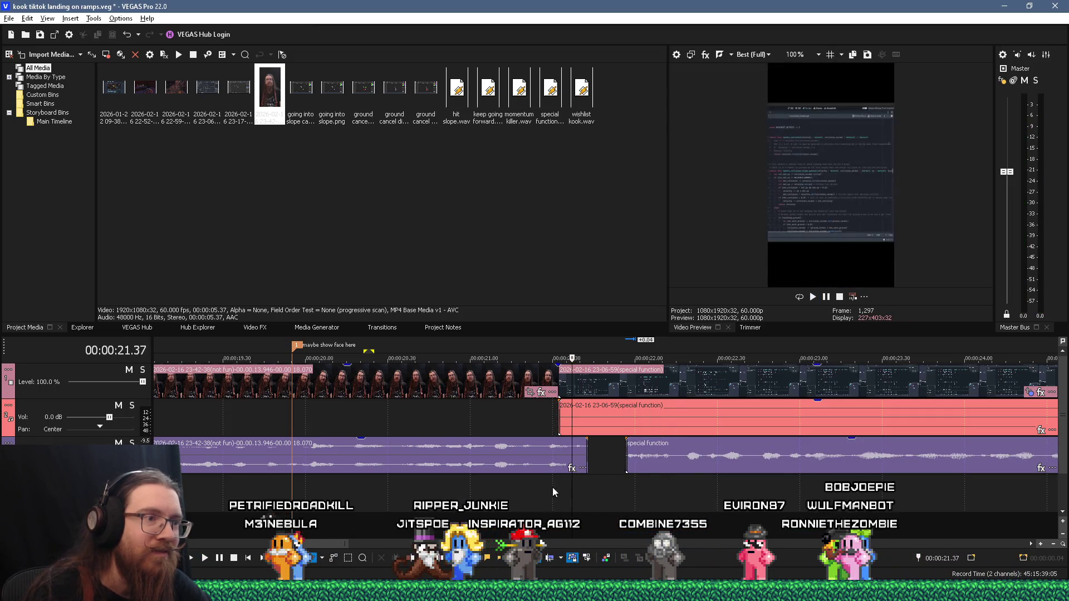
drag(627, 467, 612, 465)
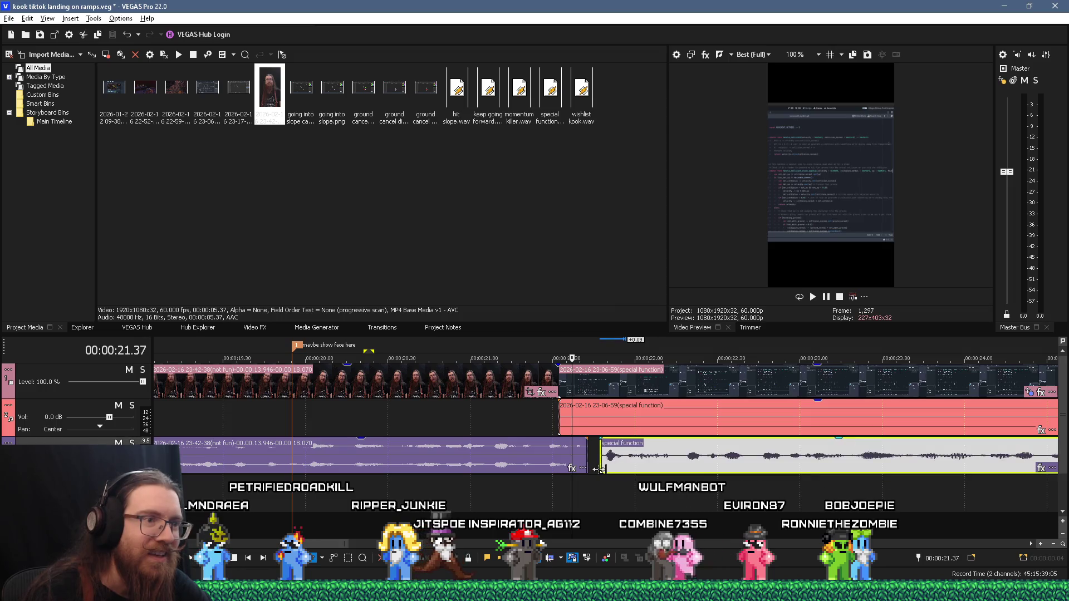
click(601, 478)
key(space)
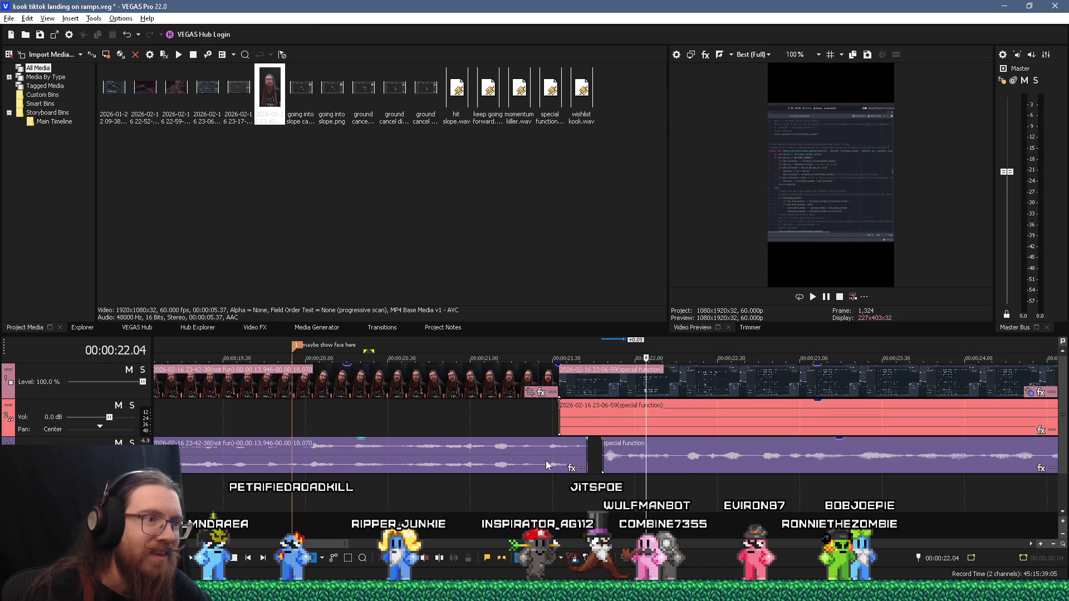
Shorten the face-cam audio further and slide the special function audio toward it
click(547, 465)
drag(590, 456, 551, 463)
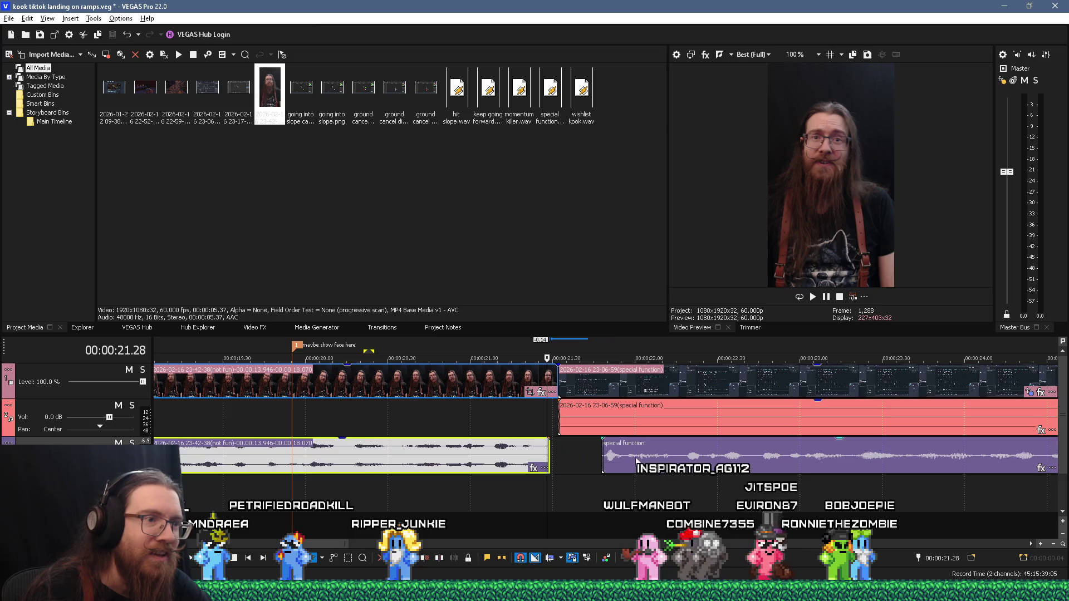
drag(636, 461, 584, 462)
click(495, 489)
key(space)
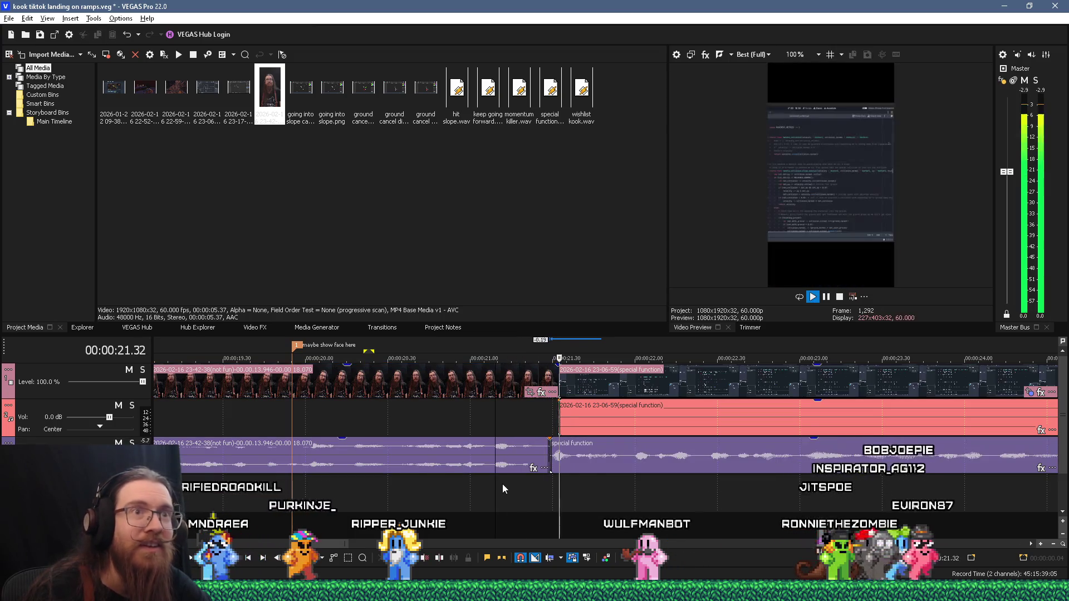
scroll(532, 476, up, 5)
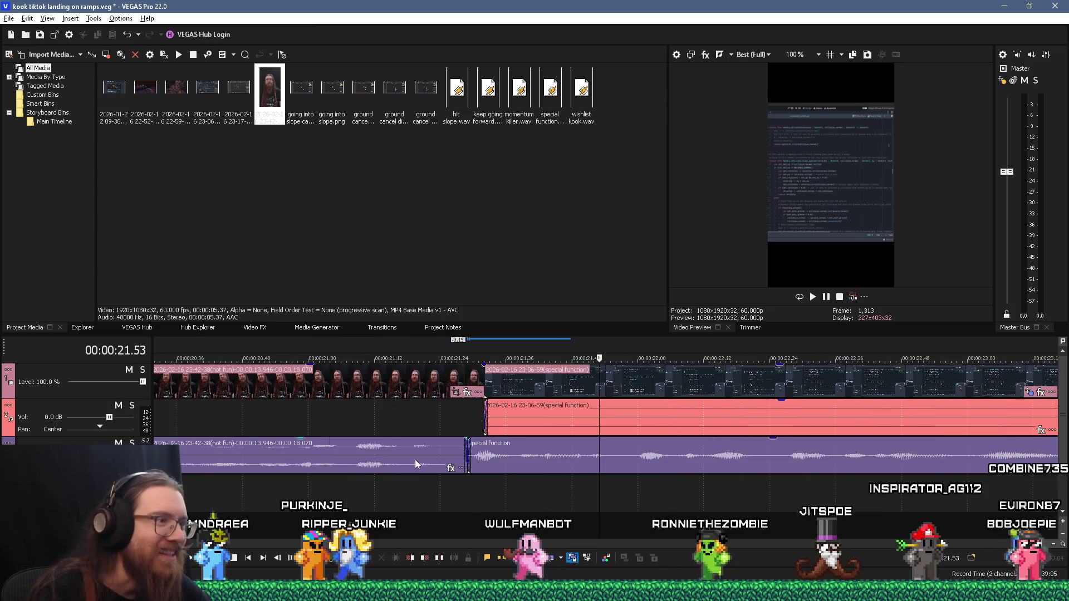
click(351, 504)
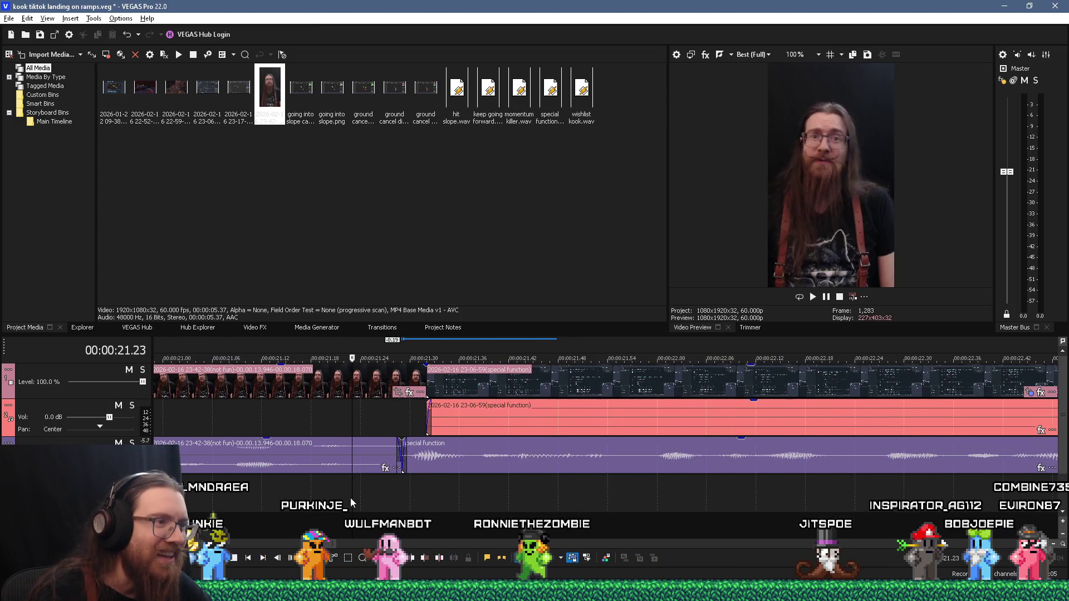
scroll(577, 474, up, 3)
drag(740, 453, 820, 460)
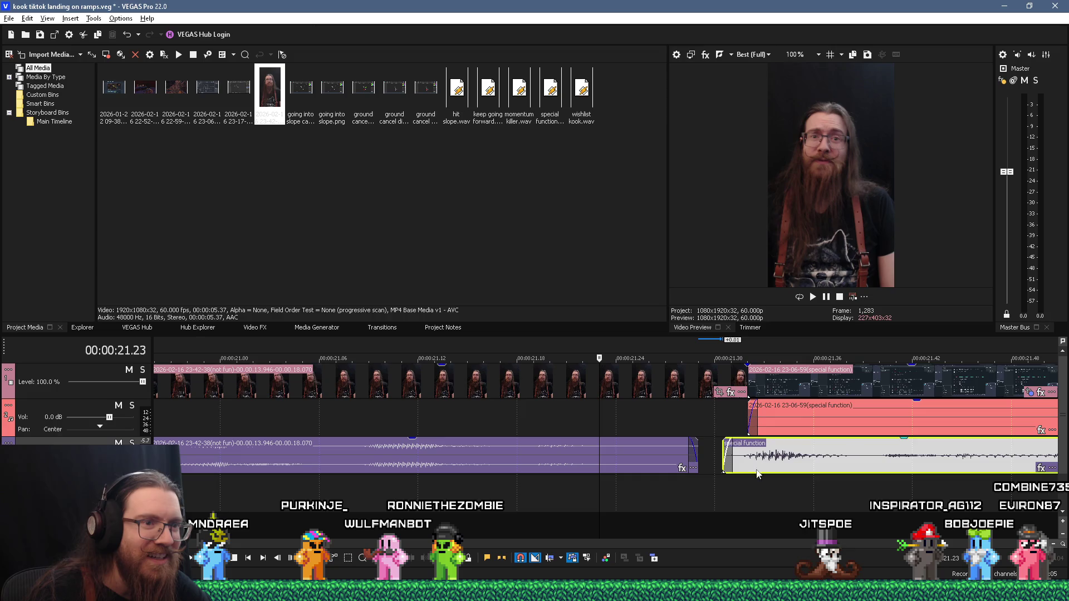
click(566, 506)
key(space)
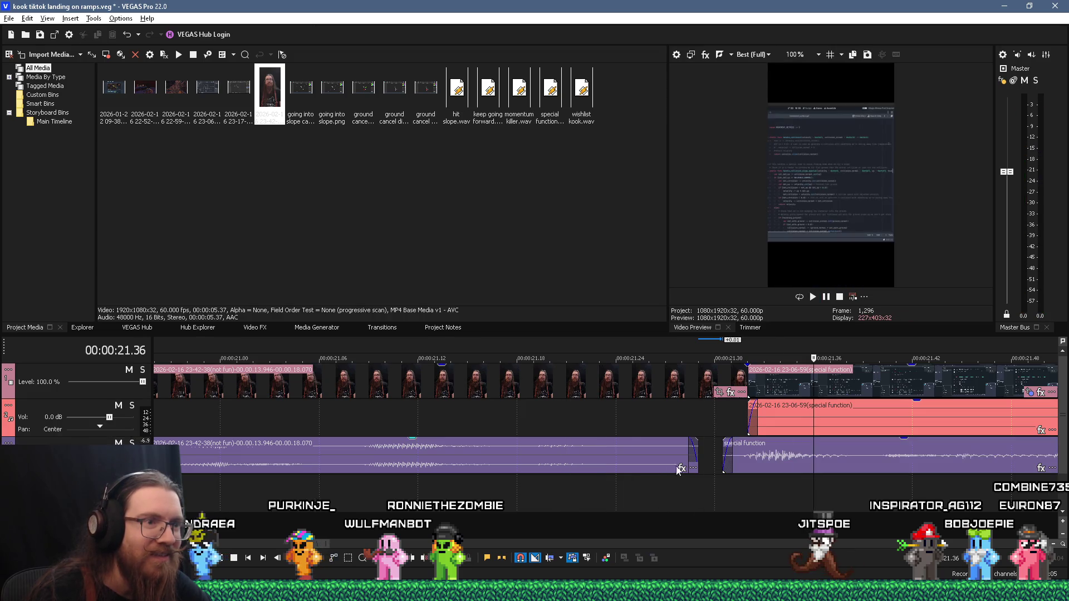
Tighten the join and extend the special function start earlier into a short crossfade
drag(696, 456, 684, 456)
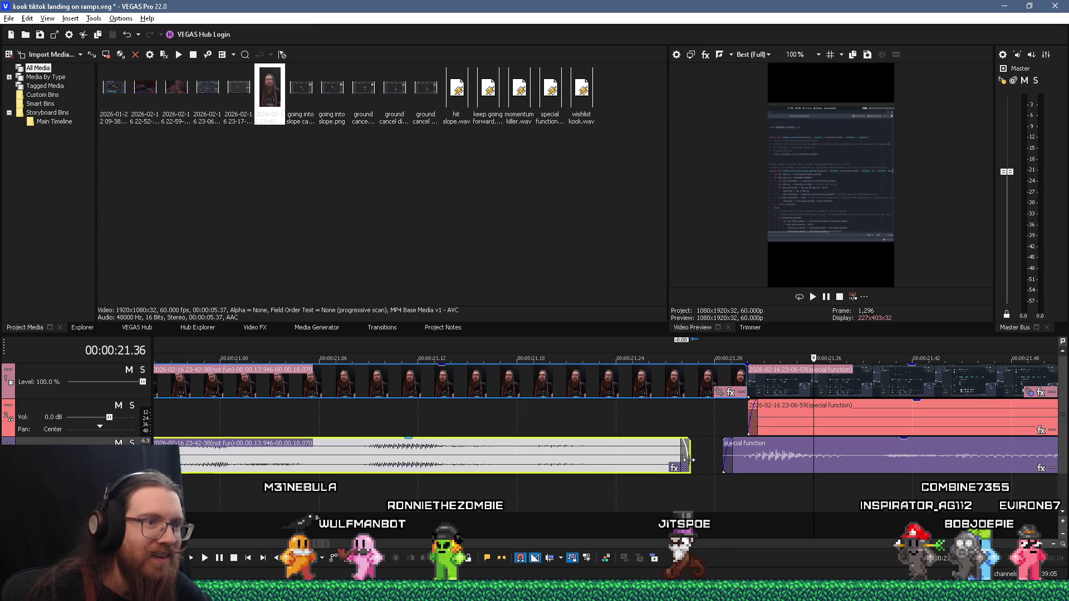
drag(759, 472, 732, 473)
click(692, 495)
key(space)
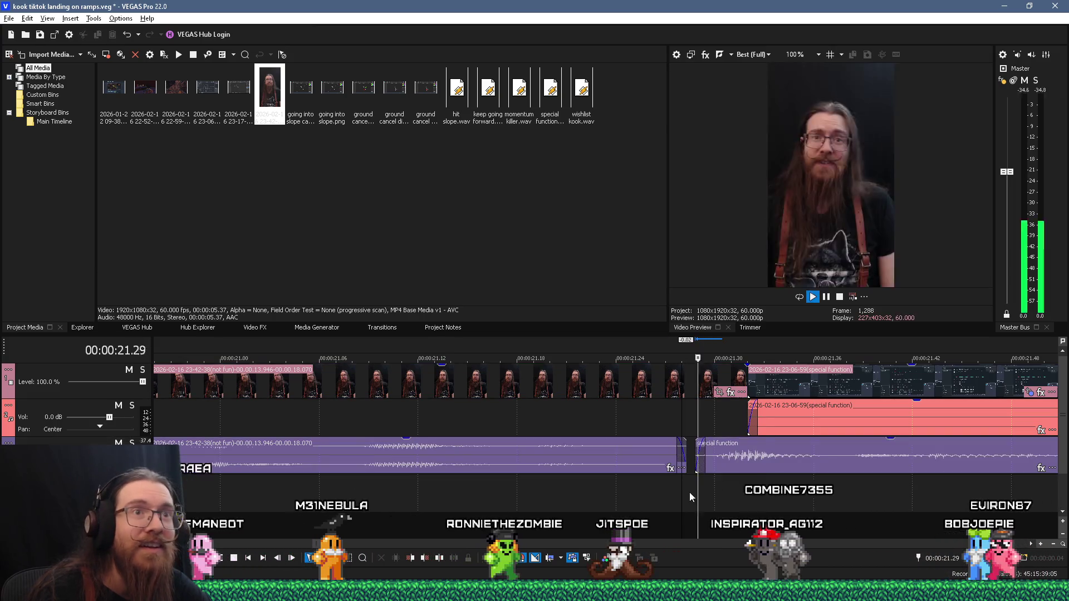
key(Return)
scroll(393, 494, down, 3)
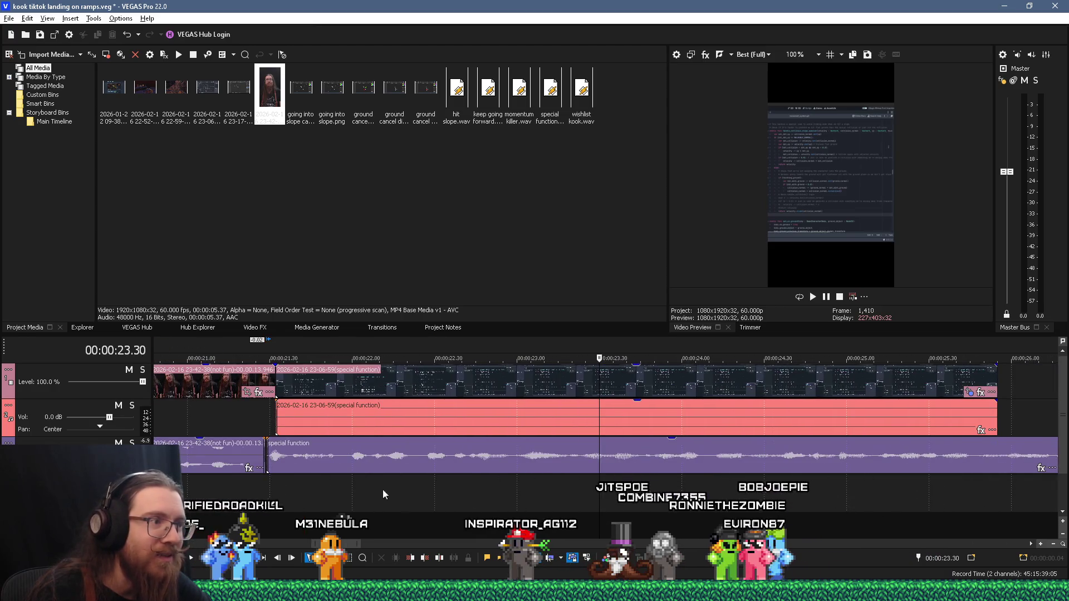
click(265, 495)
scroll(265, 495, up, 8)
drag(623, 461, 611, 467)
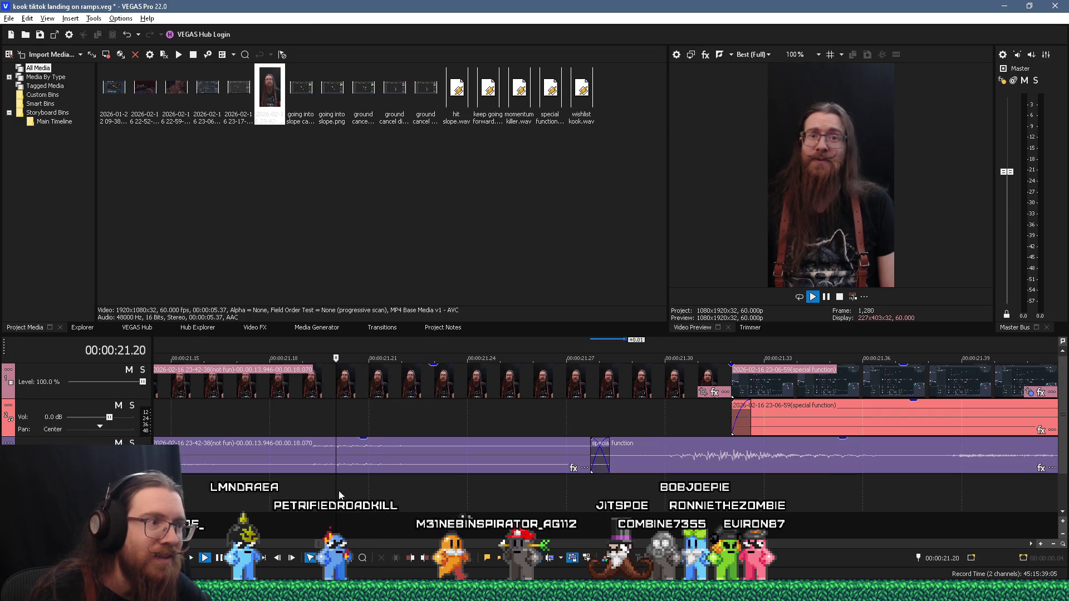
key(space)
scroll(399, 483, down, 10)
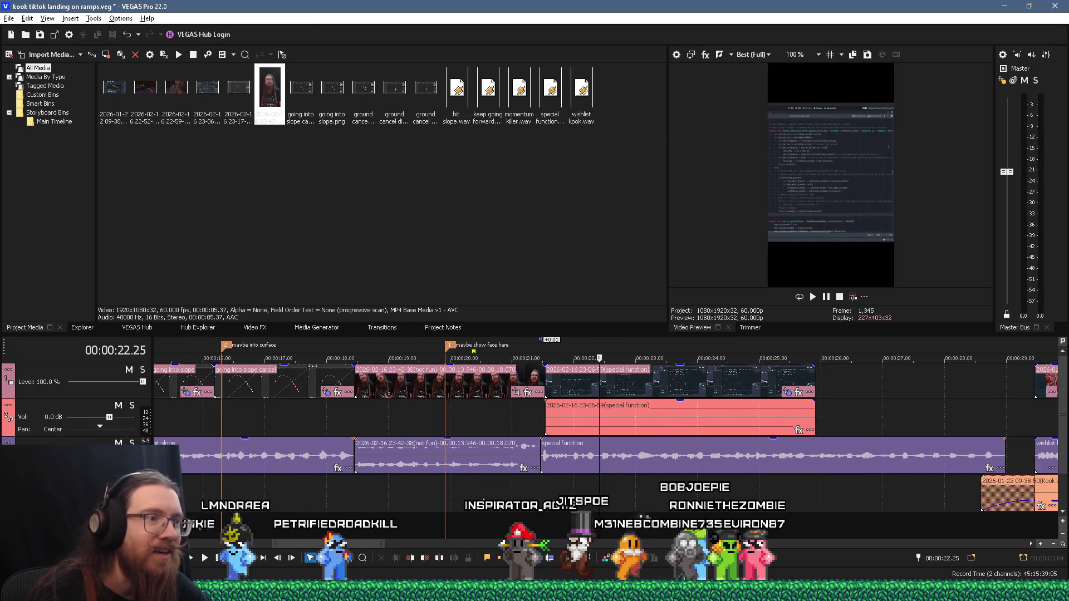
Replay the tightened cut from just before it, then bring up the window switcher
click(484, 491)
key(space)
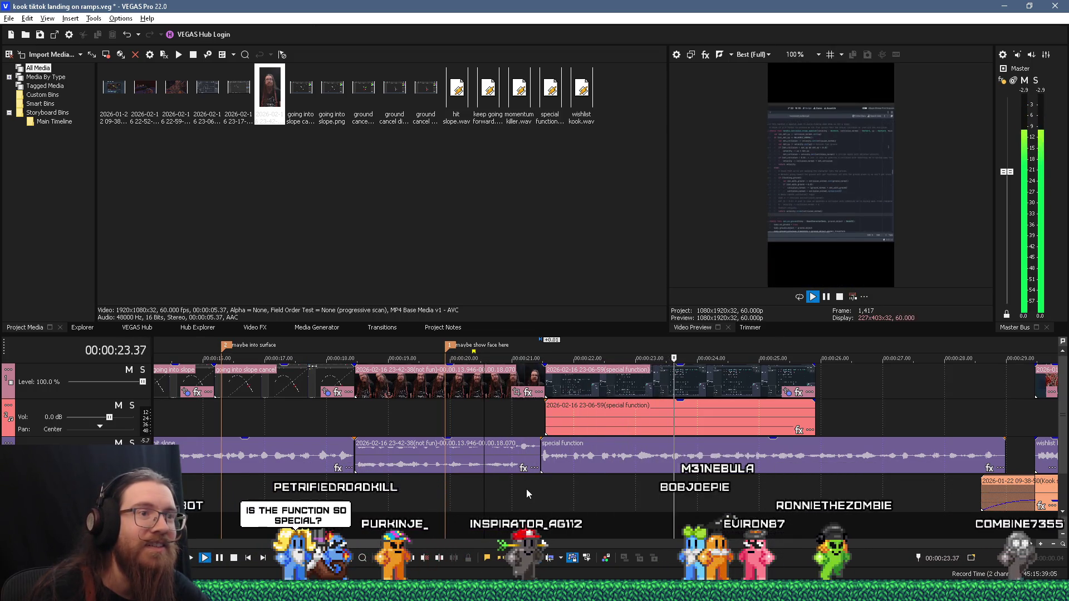
key(Return)
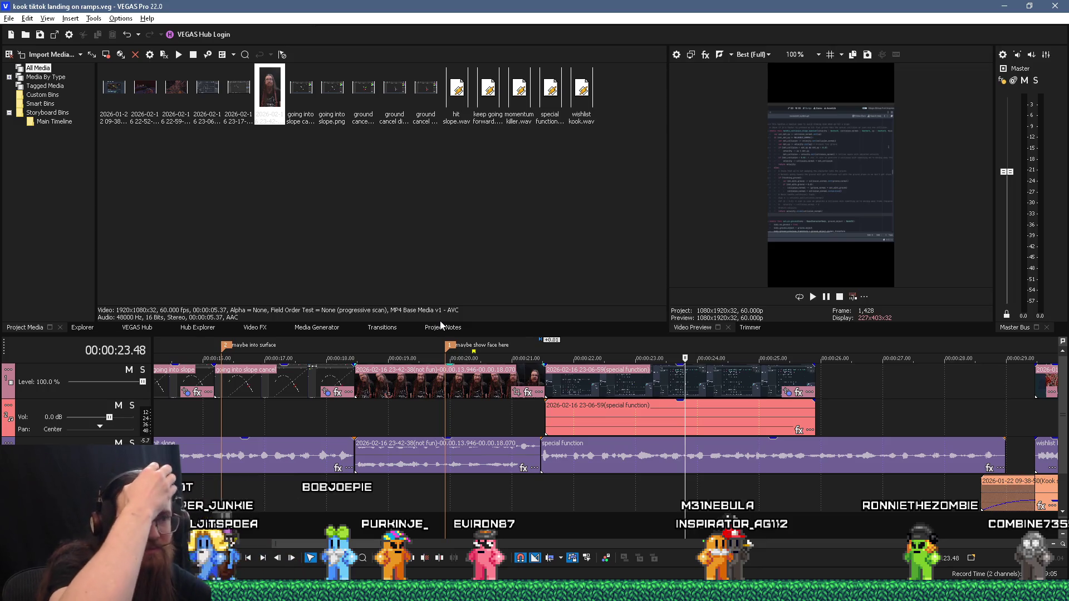
key(alt+Tab)
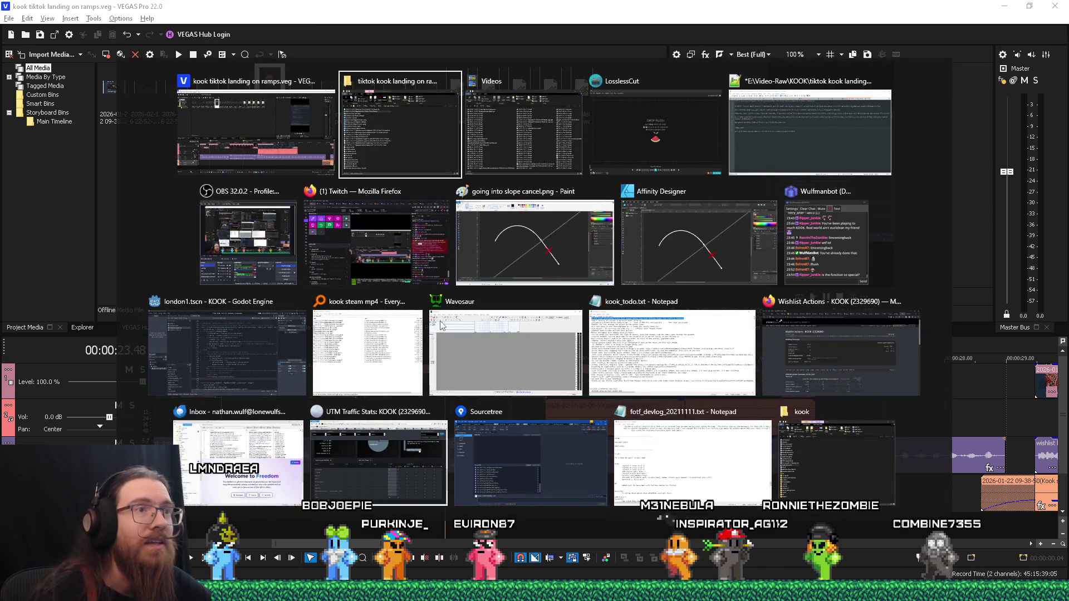
Switch to the landing on slope diagram in Affinity Designer, cancelling a Save As attempt
click(667, 231)
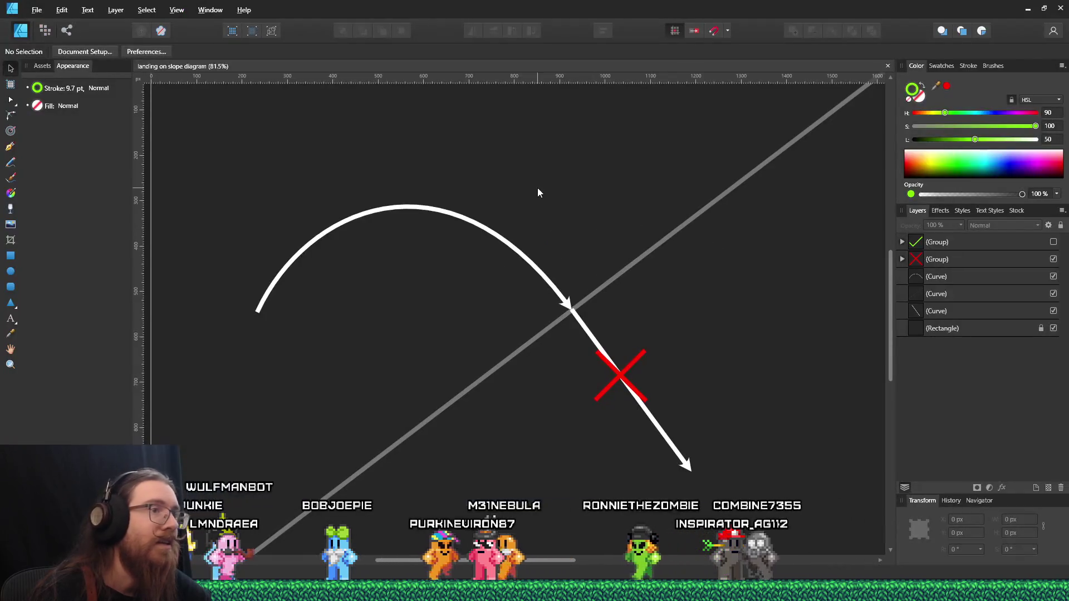
click(36, 10)
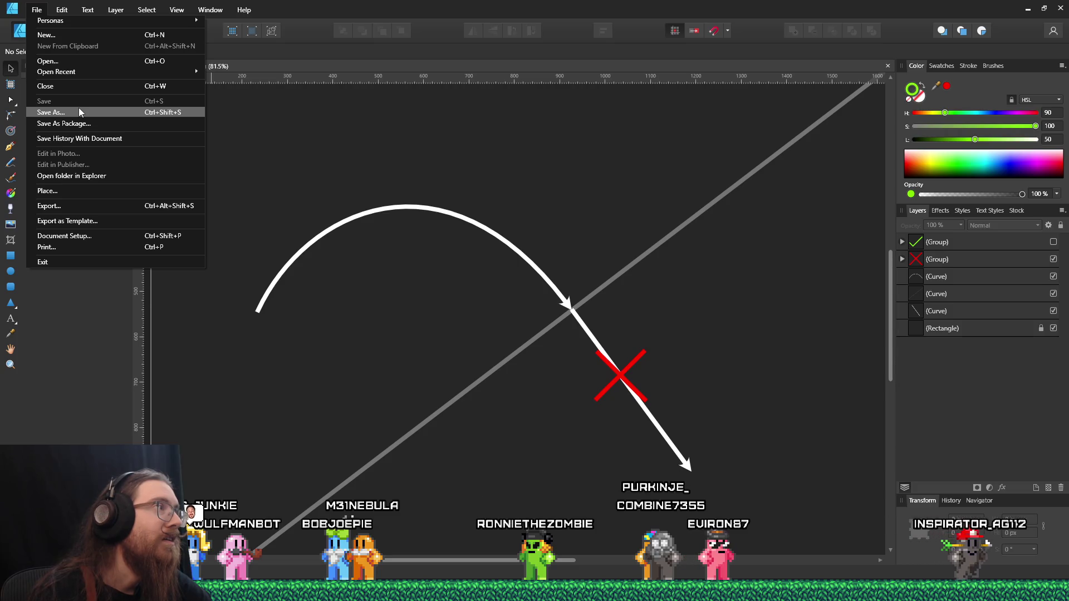
click(79, 112)
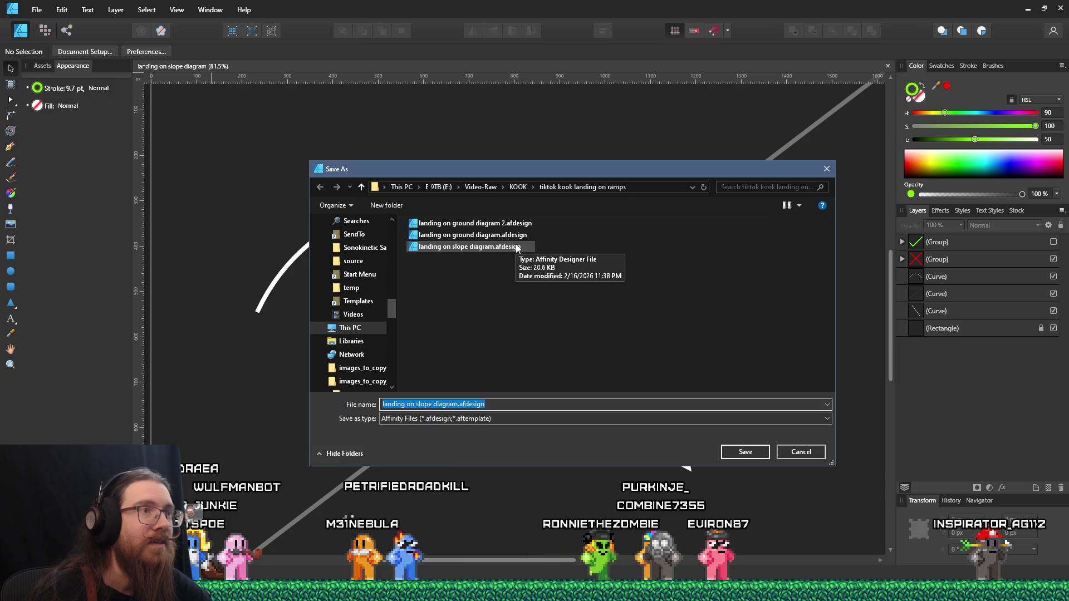
click(826, 169)
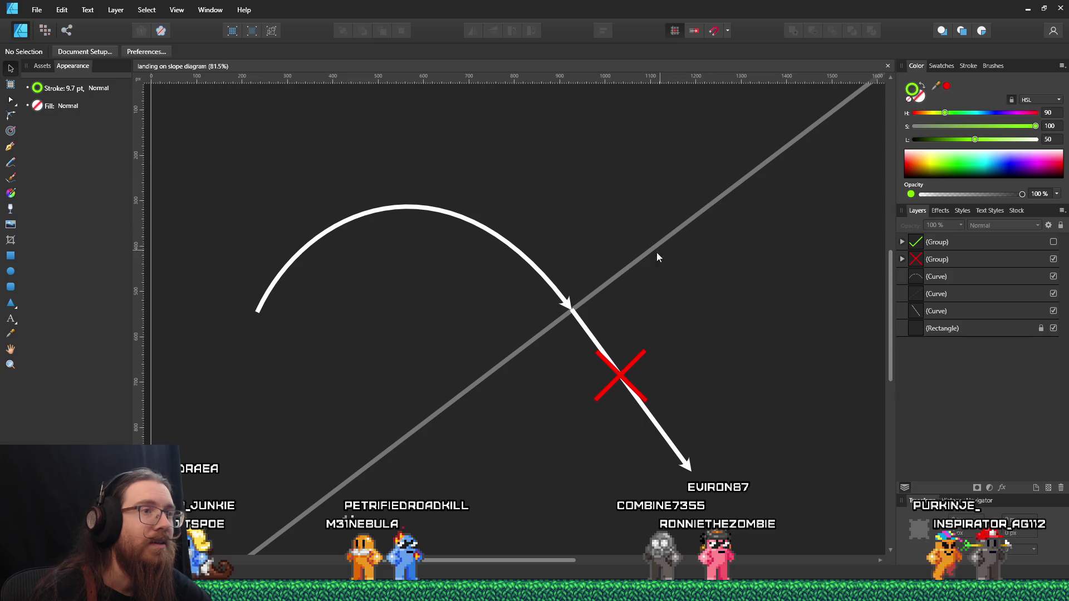
click(619, 276)
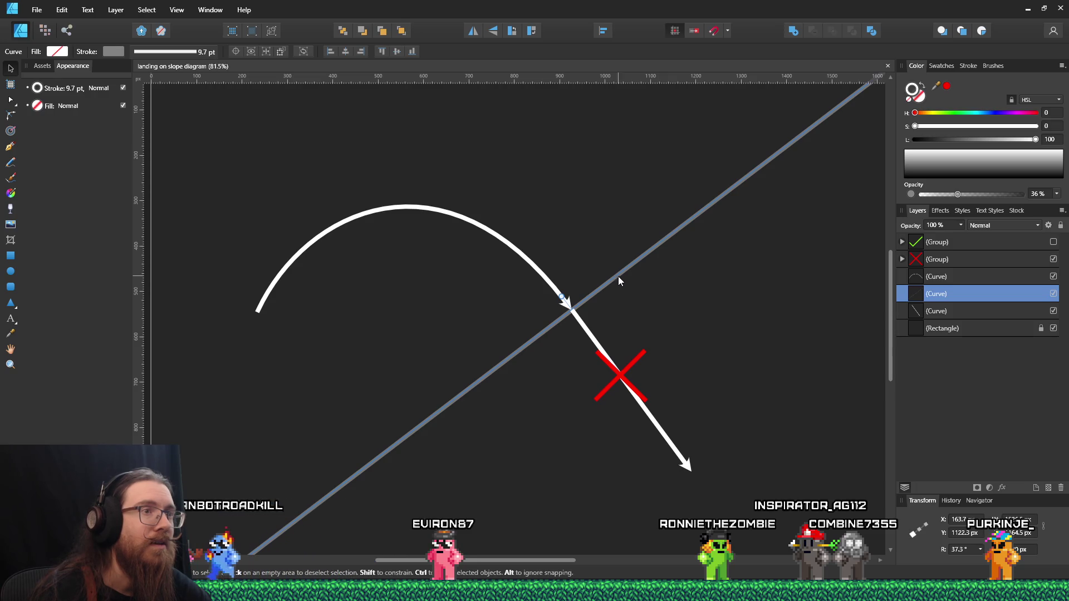
Duplicate the grey slope line with Ctrl+J so the copy lies flat at 0°
mouse_move(596, 292)
mouse_down()
mouse_move(608, 285)
mouse_move(596, 296)
mouse_move(570, 286)
mouse_up()
key(ctrl+j)
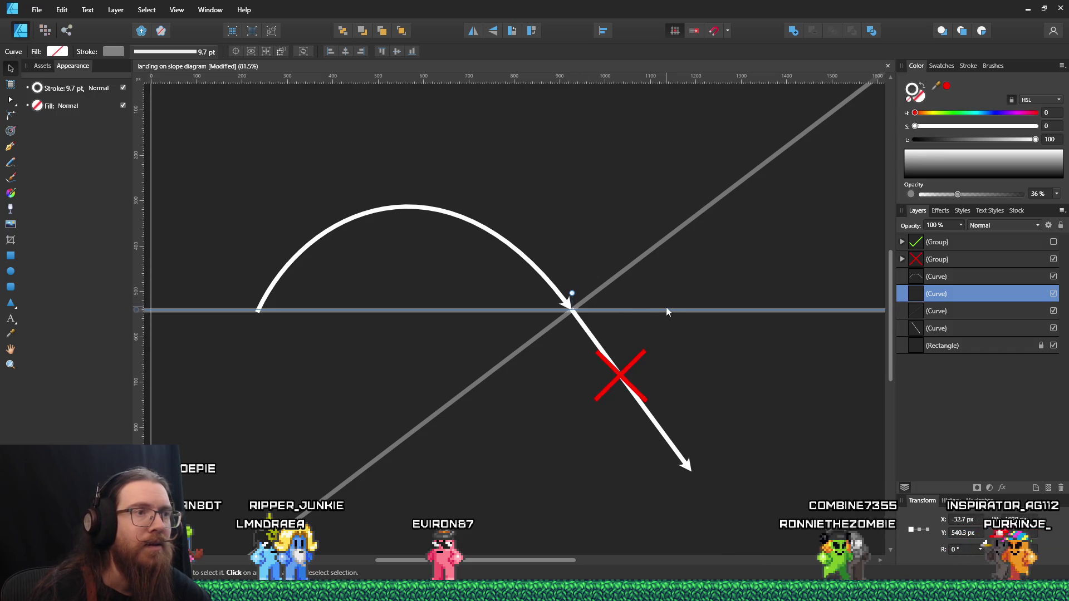
click(969, 66)
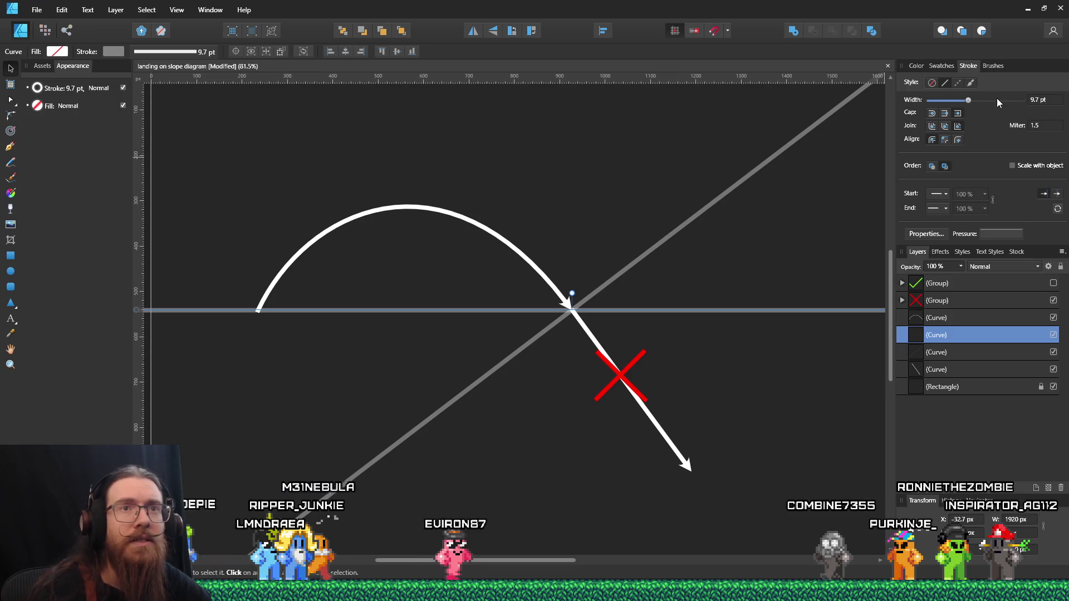
Give the horizontal line a dashed stroke style and check how it looks
click(958, 82)
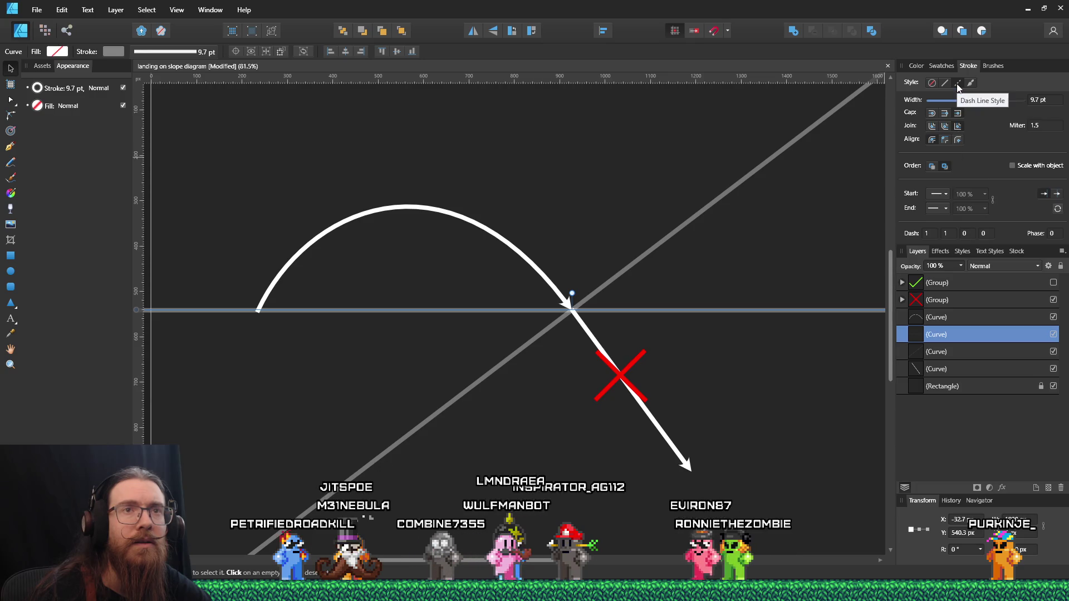
click(930, 232)
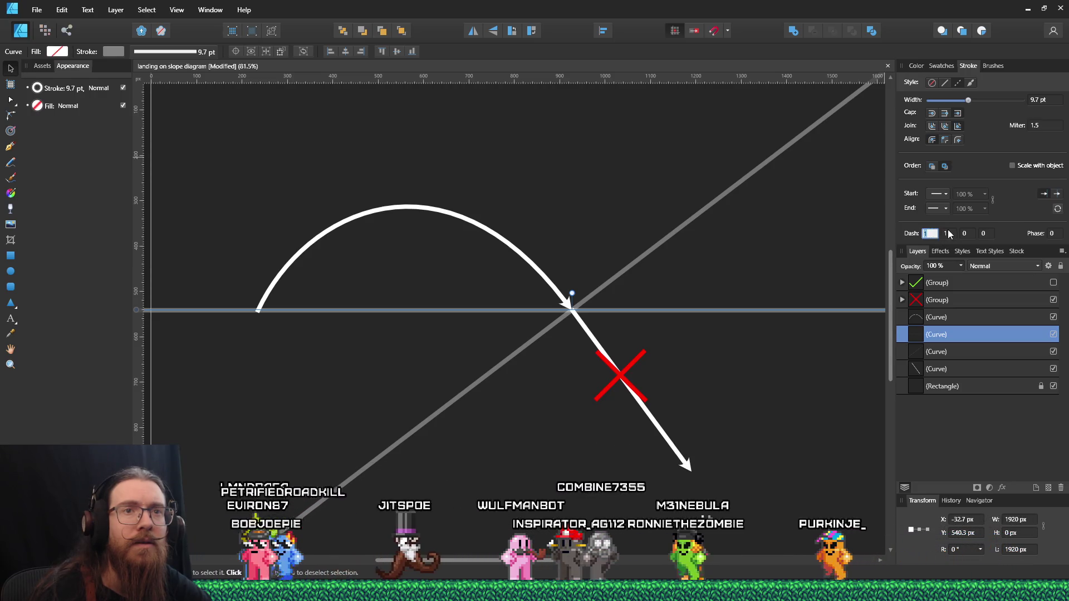
click(988, 232)
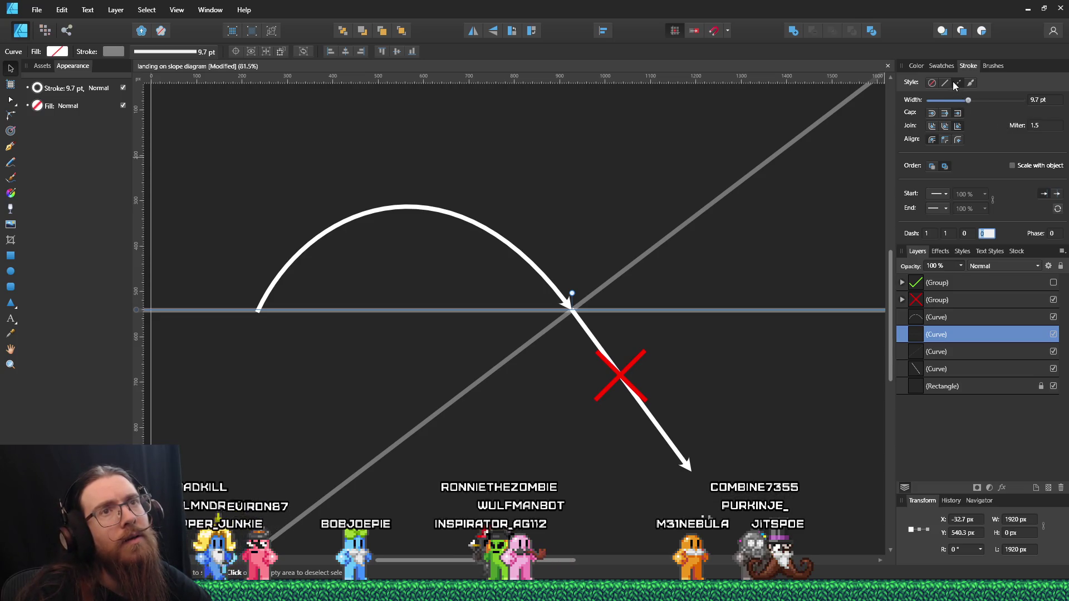
key(Return)
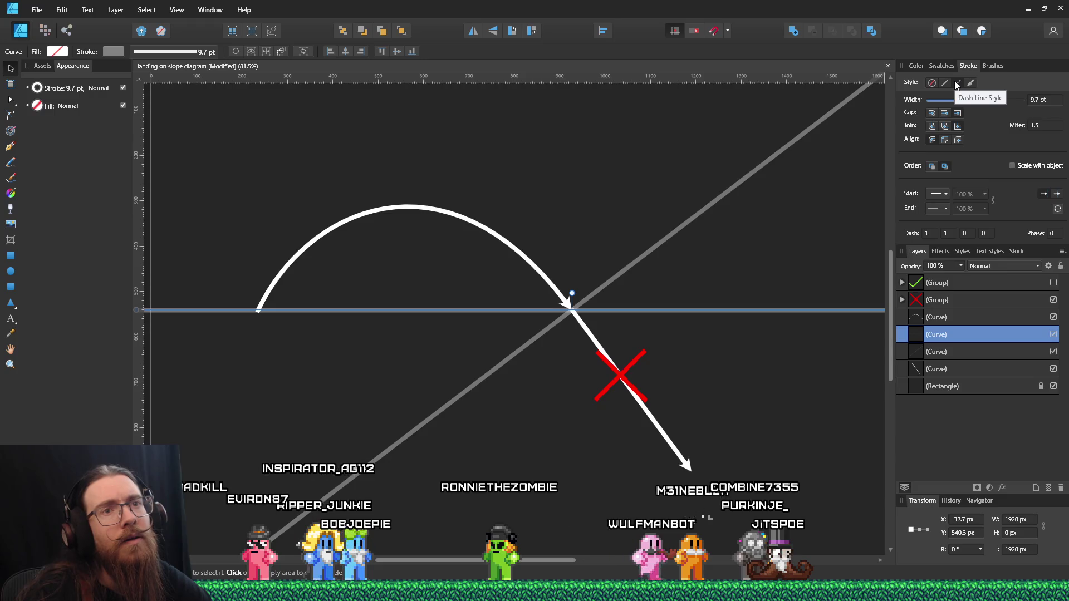
click(945, 84)
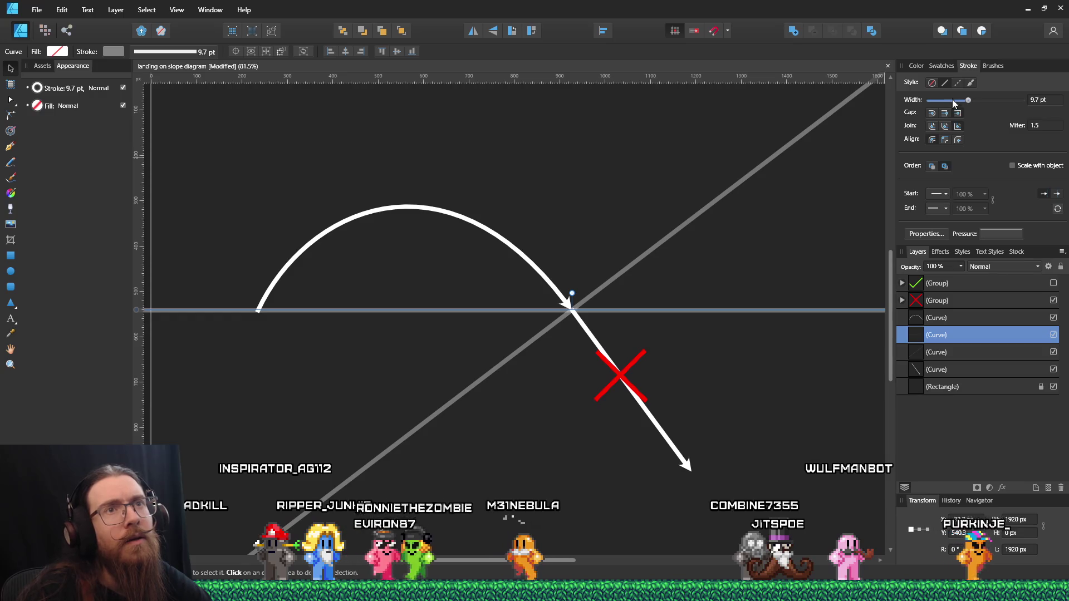
click(958, 83)
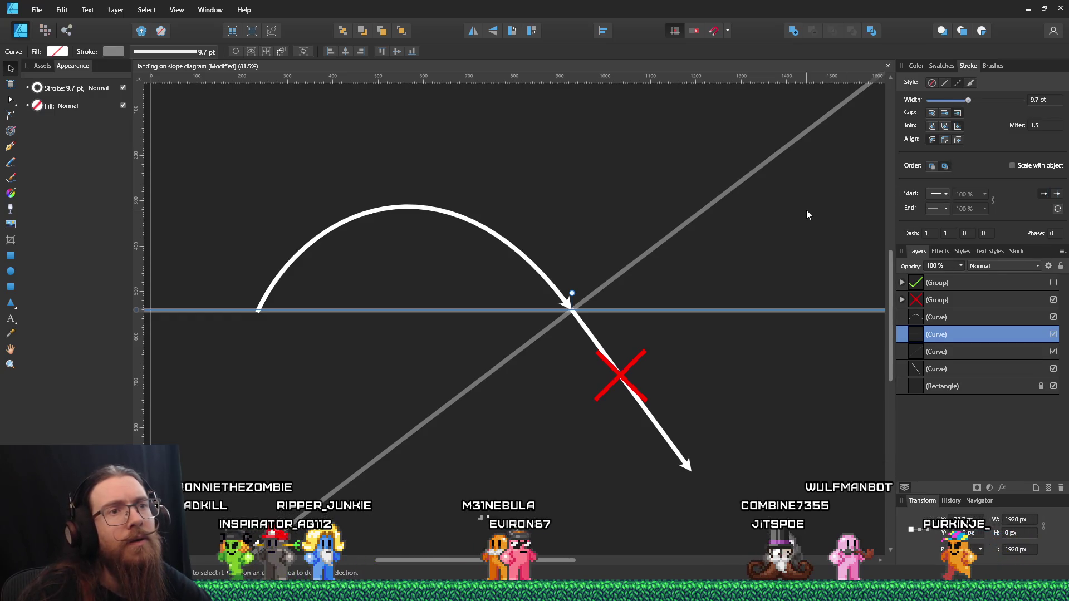
click(727, 297)
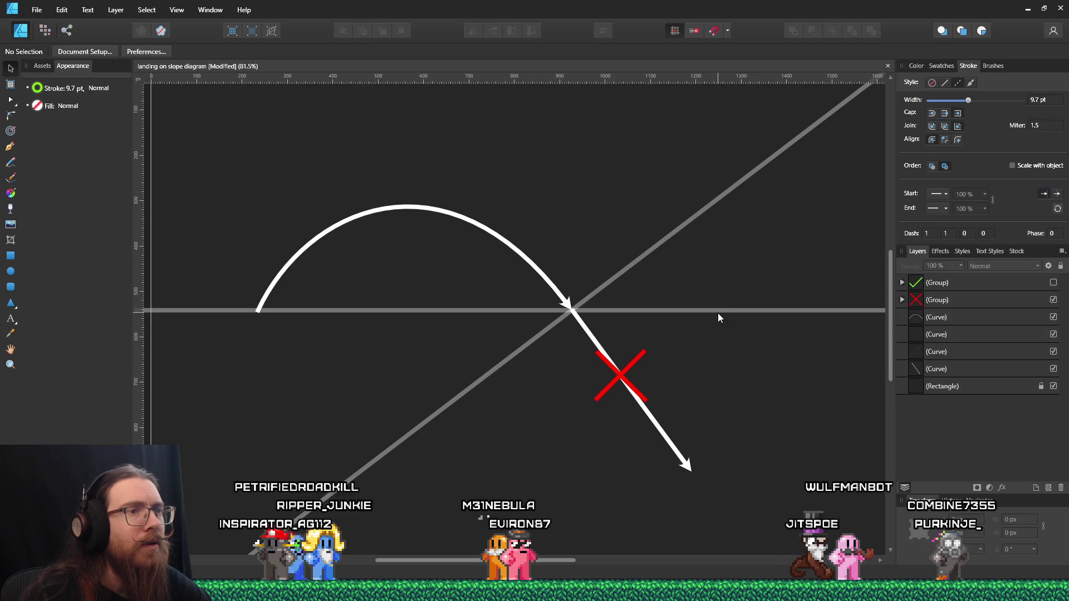
click(719, 309)
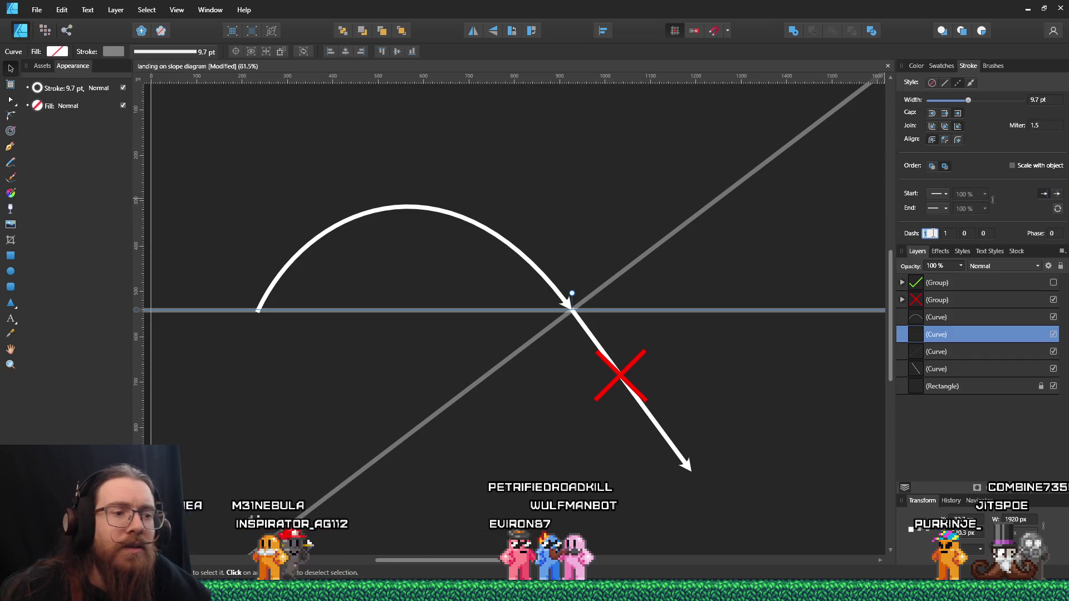
text(0.1)
Tune the dash values (trying 0.1 and 0.05), settling on a 1, 1 dash pattern
key(Return)
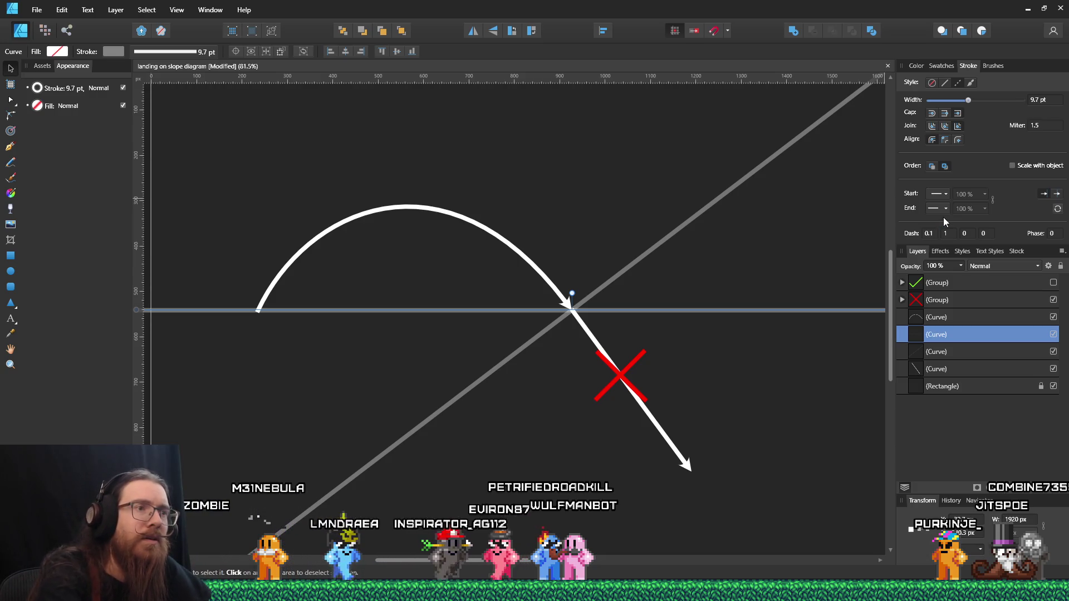
double_click(946, 234)
text(.1)
key(Return)
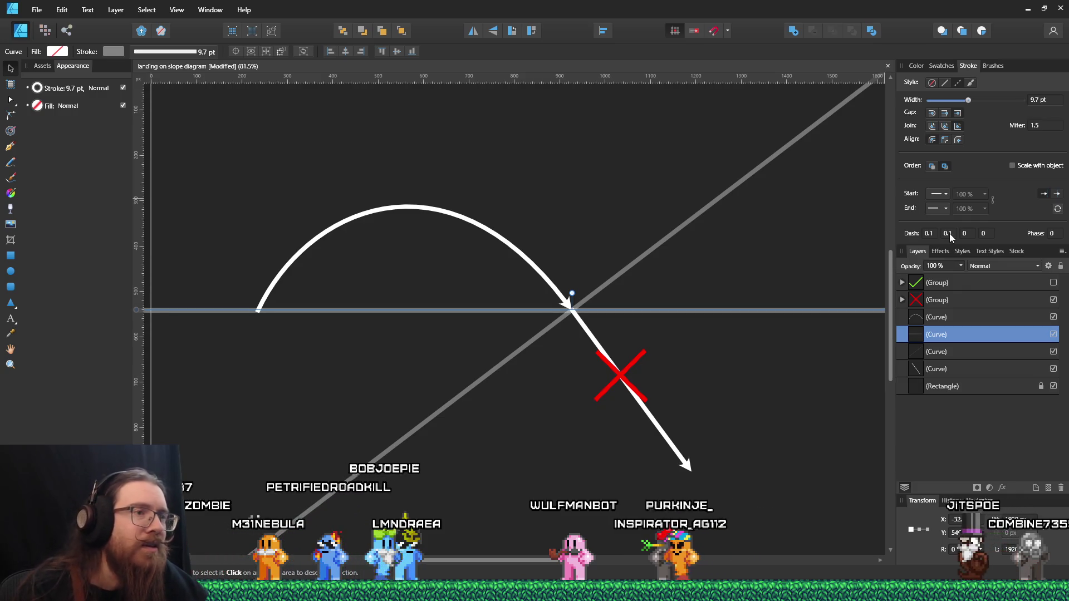
double_click(966, 233)
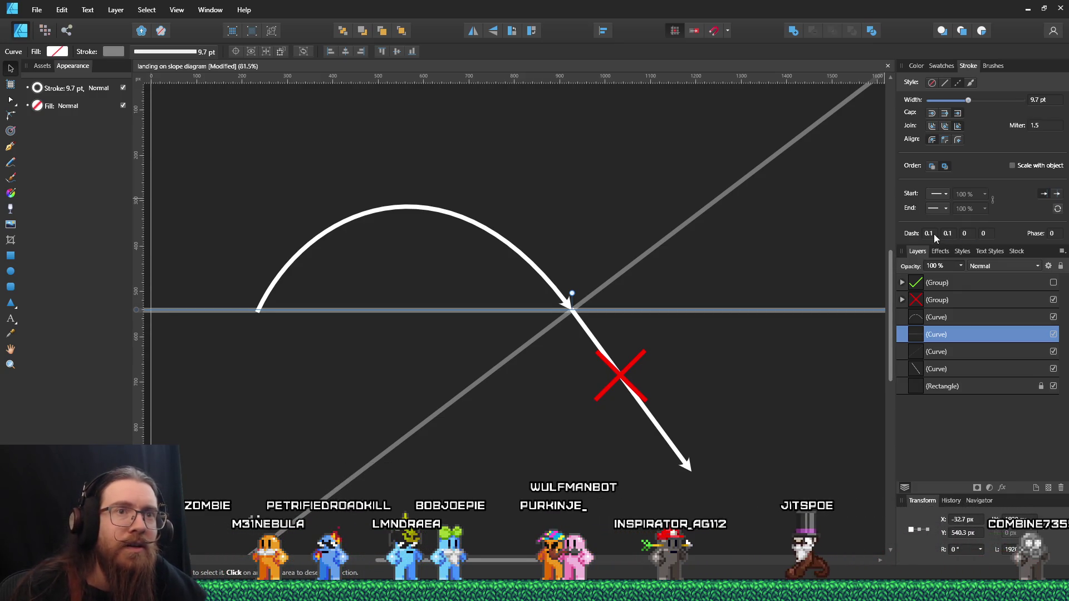
double_click(947, 234)
text(.05)
key(Tab)
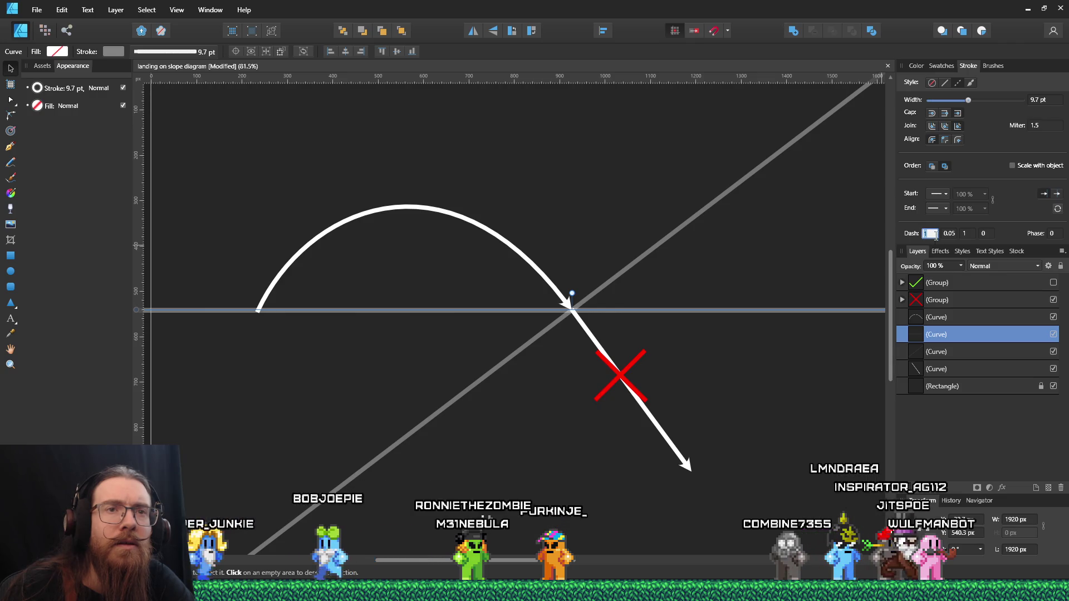
key(Tab)
text(1)
key(Tab)
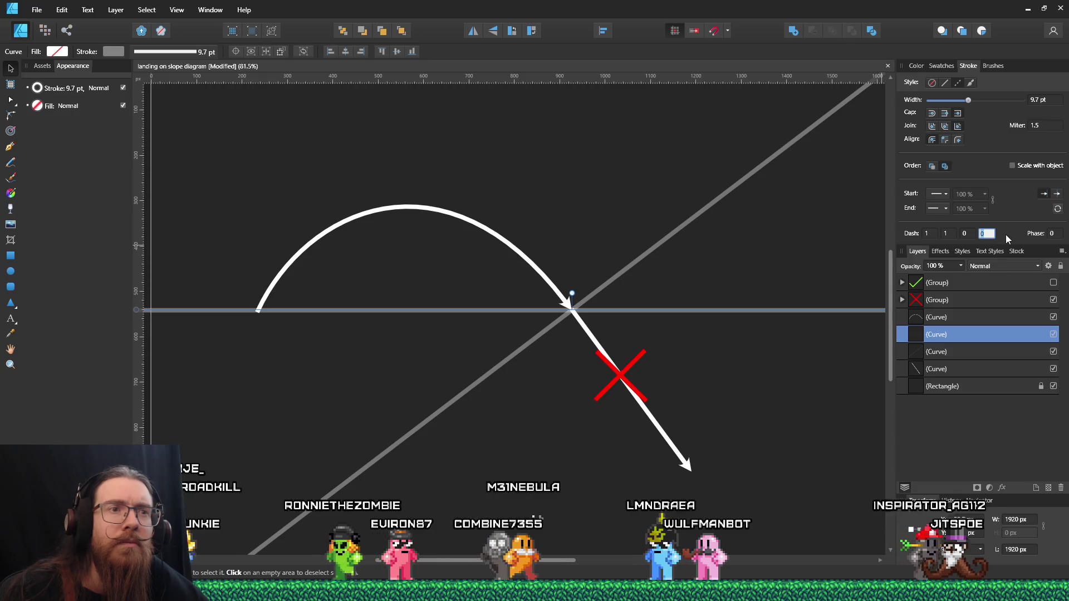
click(850, 263)
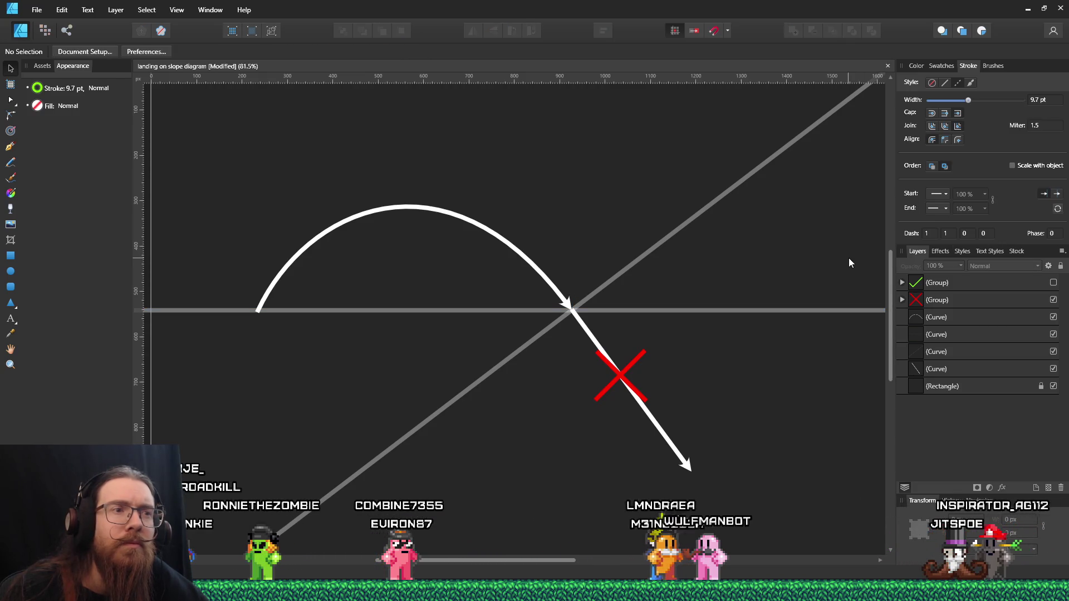
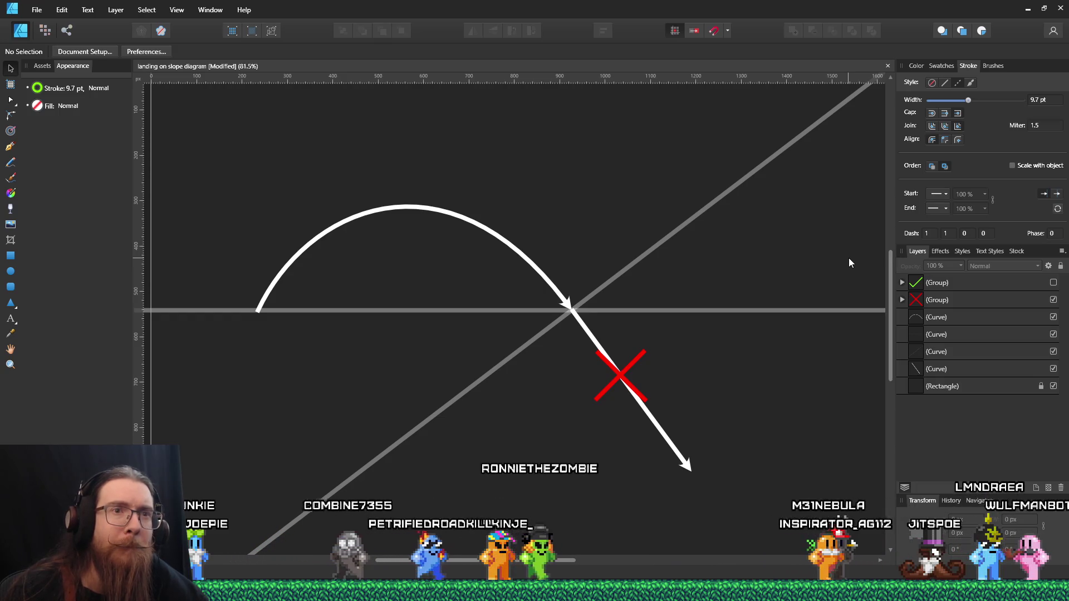
Try a dash phase of 1 on the horizontal ground line, reset it to 0, then switch to Firefox
click(750, 310)
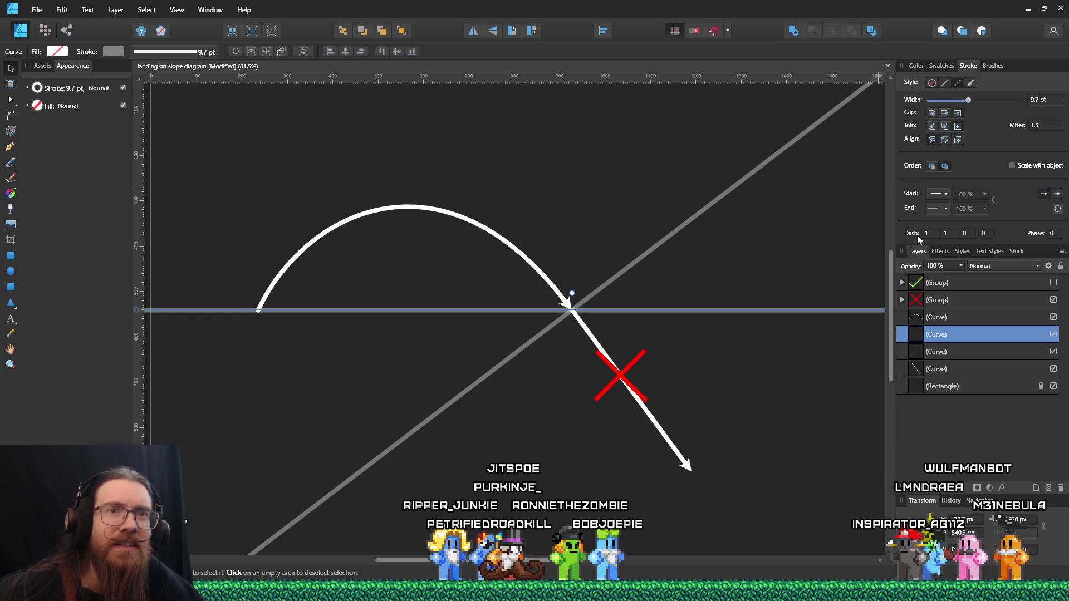
click(1054, 234)
text(1)
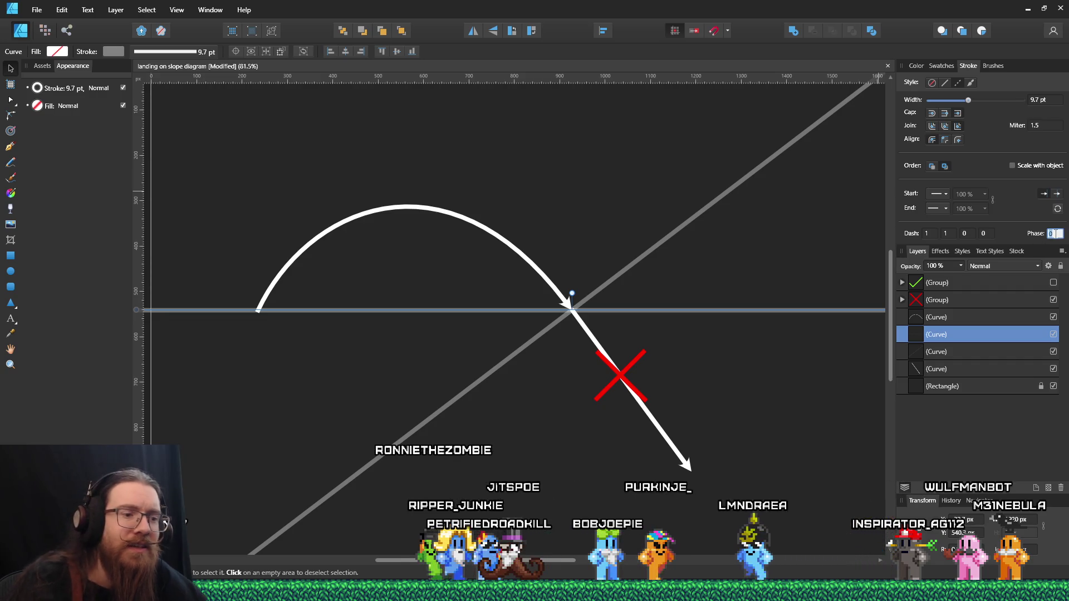
key(Return)
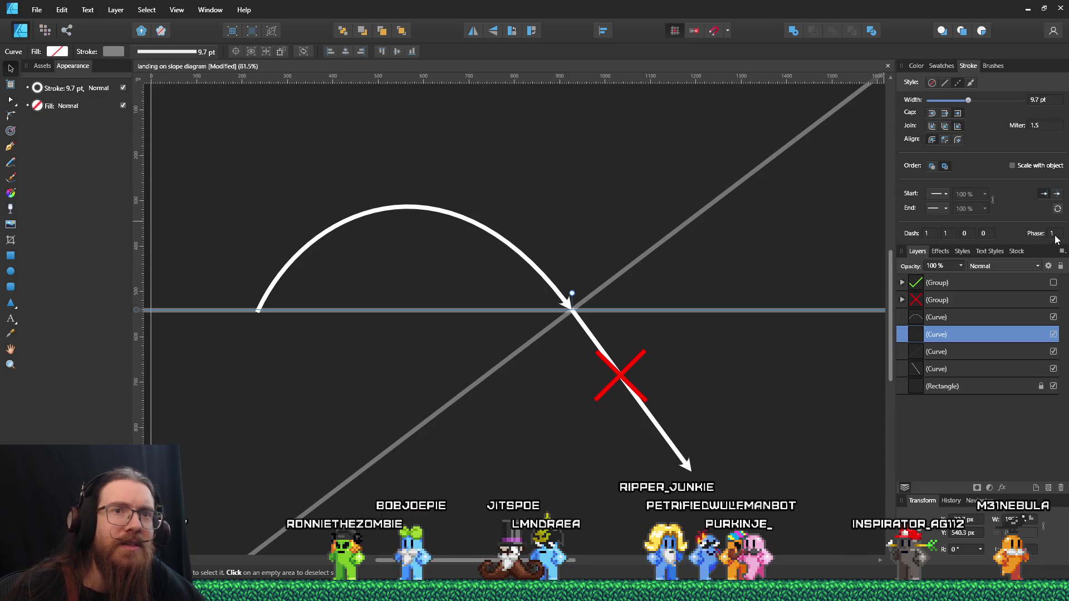
text(0)
key(Return)
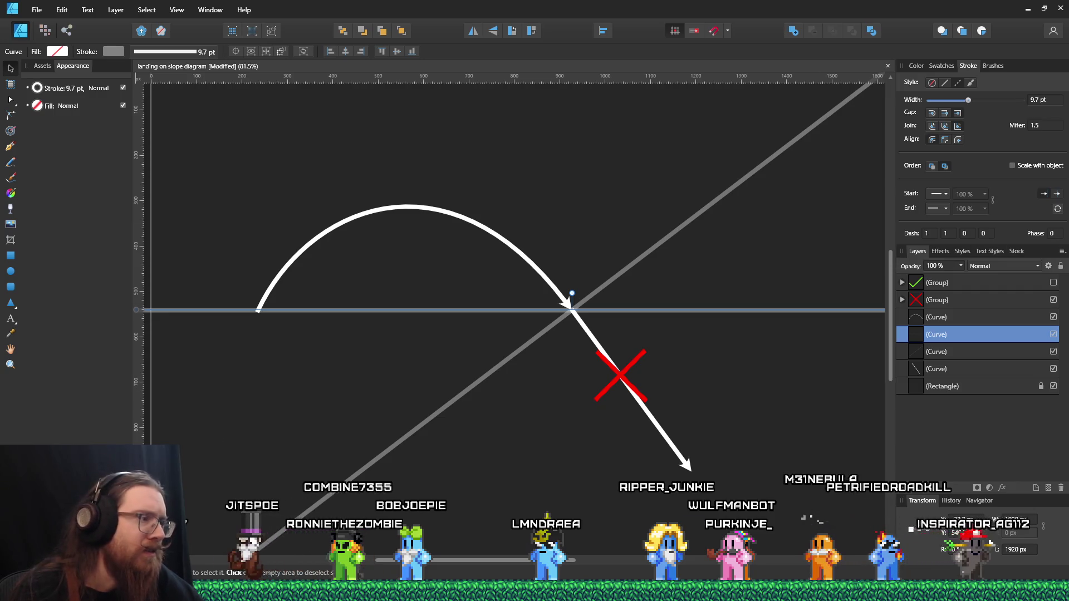
mouse_move(840, 541)
click(990, 552)
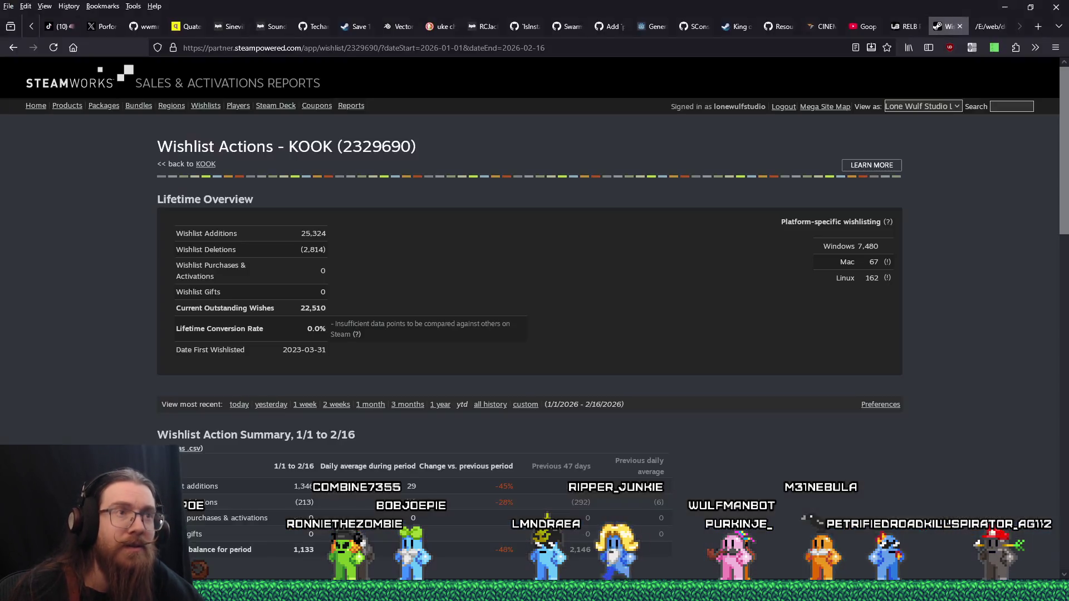
Search 'affinity designer dash style' and read the Affinity help page on dot/dash lines
click(753, 51)
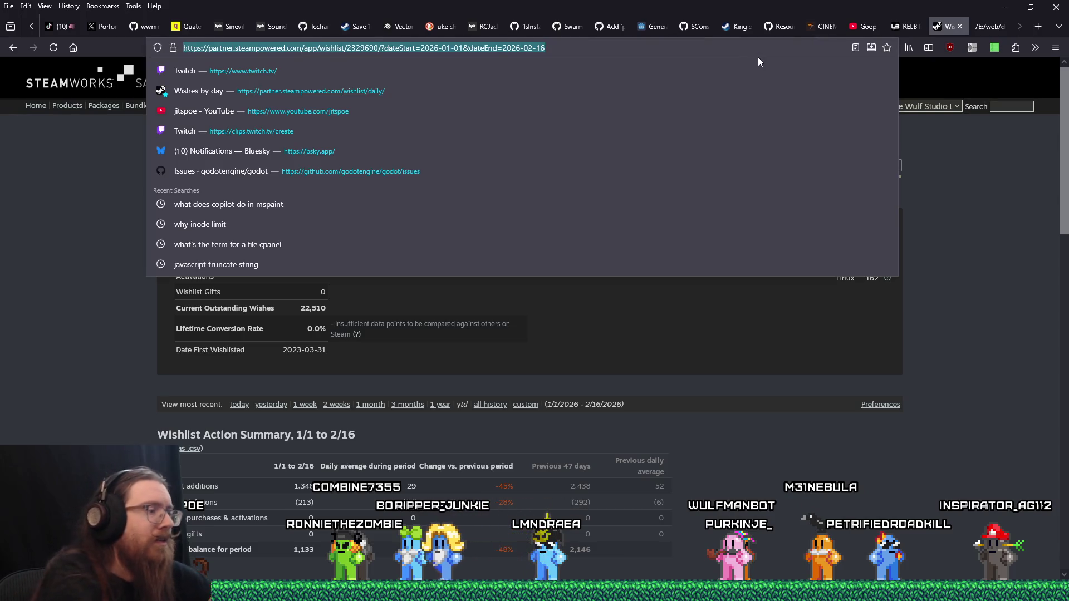
text(affinity designe)
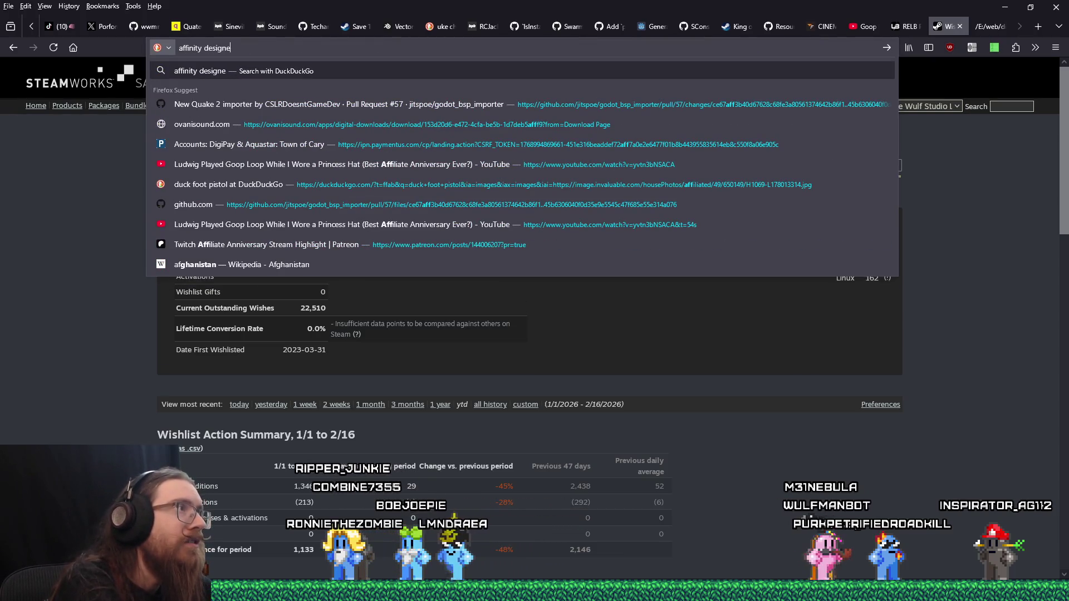
text(r dash style)
key(Return)
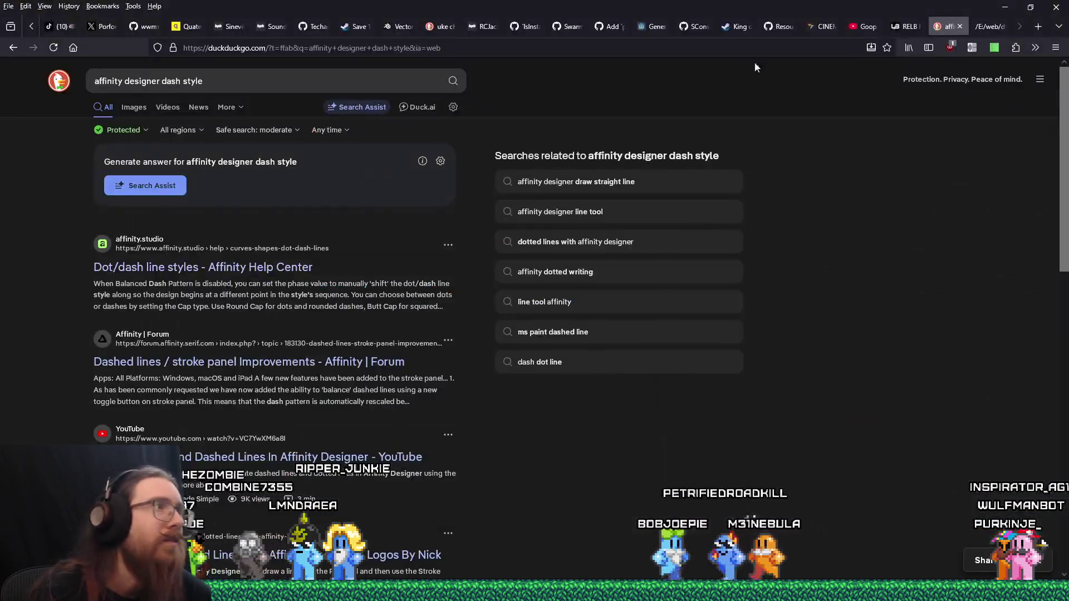
click(537, 271)
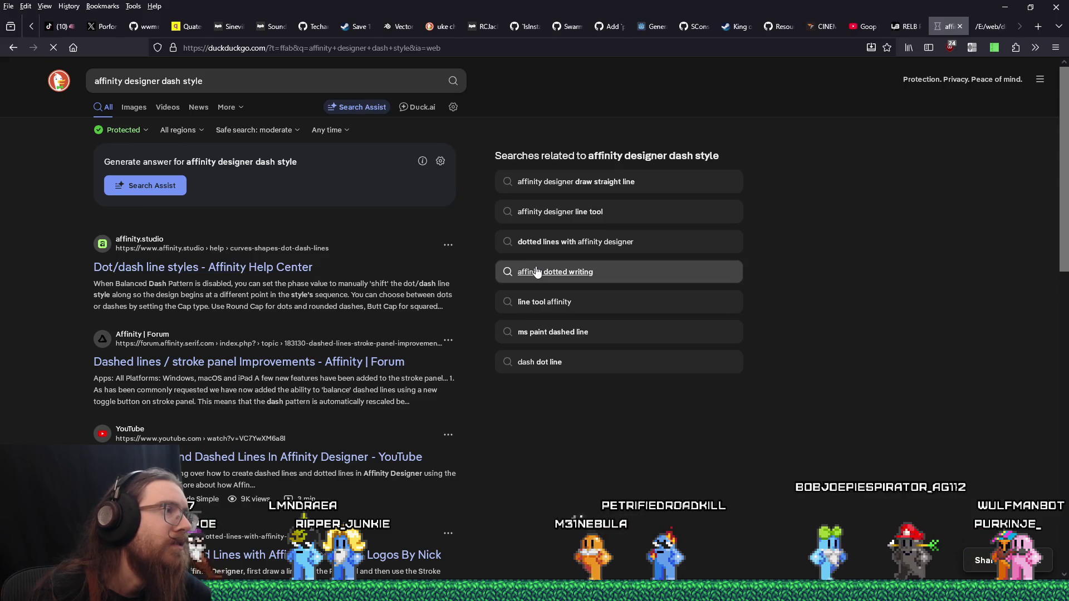
scroll(519, 290, down, 4)
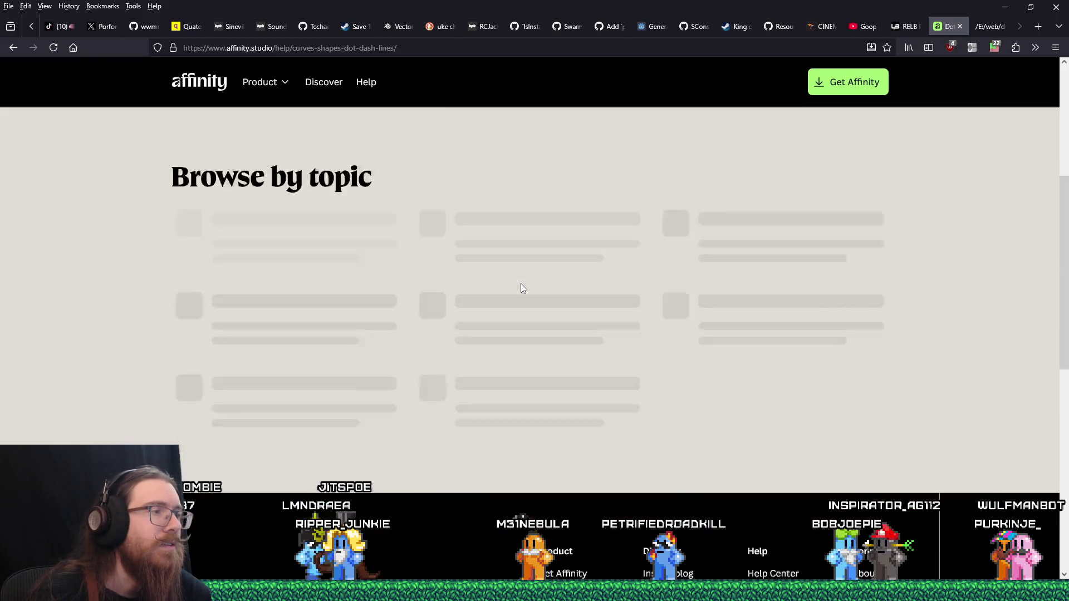
key(alt+Left)
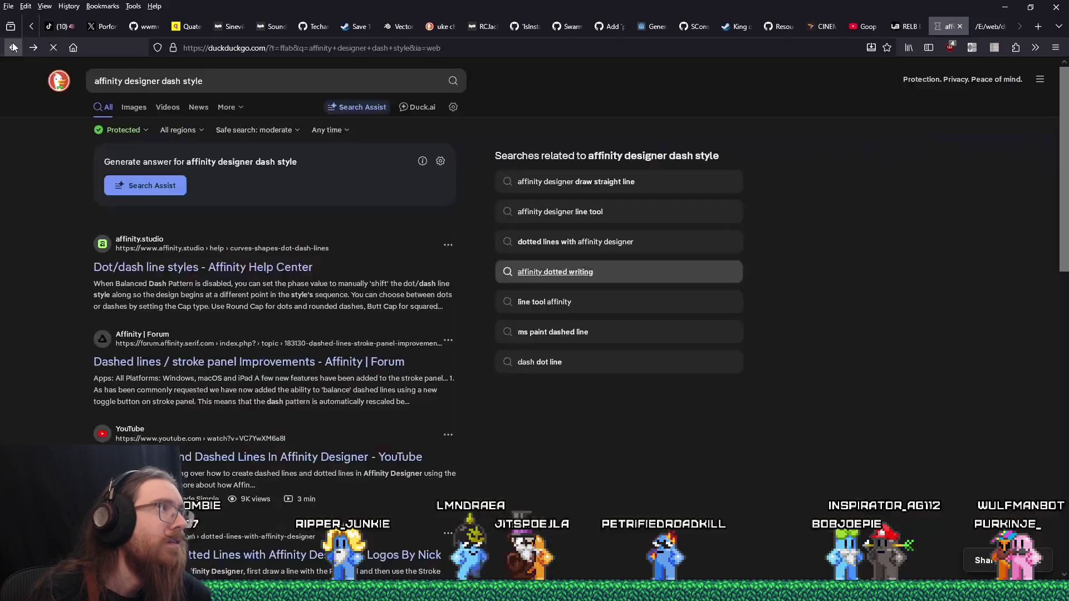
Read the forum thread on dashed line improvements, then return to Affinity Designer's dash values
click(339, 362)
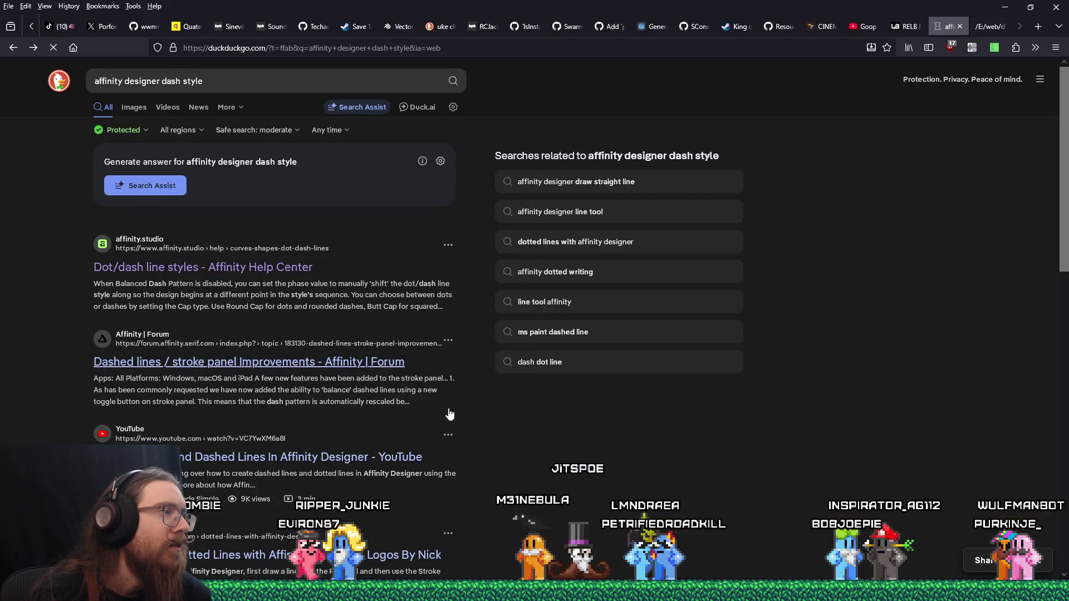
scroll(359, 401, down, 4)
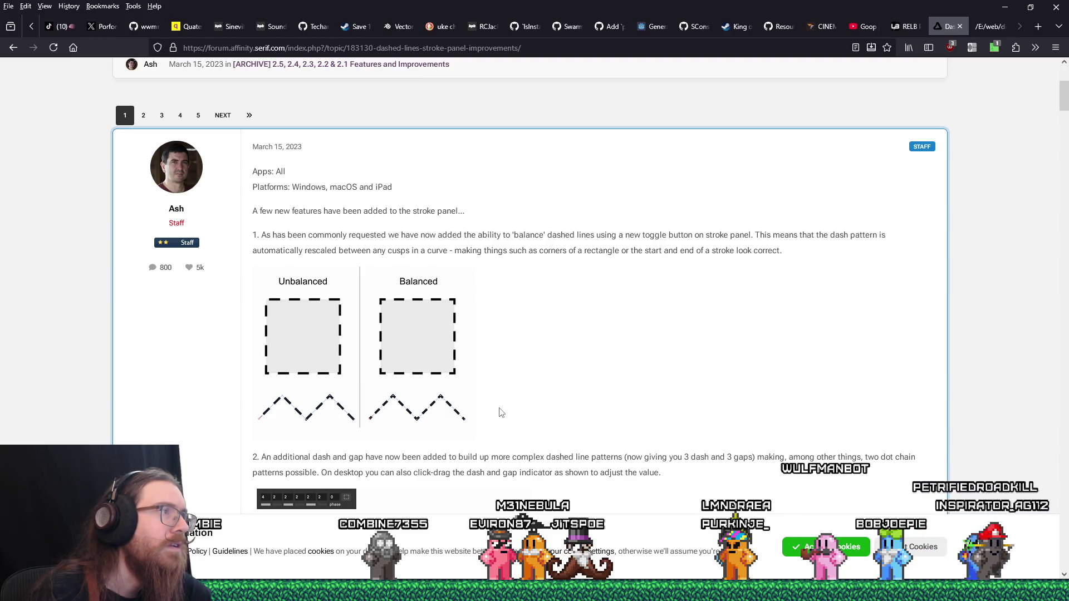
scroll(499, 412, down, 6)
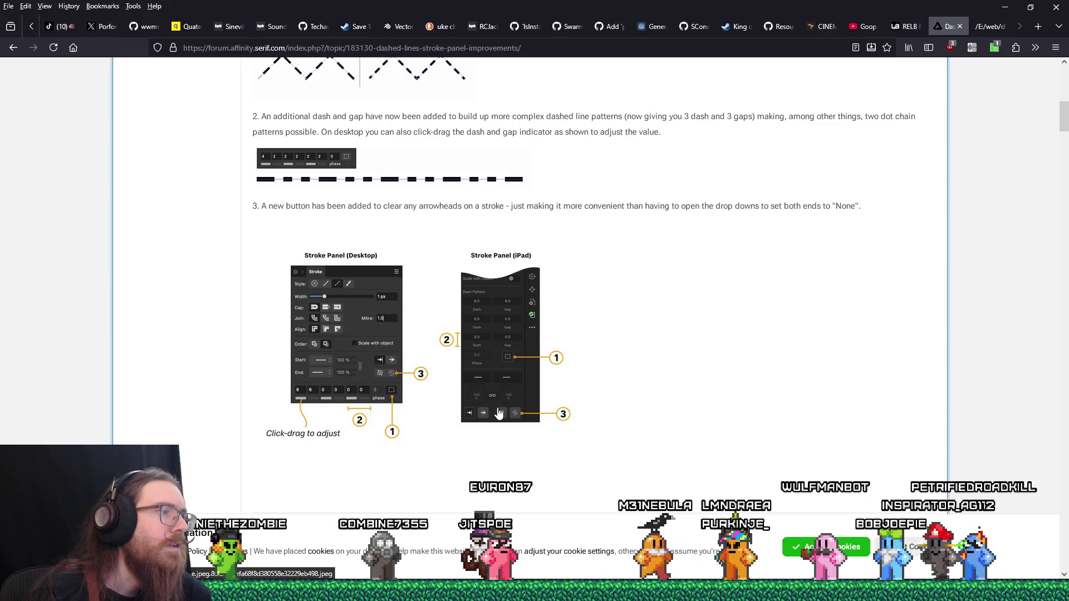
key(alt+Tab)
click(933, 233)
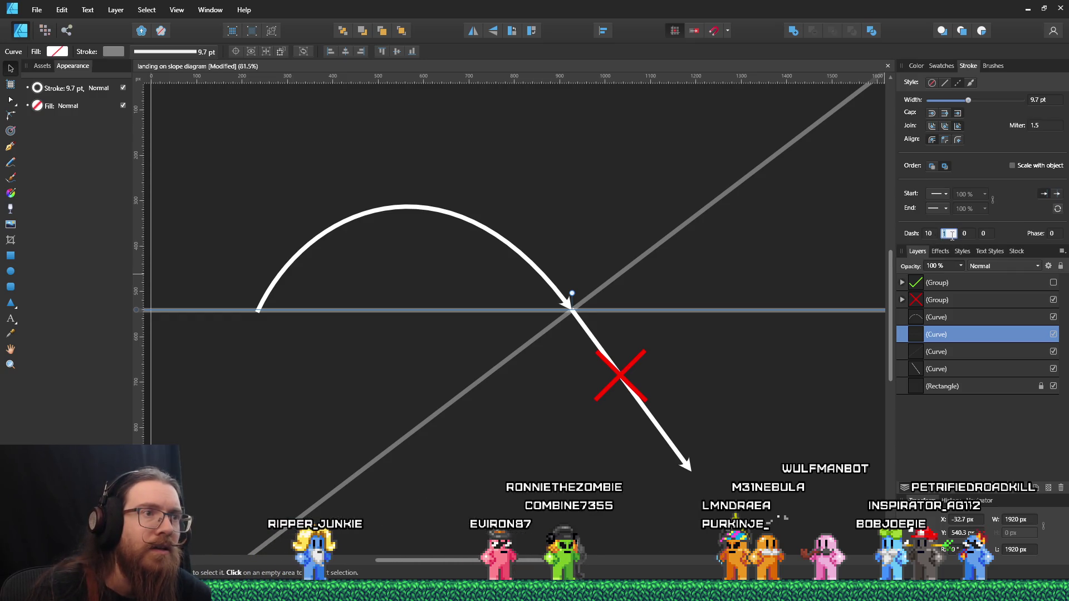
Try dash values of 10, 2 and 20 on the ground line
text(10)
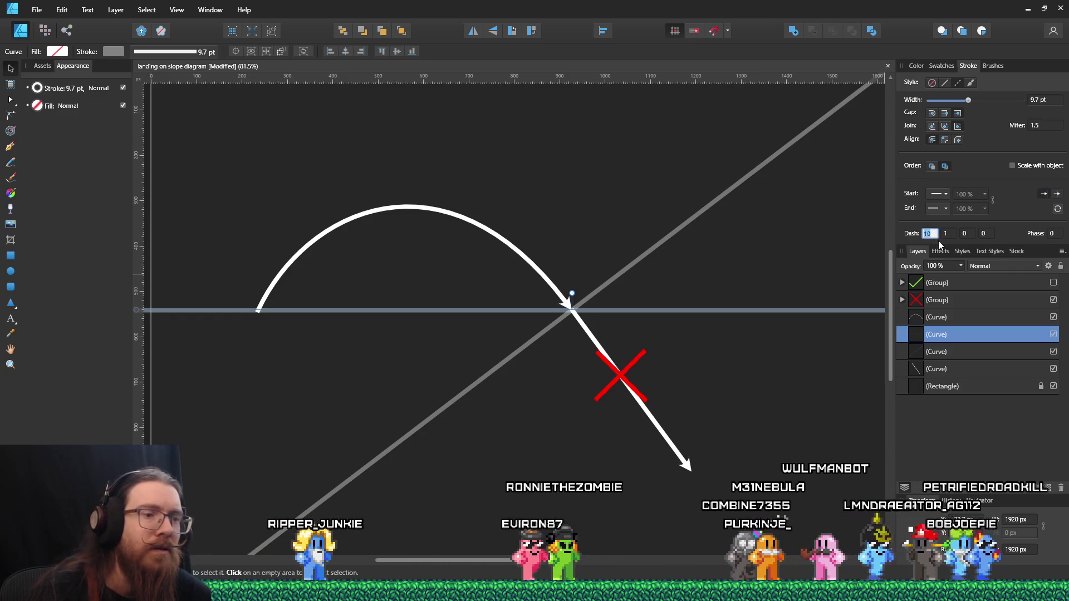
text(1)
key(Return)
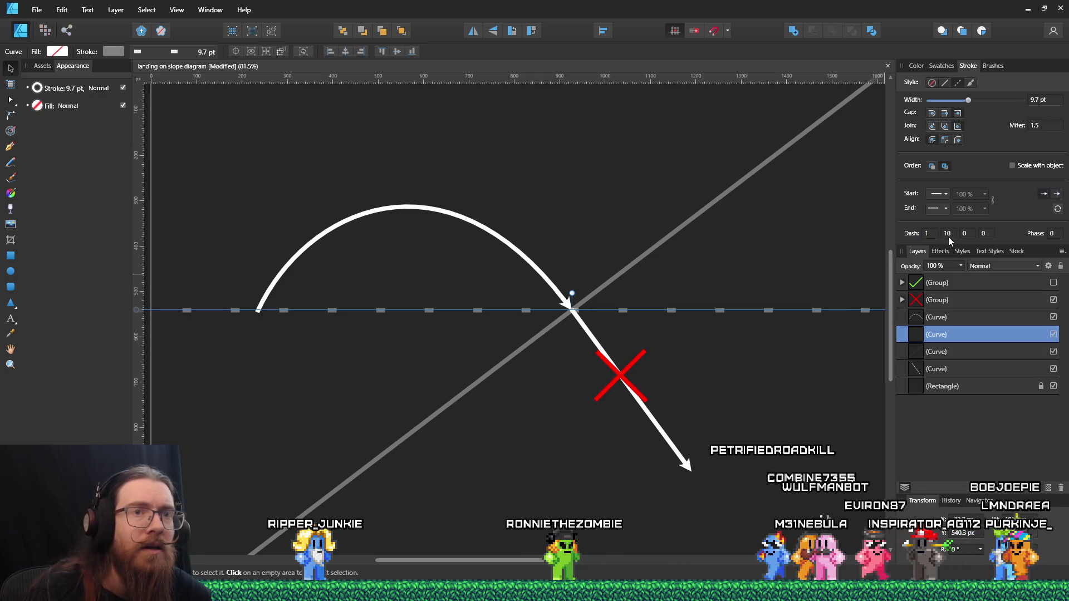
click(952, 234)
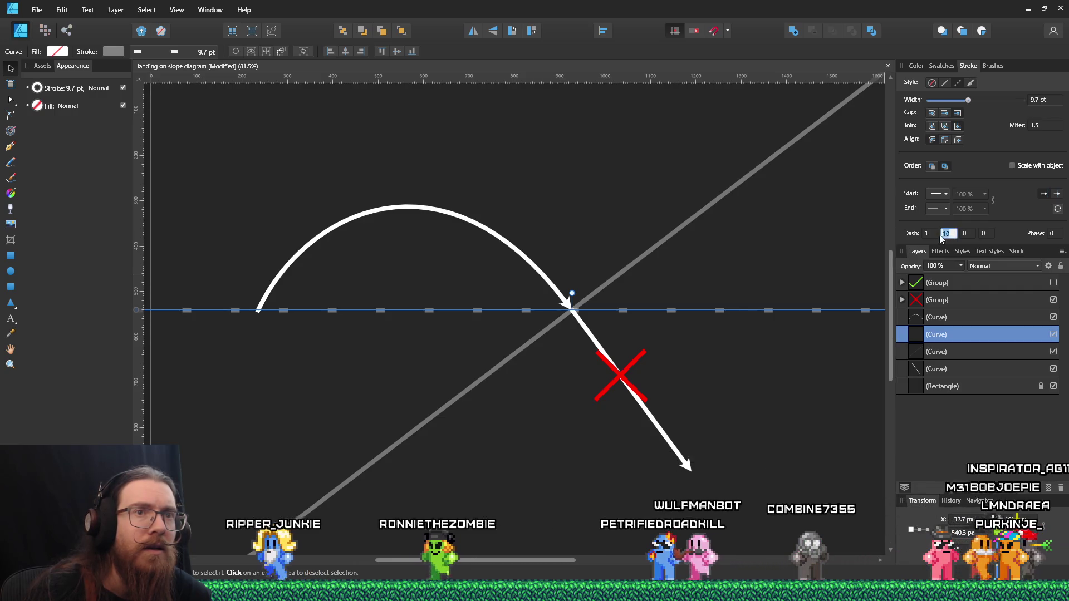
click(930, 233)
text(2)
key(Return)
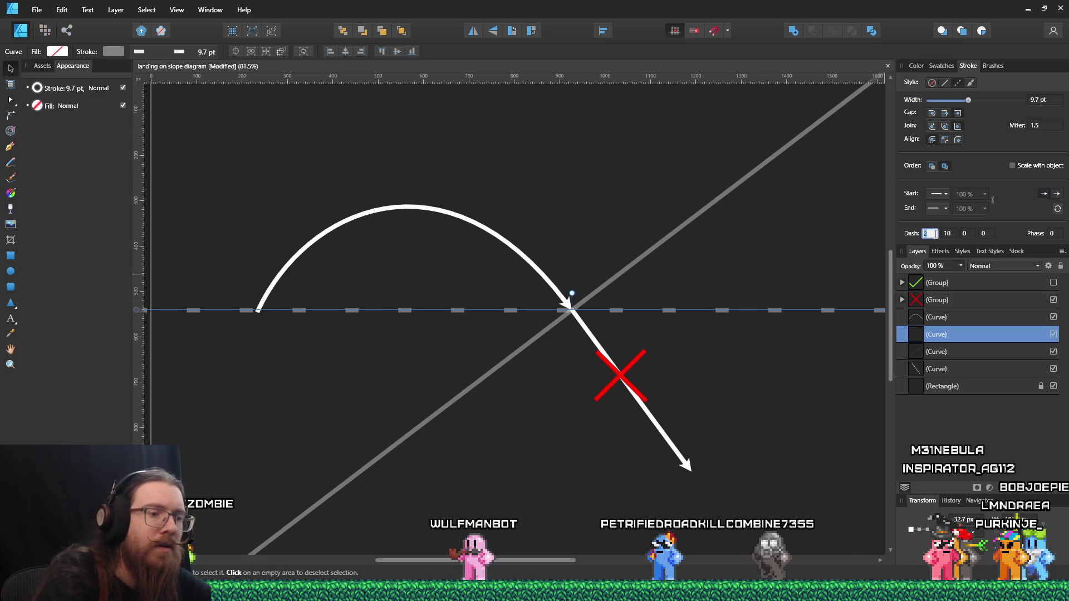
text(20)
key(Return)
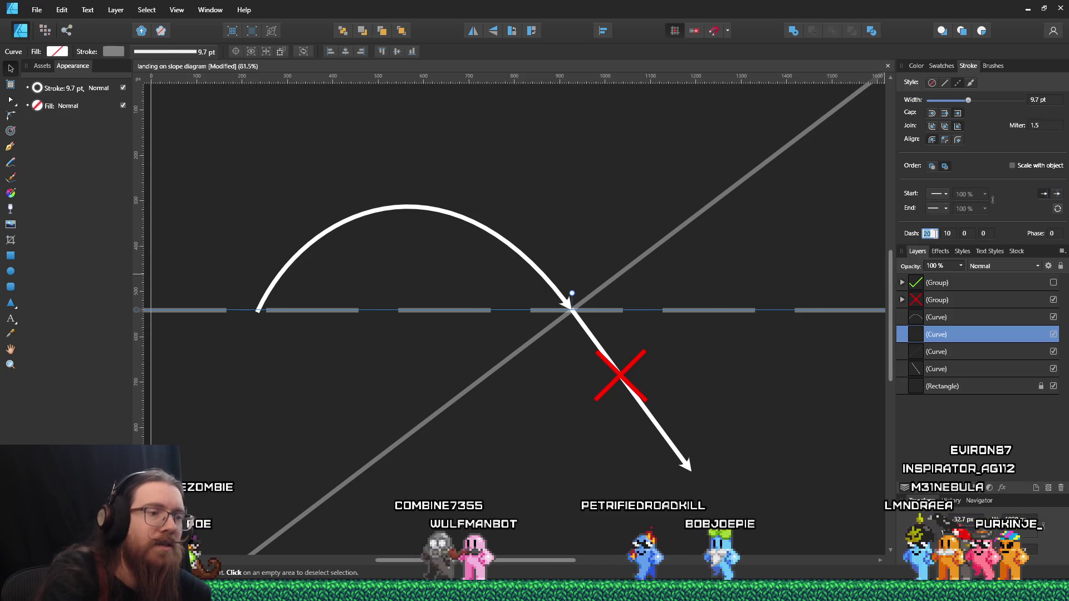
Set the dash pattern to 1 and 2, deselect to review, and begin Save As
text(1)
key(Tab)
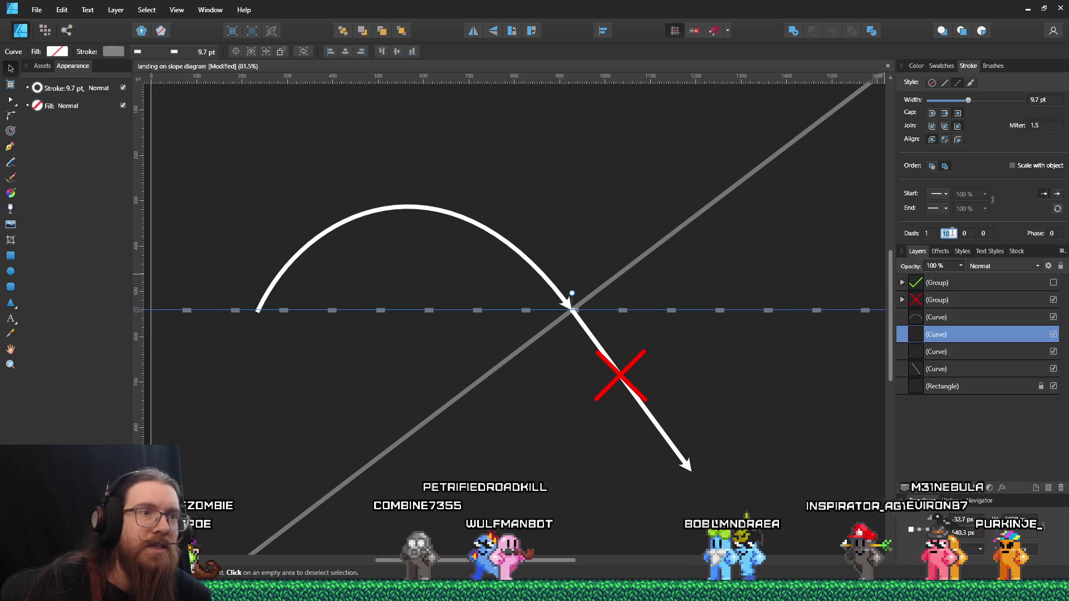
text(2)
key(Return)
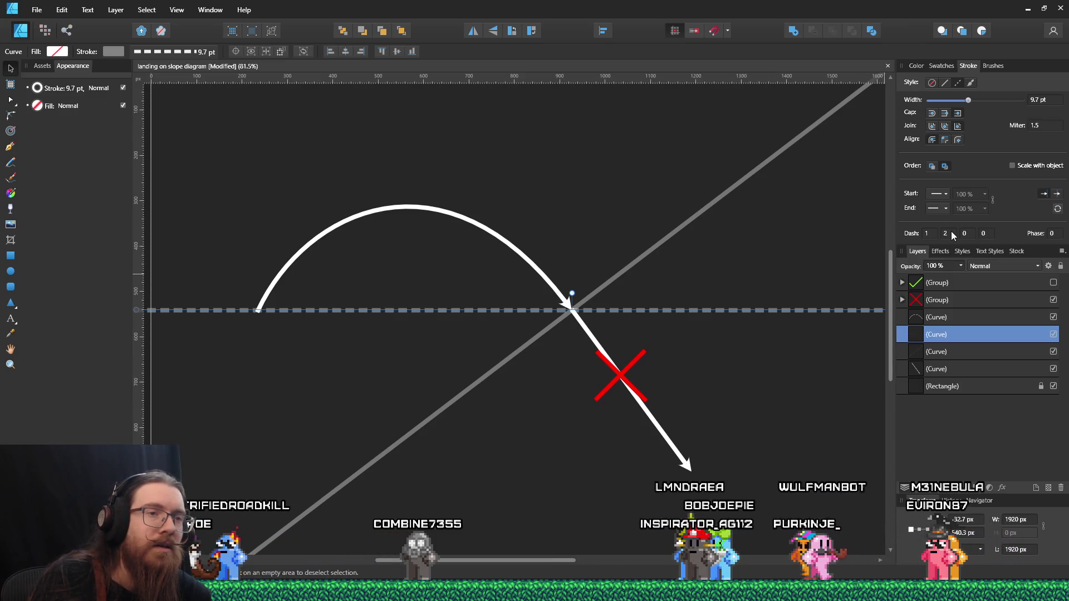
click(810, 262)
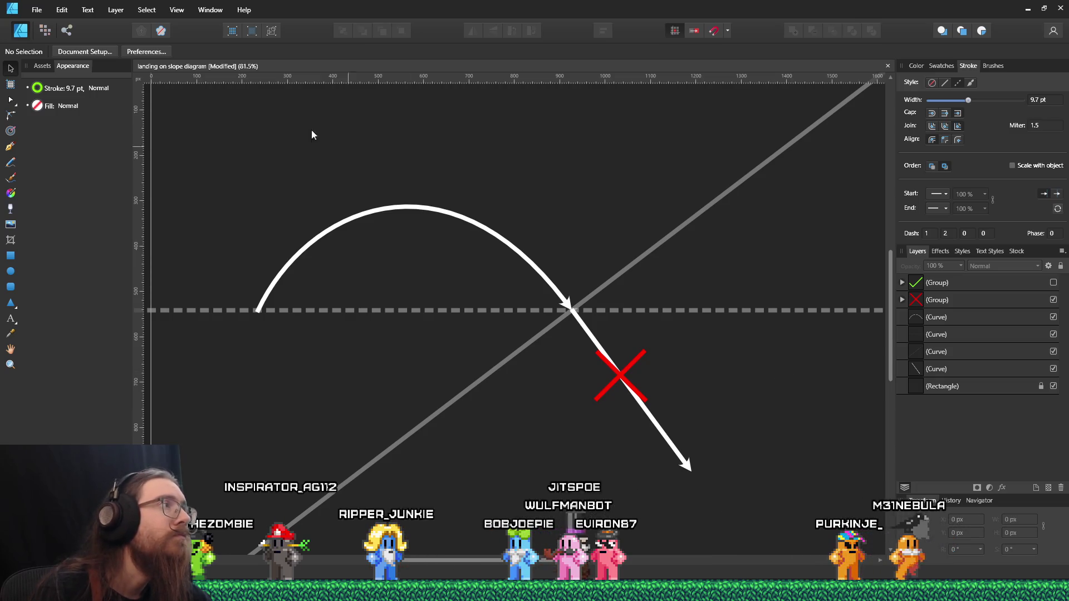
click(37, 15)
click(69, 115)
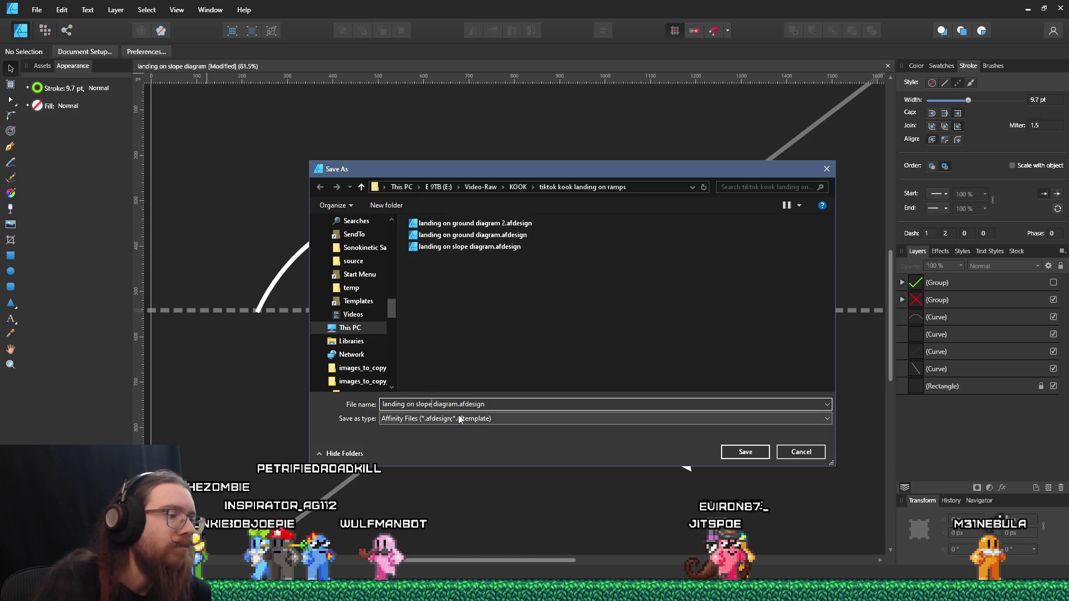
Finish saving the diagram as 'landing on slope special diagram.afdesign'
key(Escape)
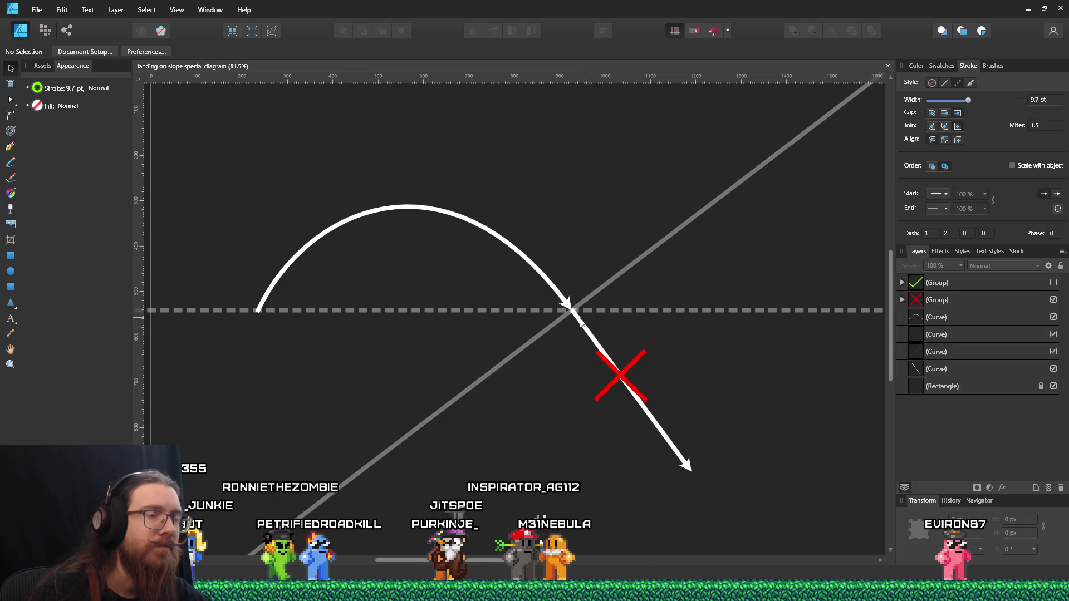
Duplicate the white arrow, undoing an accidental move of the dashed ground line
click(576, 319)
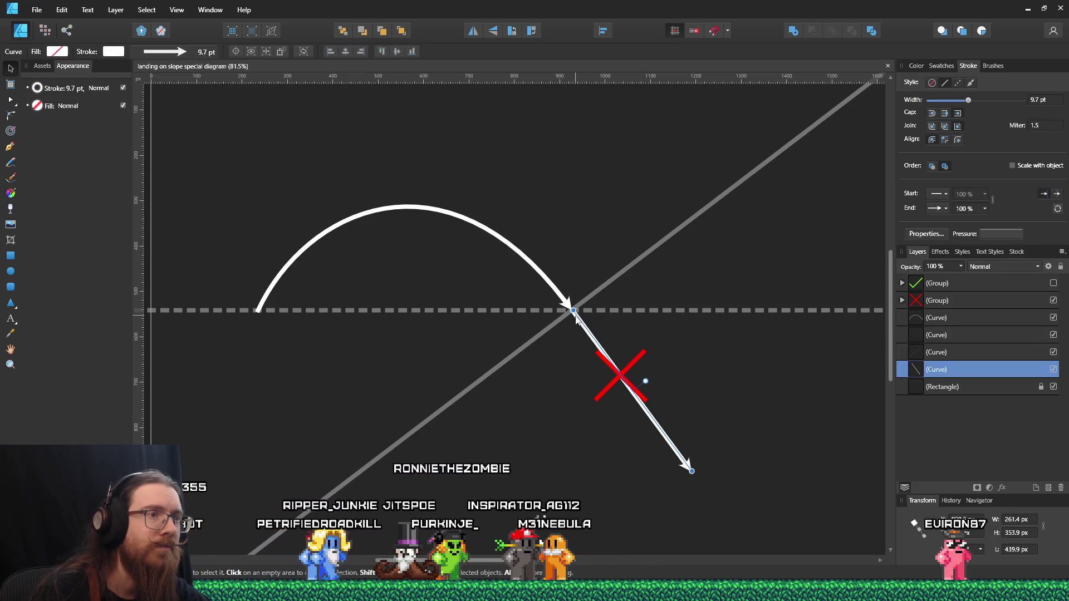
mouse_move(576, 319)
mouse_down()
mouse_move(589, 328)
mouse_move(576, 319)
mouse_up()
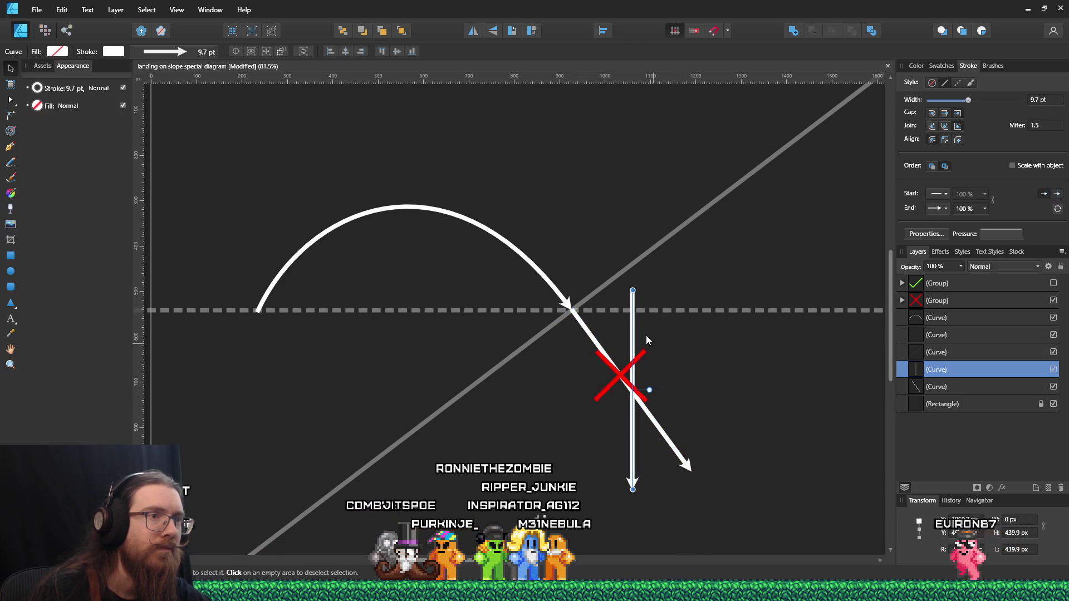
drag(636, 310, 570, 338)
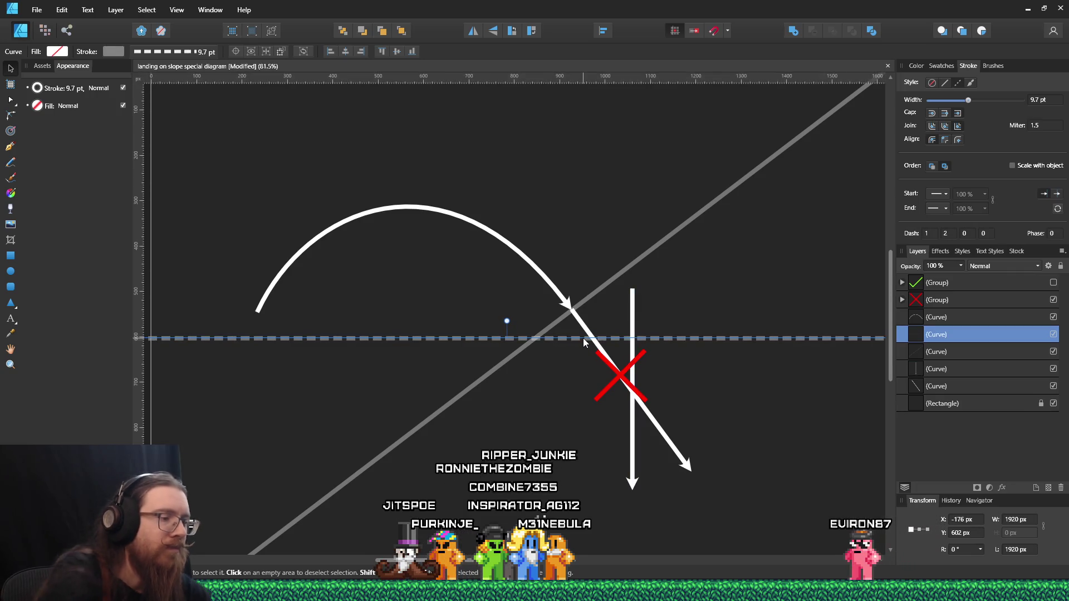
key(ctrl+z)
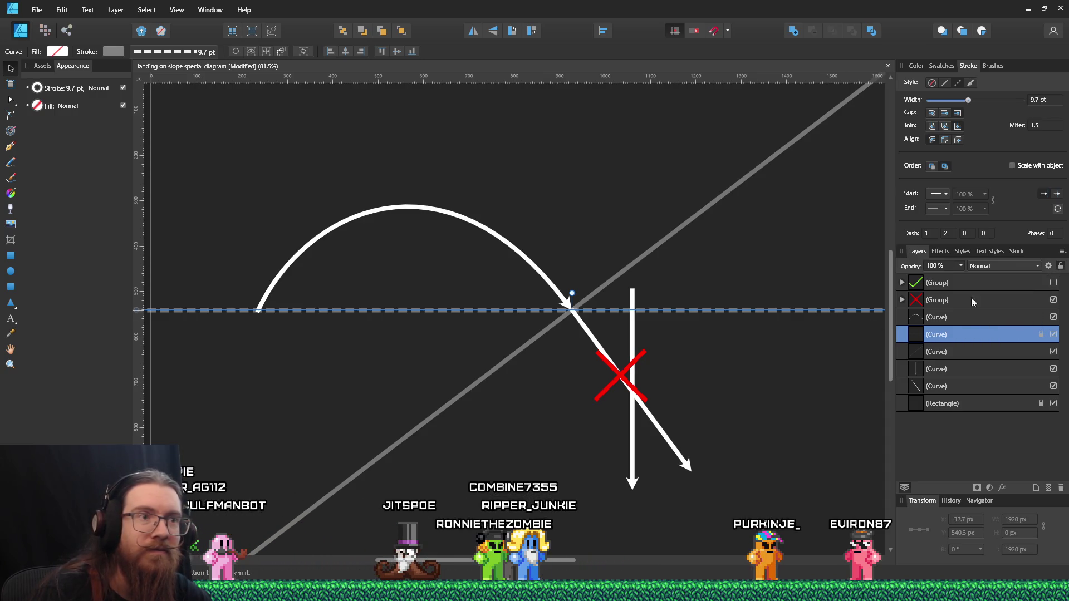
click(703, 362)
Shorten the vertical arrow and place a rightward copy at the slope intersection
click(632, 323)
mouse_move(564, 342)
mouse_down()
mouse_move(630, 334)
mouse_move(573, 347)
mouse_up()
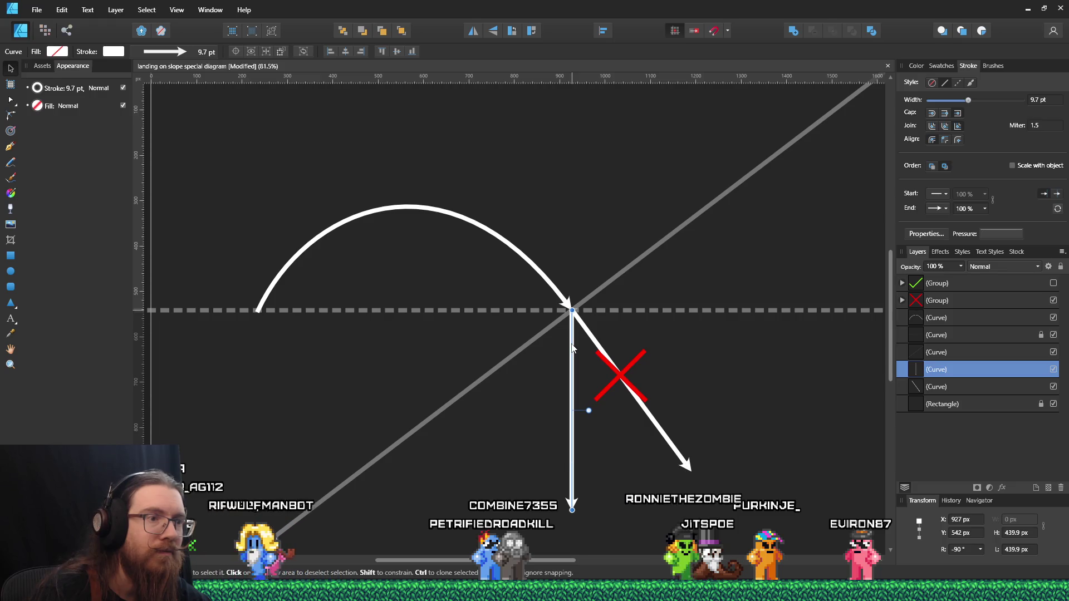
mouse_move(572, 508)
mouse_down()
mouse_move(572, 443)
mouse_move(571, 476)
mouse_up()
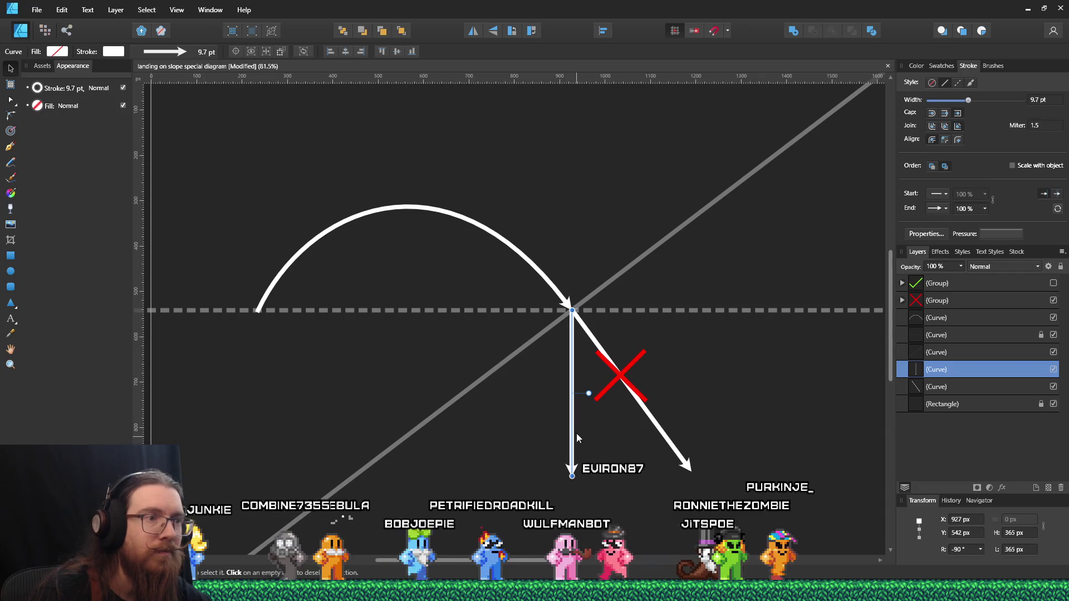
mouse_move(577, 369)
ctrl+mouse_down()
mouse_move(607, 380)
mouse_move(576, 371)
mouse_move(560, 326)
mouse_move(571, 330)
ctrl+mouse_up()
mouse_move(519, 400)
mouse_down()
mouse_move(618, 335)
mouse_move(596, 312)
mouse_up()
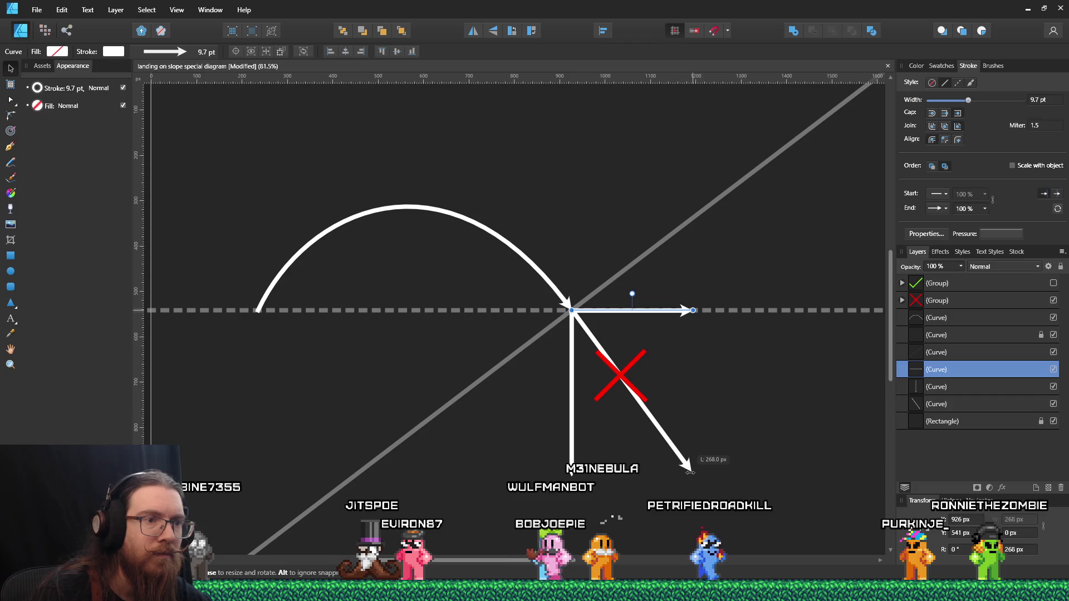
Resize the downward arrow to match the diagonal and move the red X onto it
click(572, 473)
drag(571, 475, 692, 472)
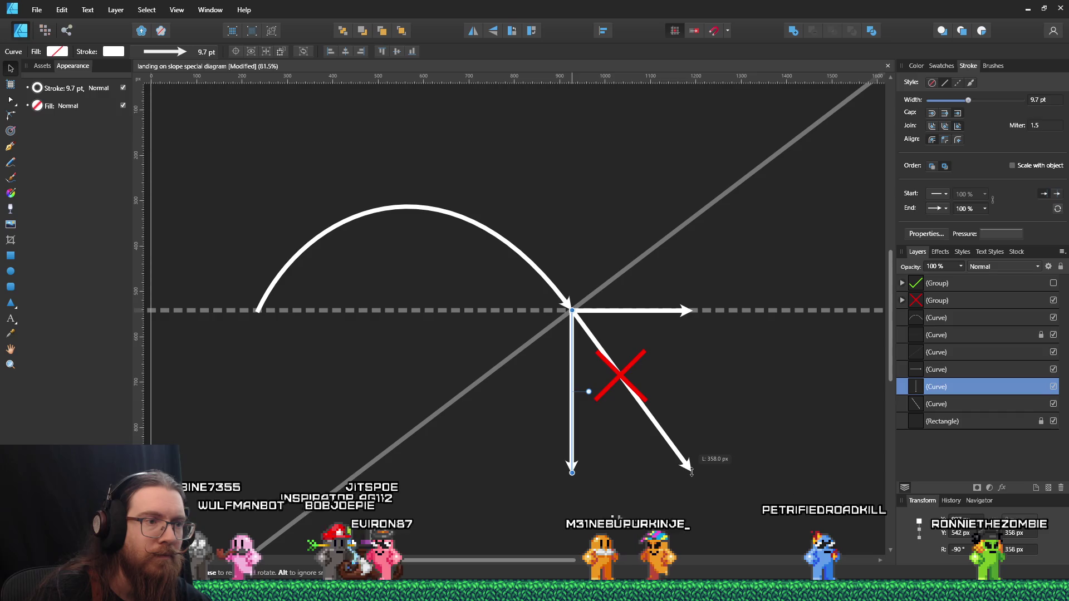
click(710, 430)
drag(622, 380, 576, 397)
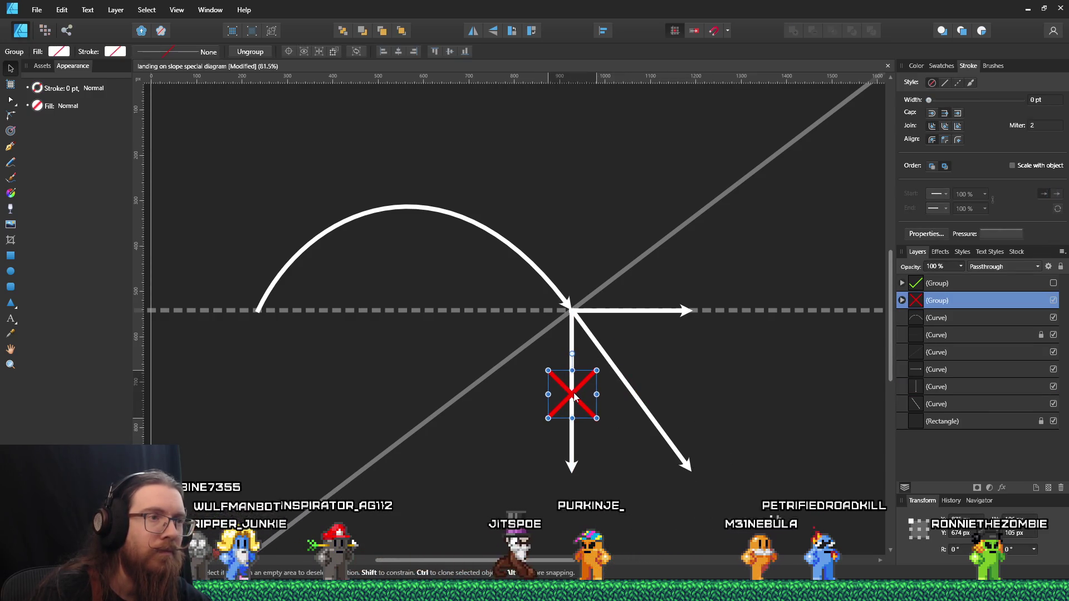
Check the rightward arrow, hide the grey diagonal slope line, and switch to Paint
click(605, 312)
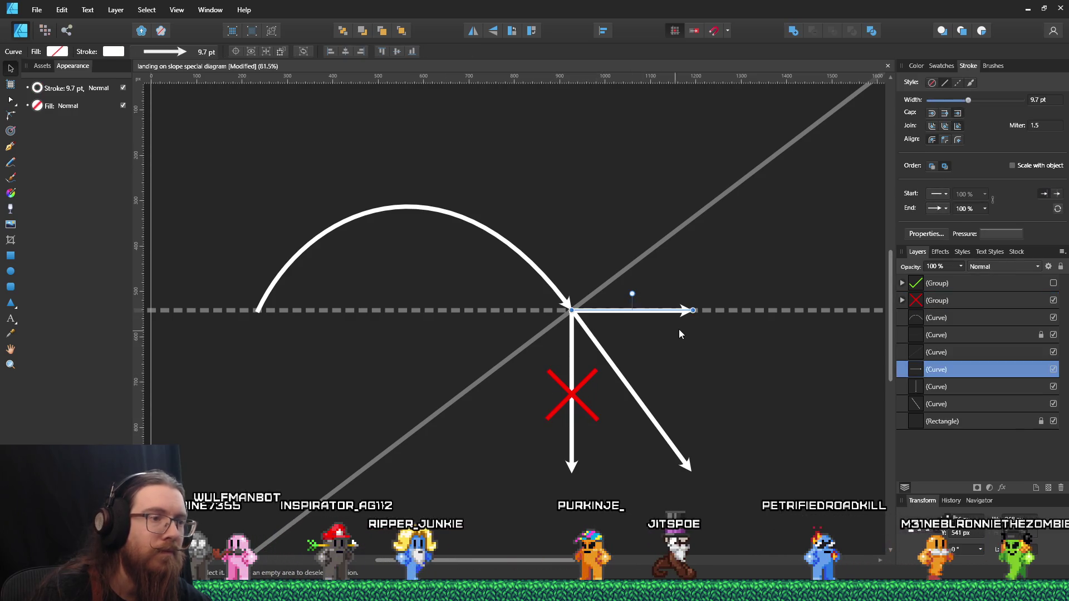
click(679, 330)
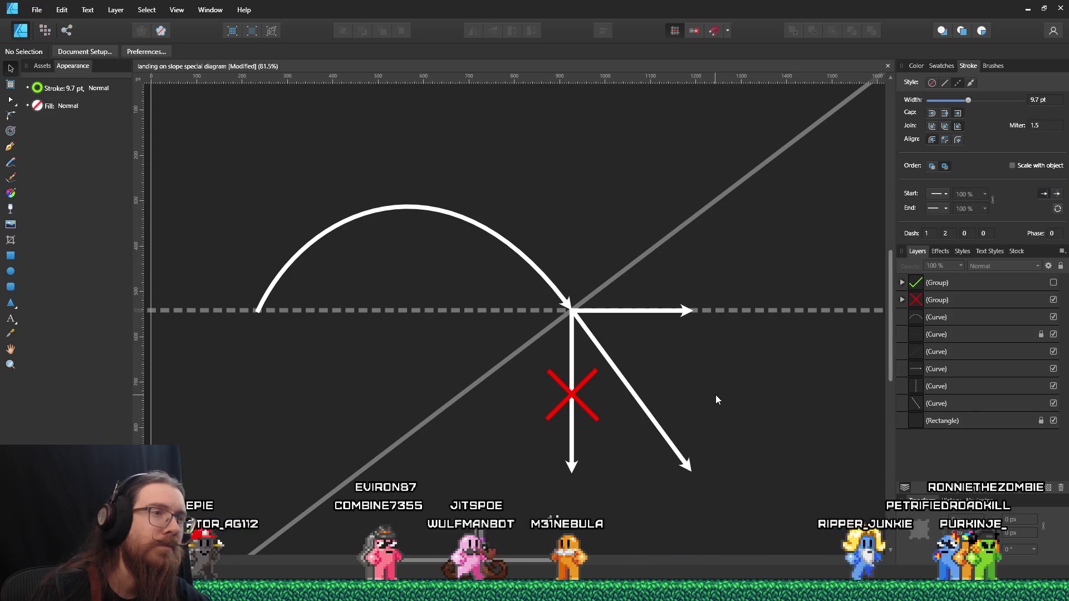
click(632, 268)
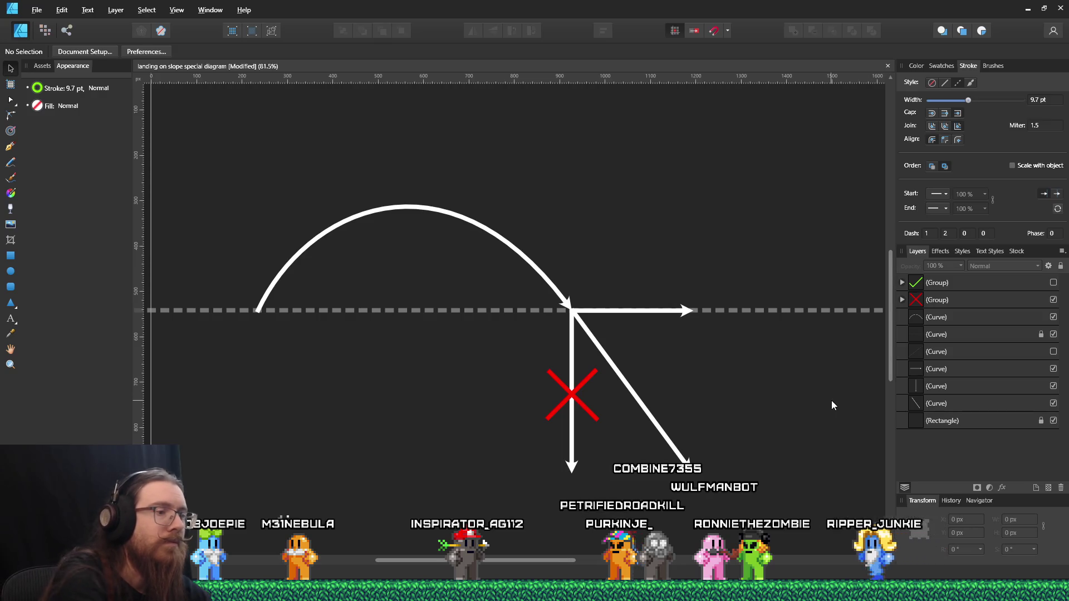
key(alt+Tab)
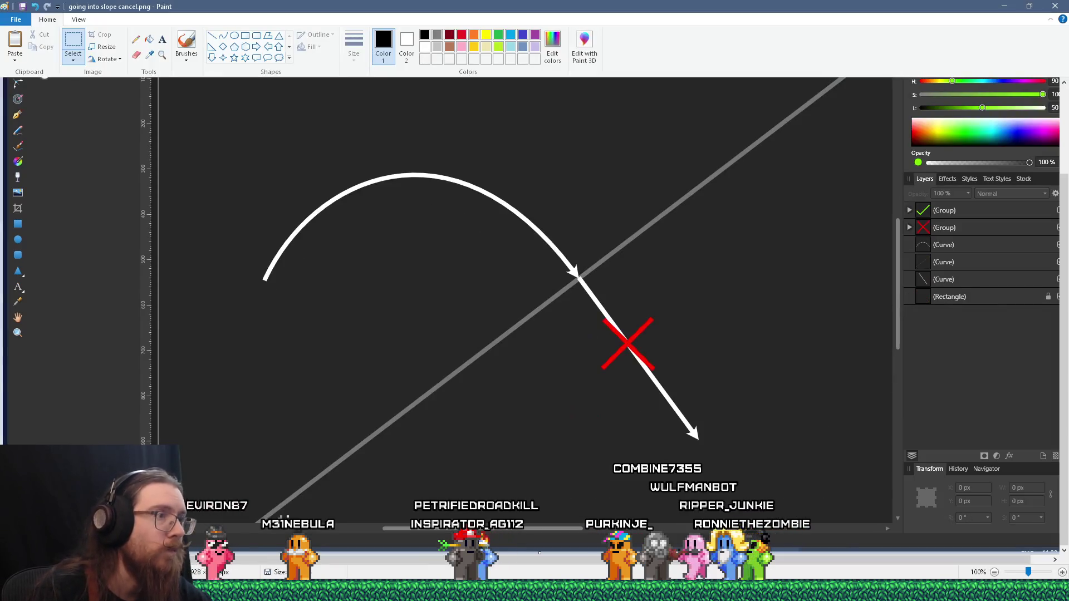
Paste the updated diagram into Paint, crop to it, and begin Save As
key(alt+Tab)
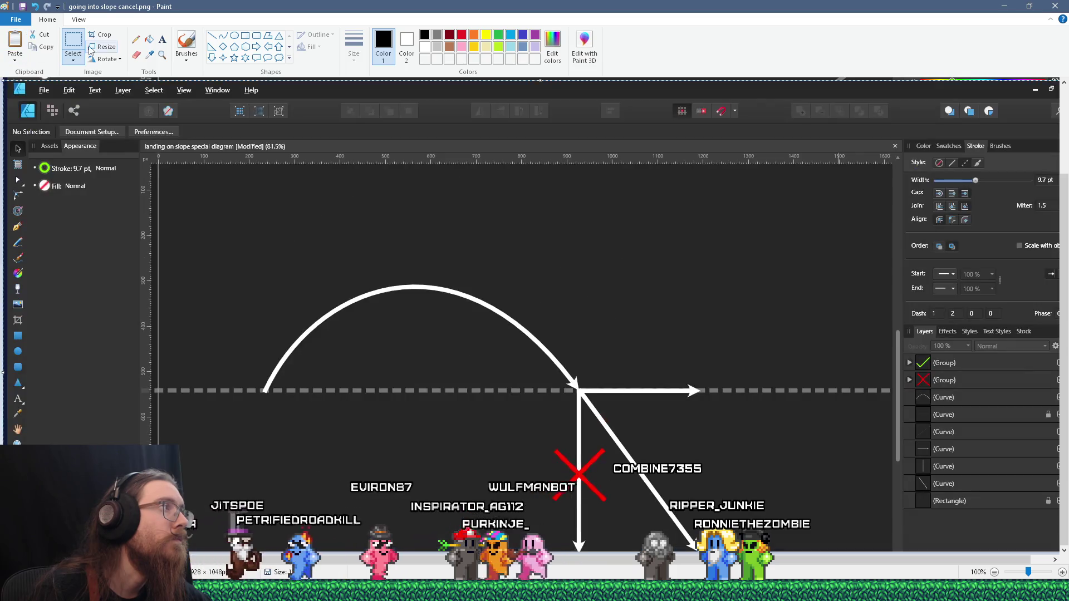
key(alt+Tab)
click(15, 19)
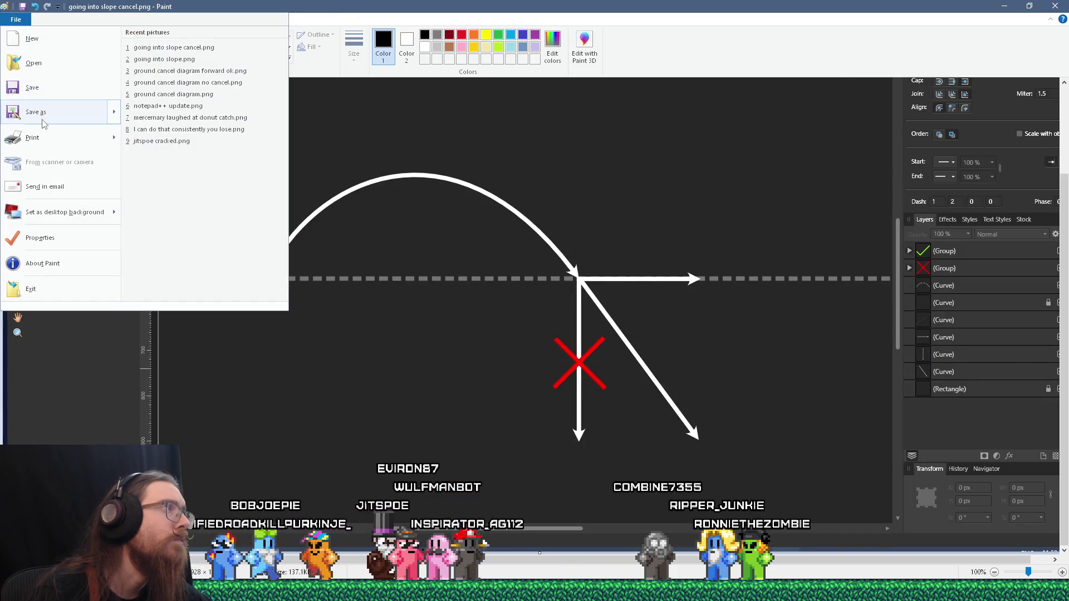
click(43, 122)
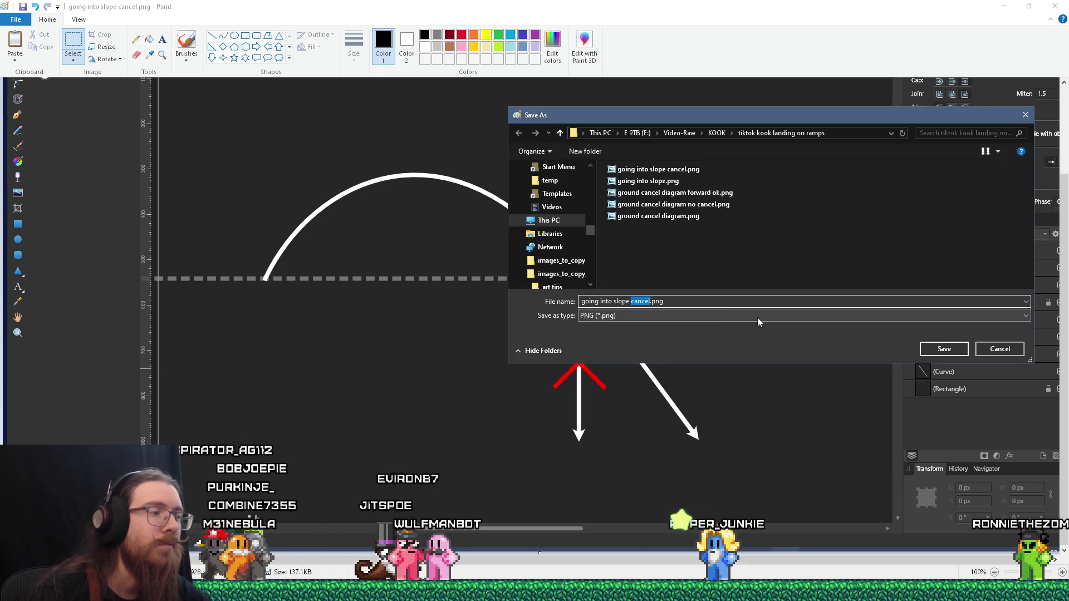
Save the image as 'going into slope special.png' and switch to VEGAS Pro
text(special)
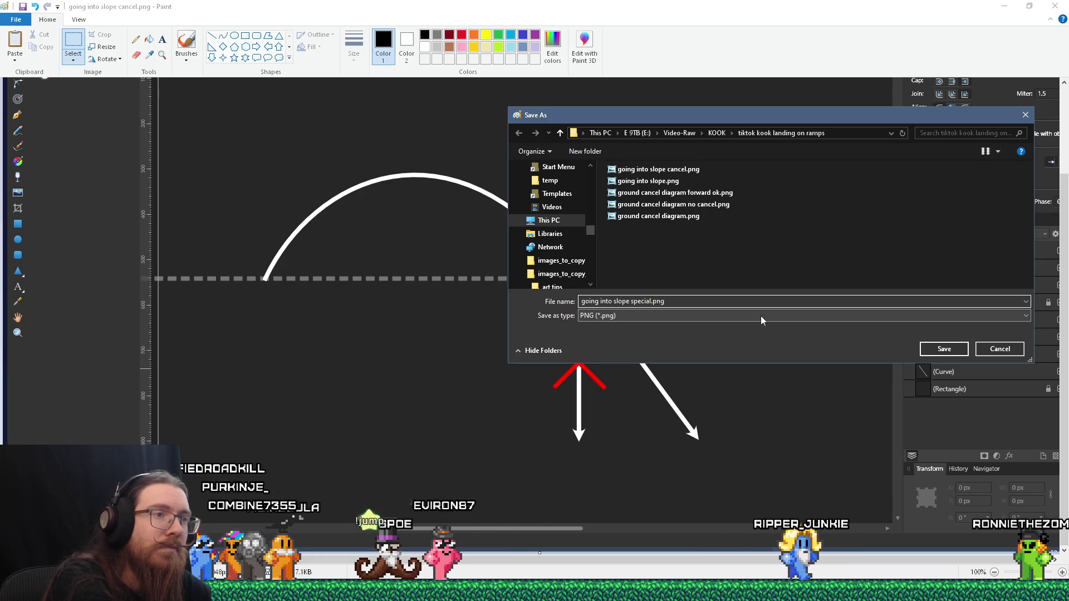
key(BackSpace)
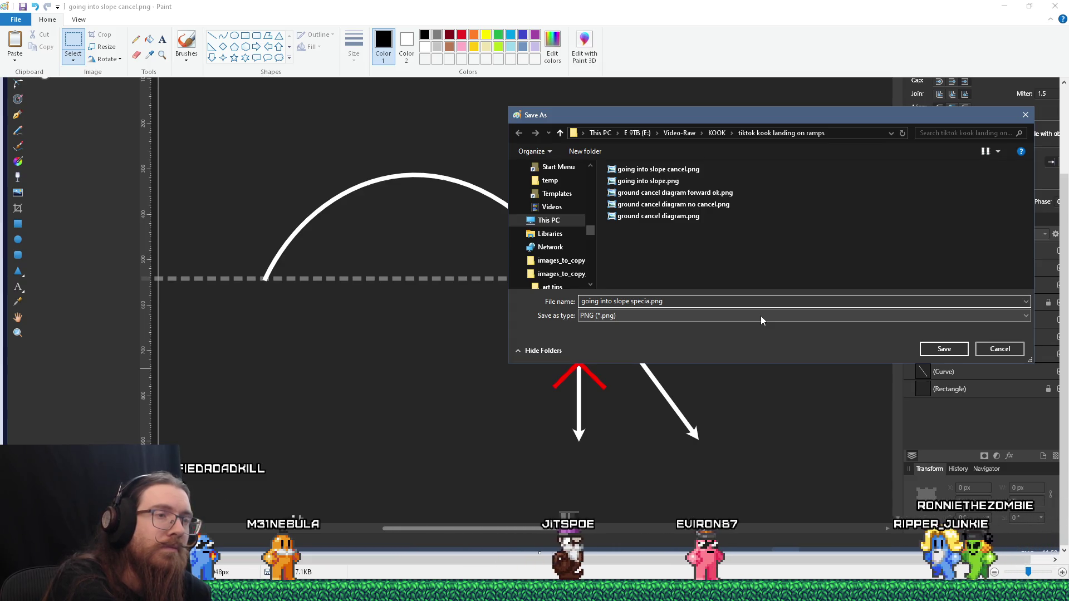
text(l)
key(Return)
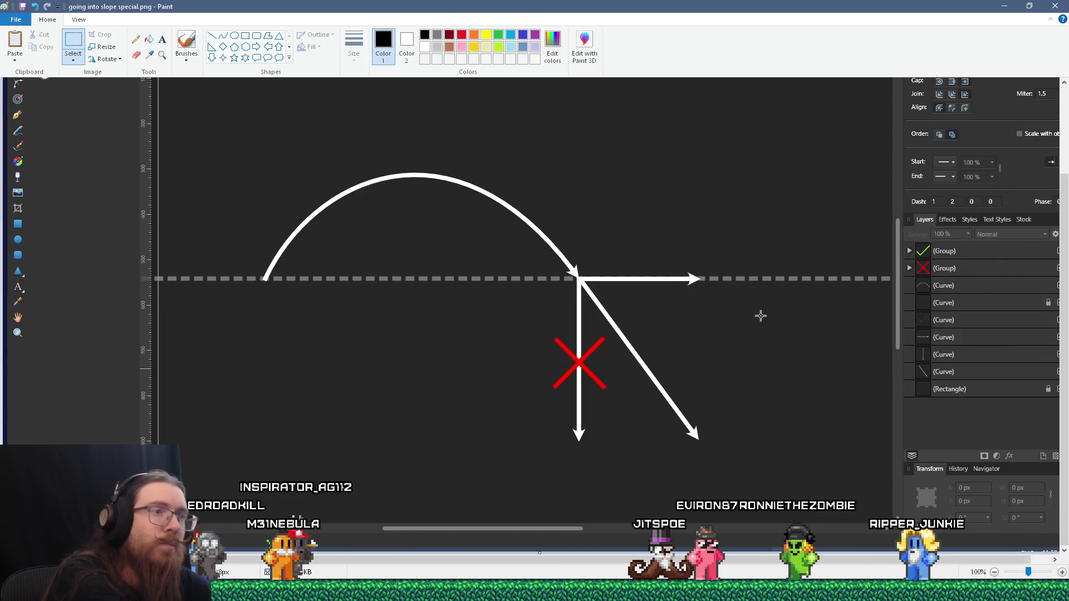
key(alt+Tab)
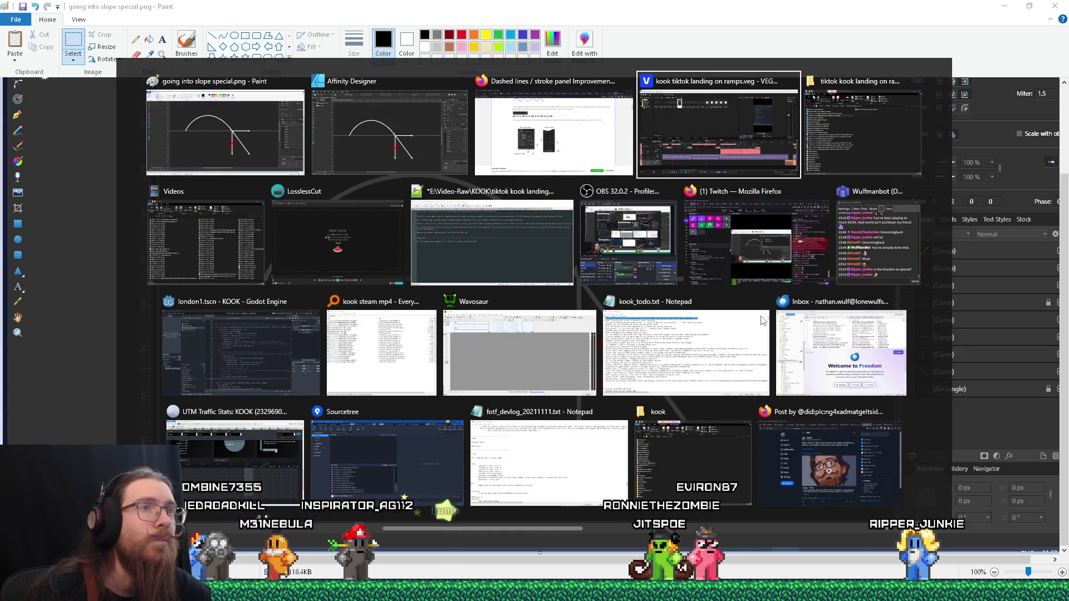
key(alt+Tab)
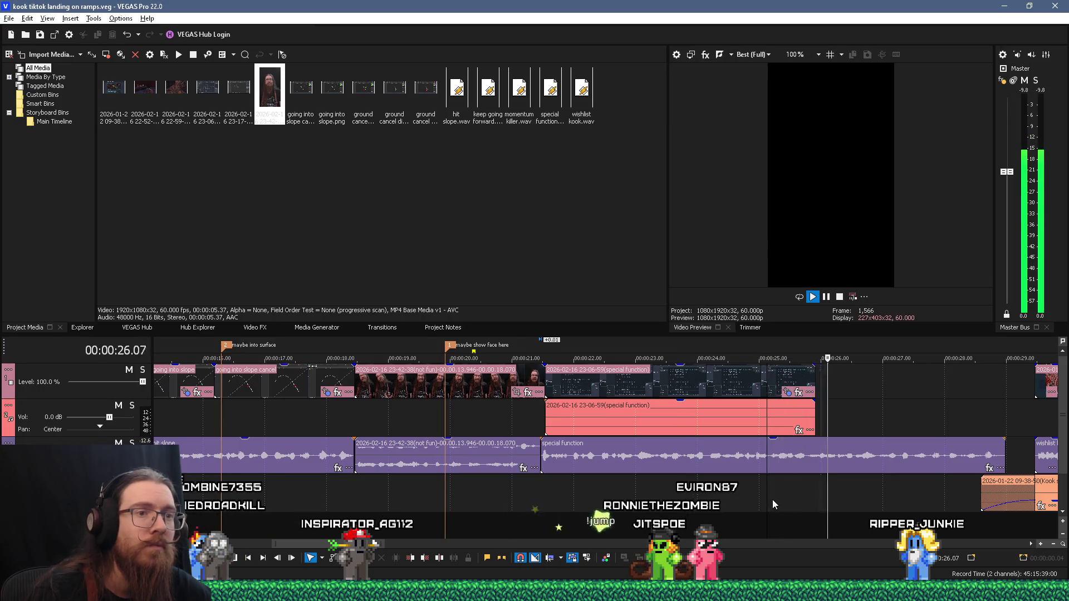
Replay the timeline from about 21.4 s, stop at 00:00:22.58, and return to Paint
click(640, 501)
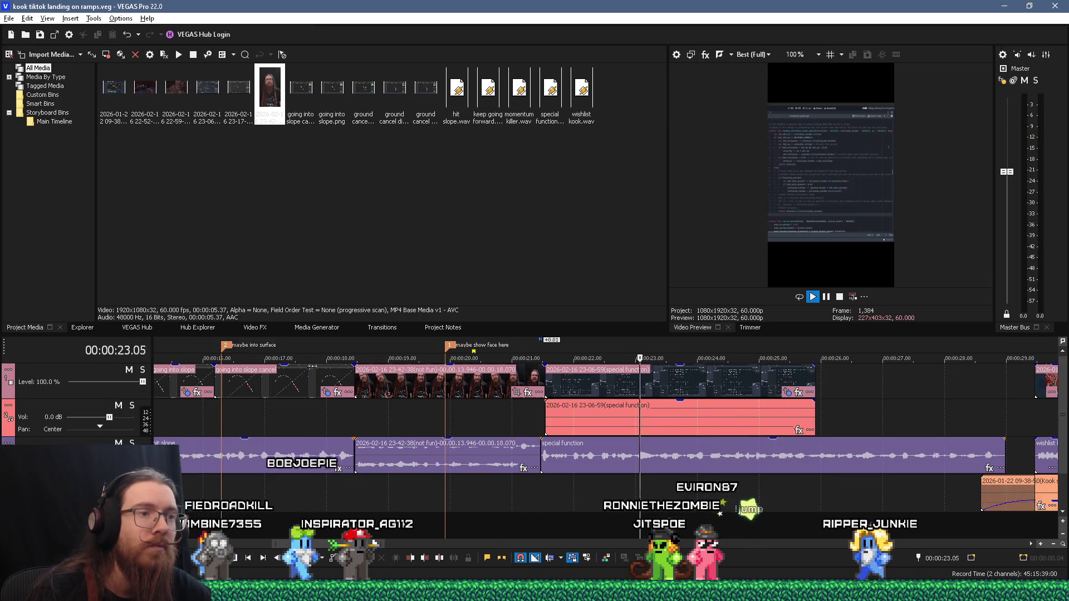
click(554, 497)
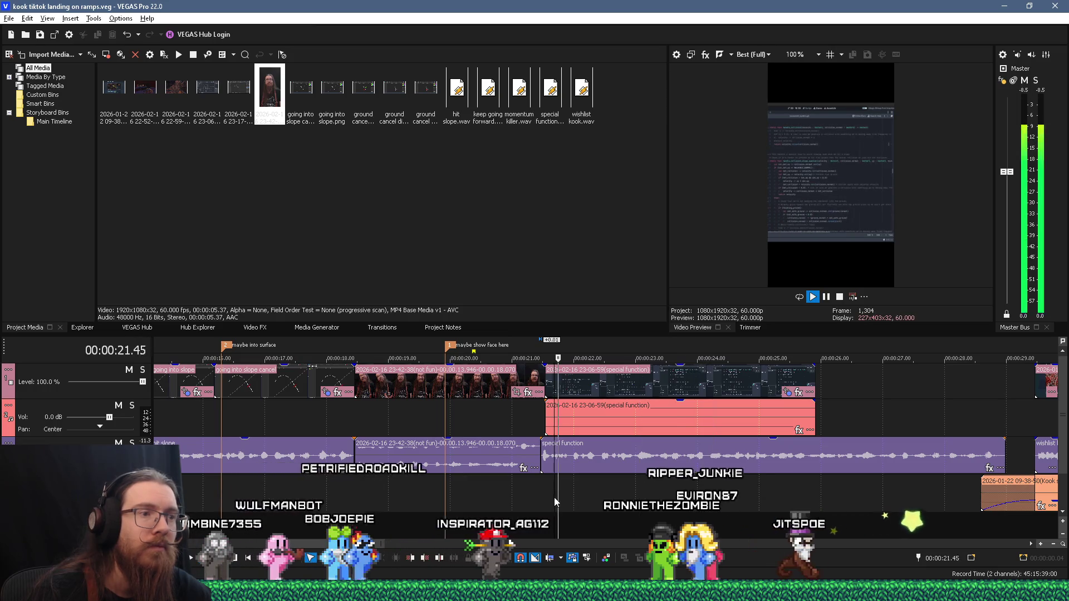
key(space)
click(633, 486)
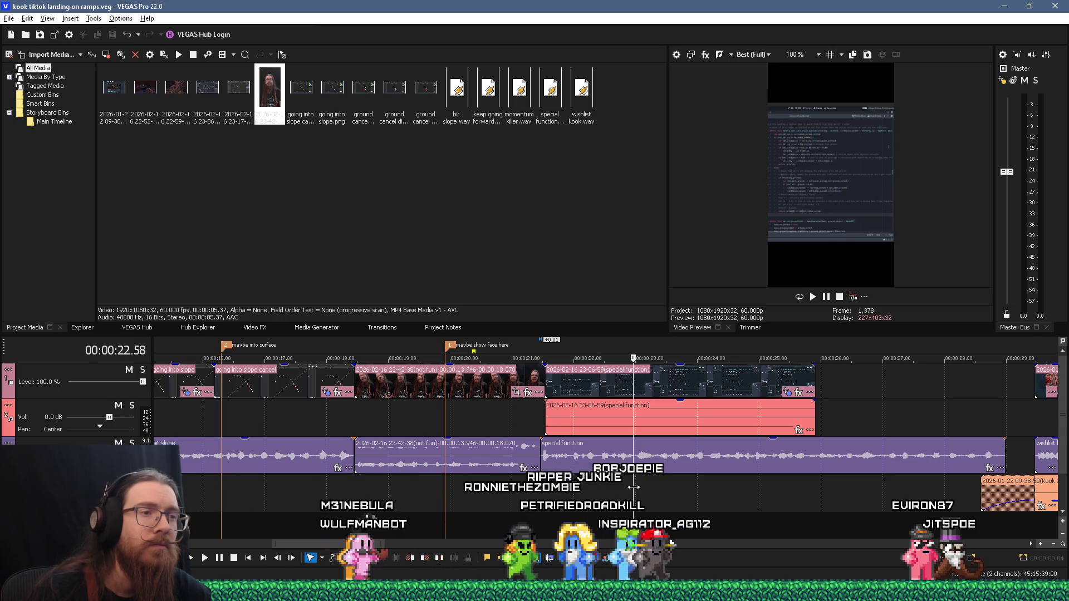
key(alt+Tab)
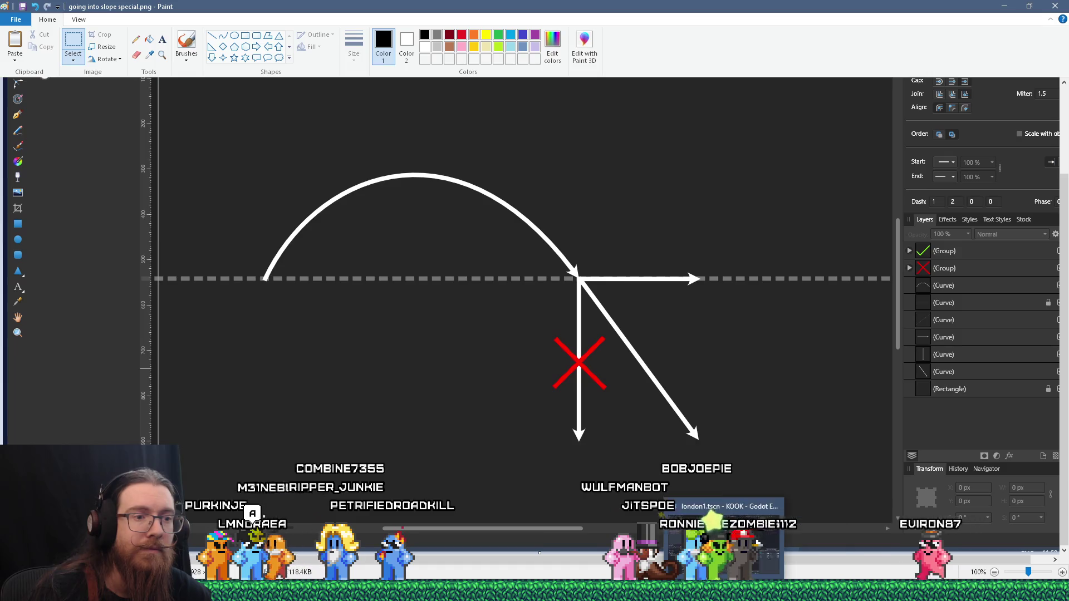
Switch between Affinity Designer and Paint to compare the diagram with the green check mark
click(778, 591)
click(757, 543)
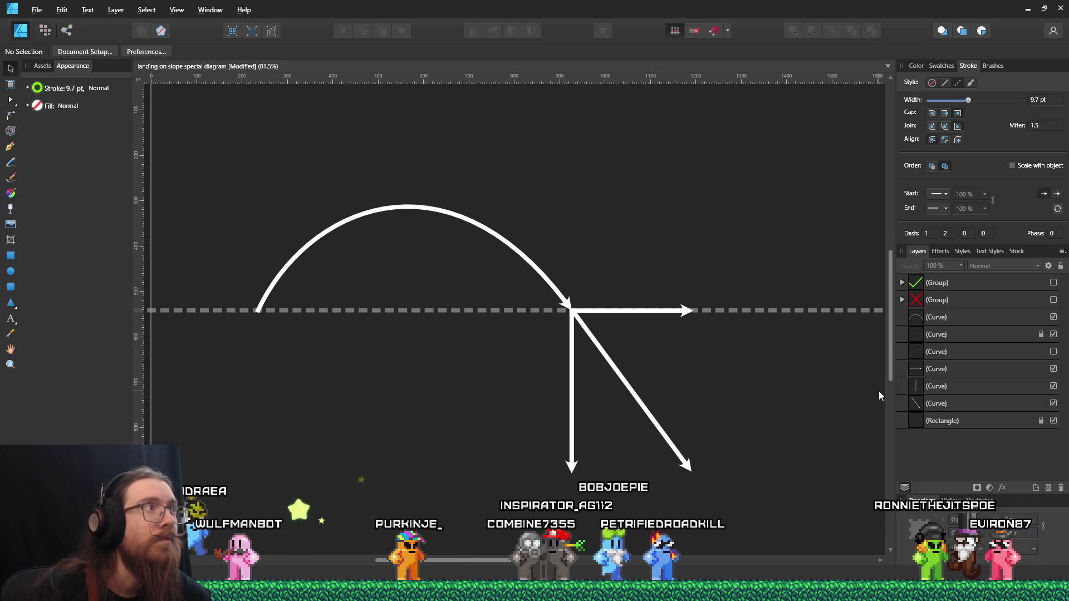
key(alt+Tab)
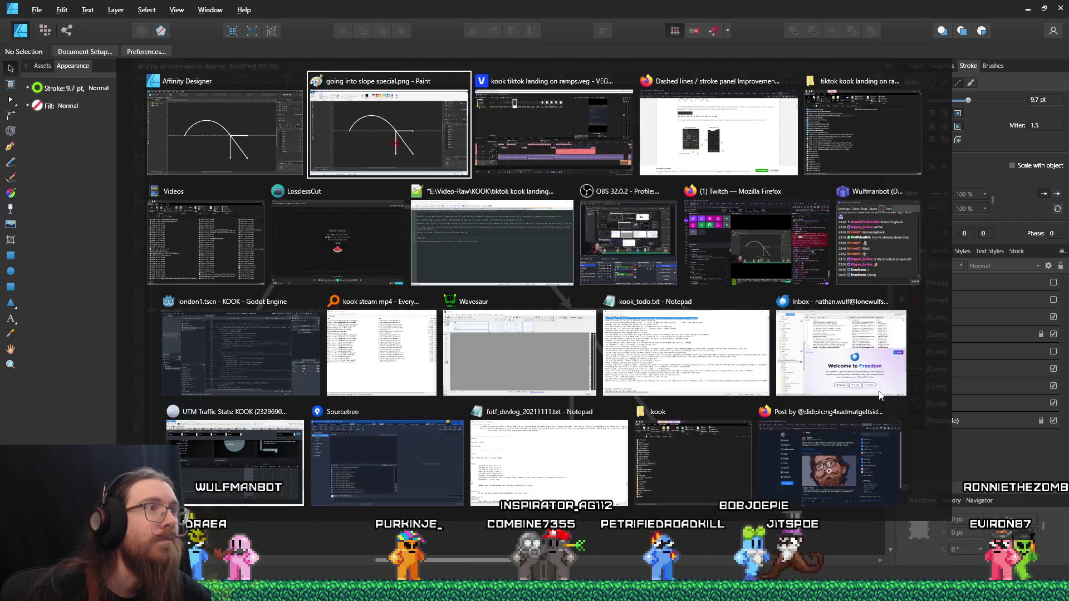
scroll(879, 391, up, 2)
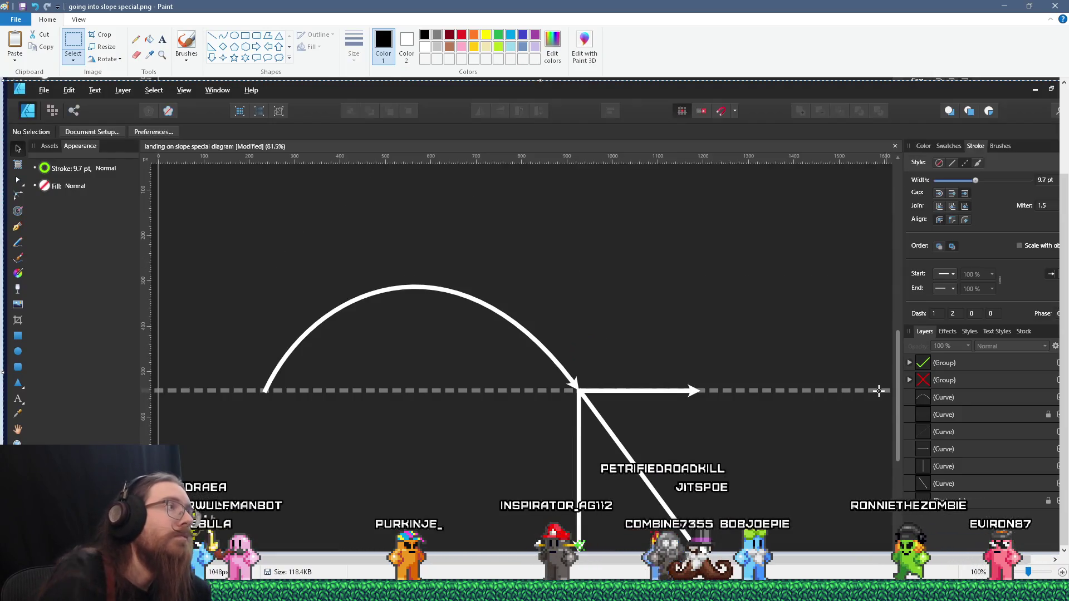
scroll(878, 390, down, 2)
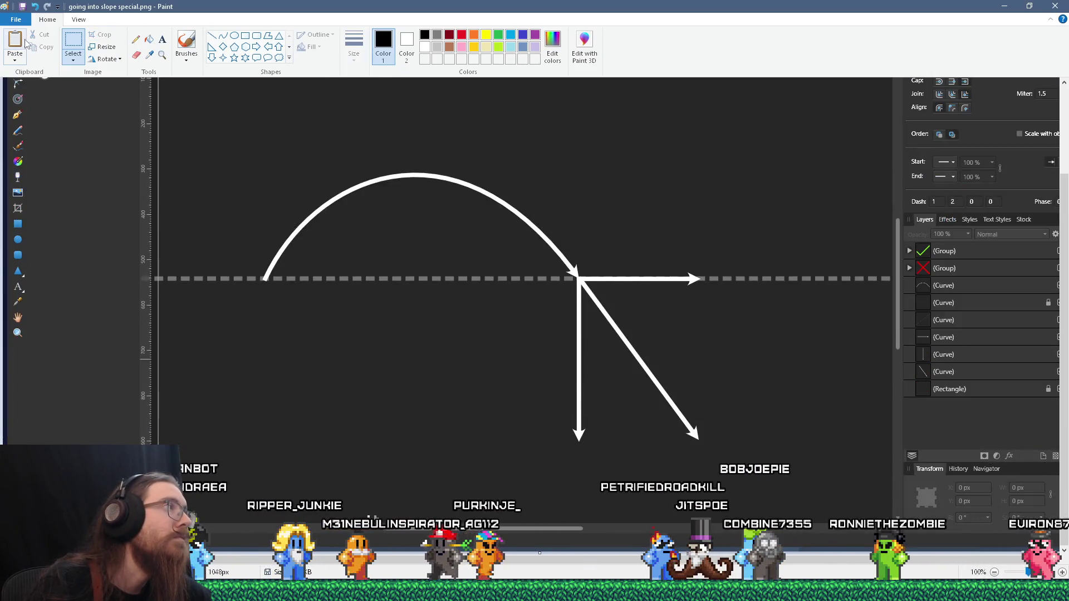
key(alt+Tab)
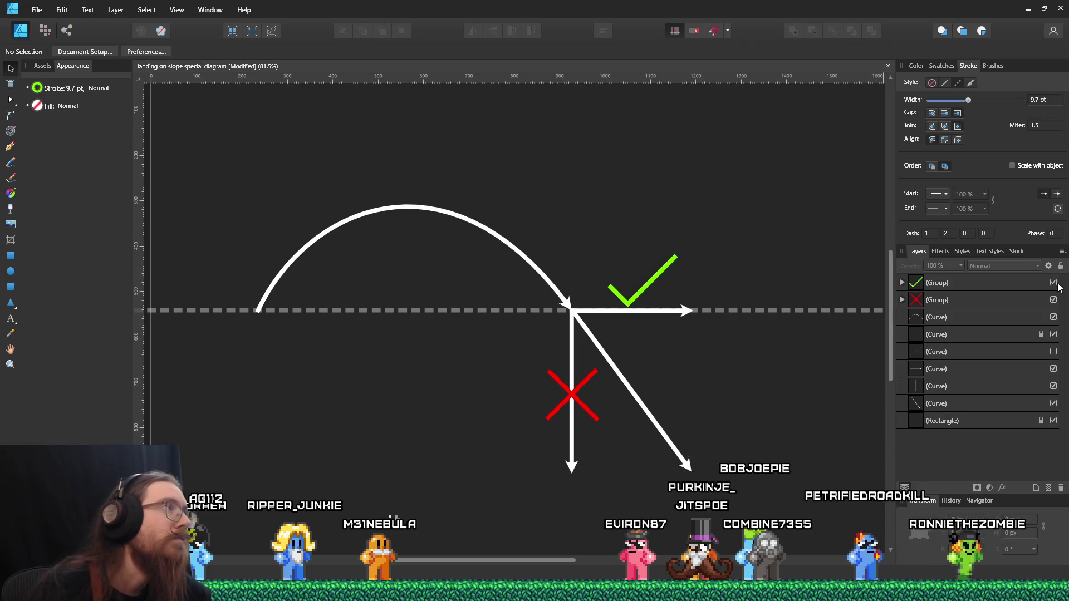
key(alt+Tab)
Paste and crop the diagram with the green tick, saving it as 'going into slope special 2.png'
click(25, 46)
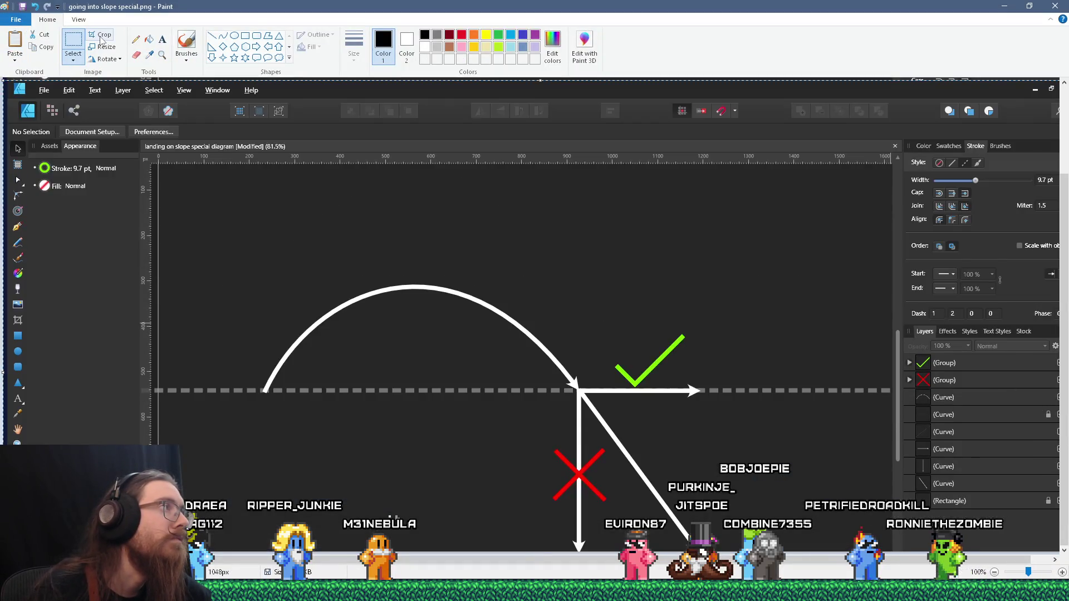
click(101, 37)
click(15, 19)
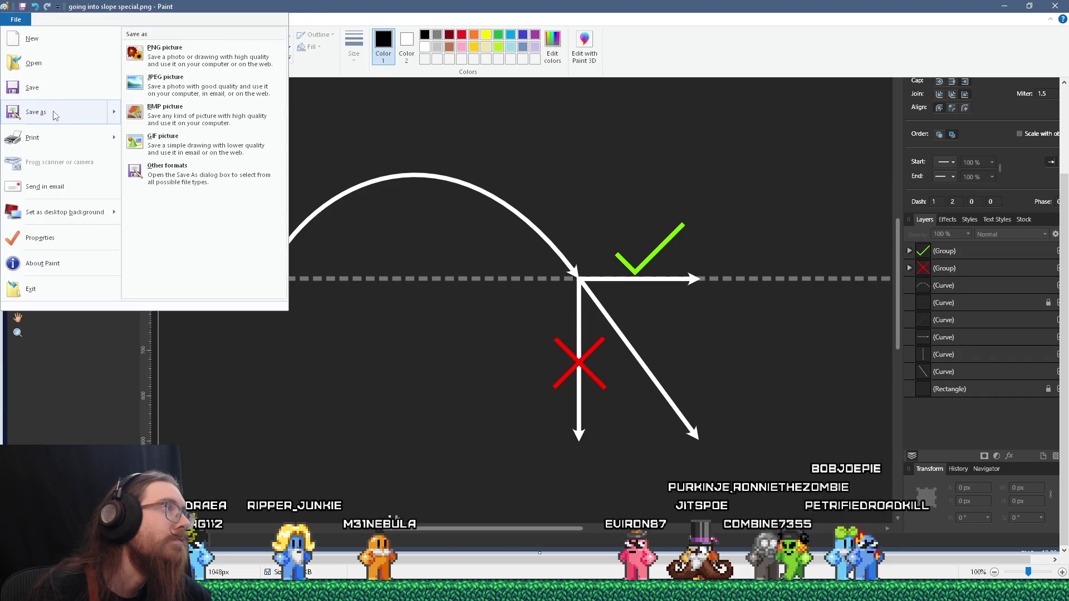
click(56, 115)
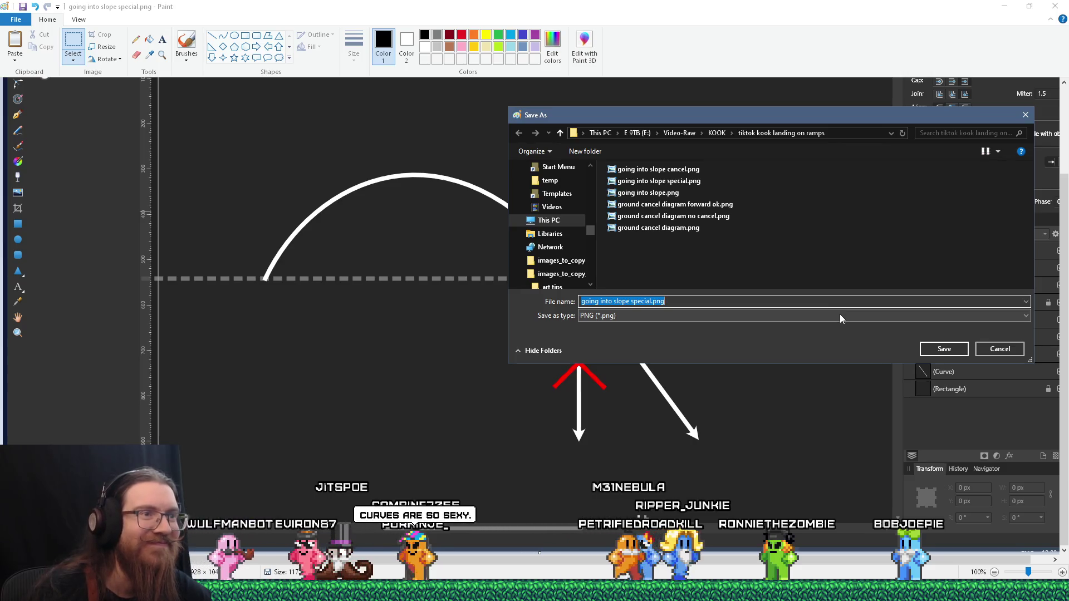
click(652, 302)
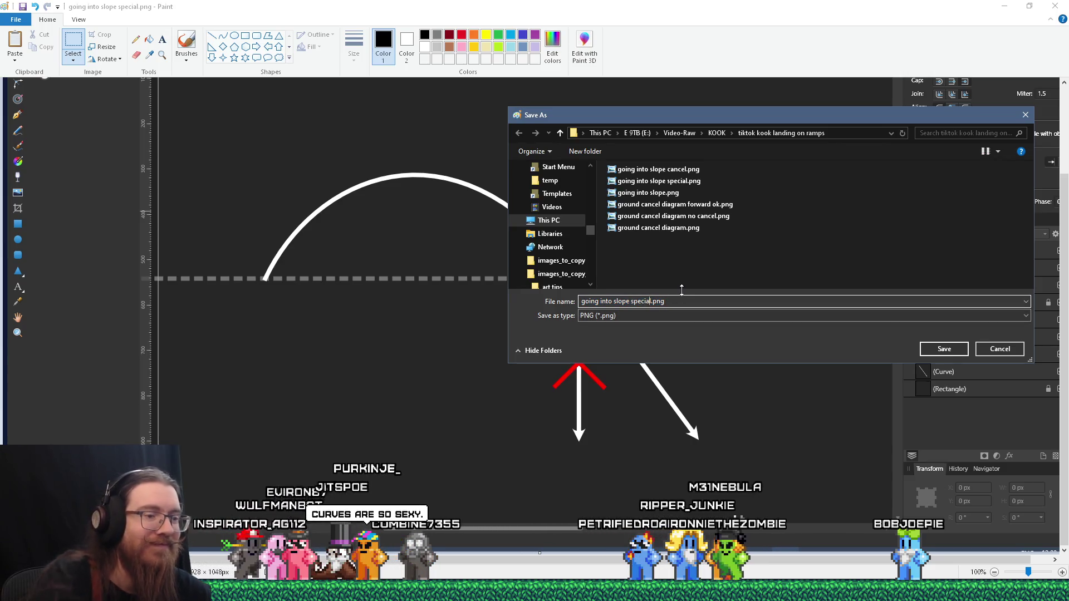
text(2)
key(Return)
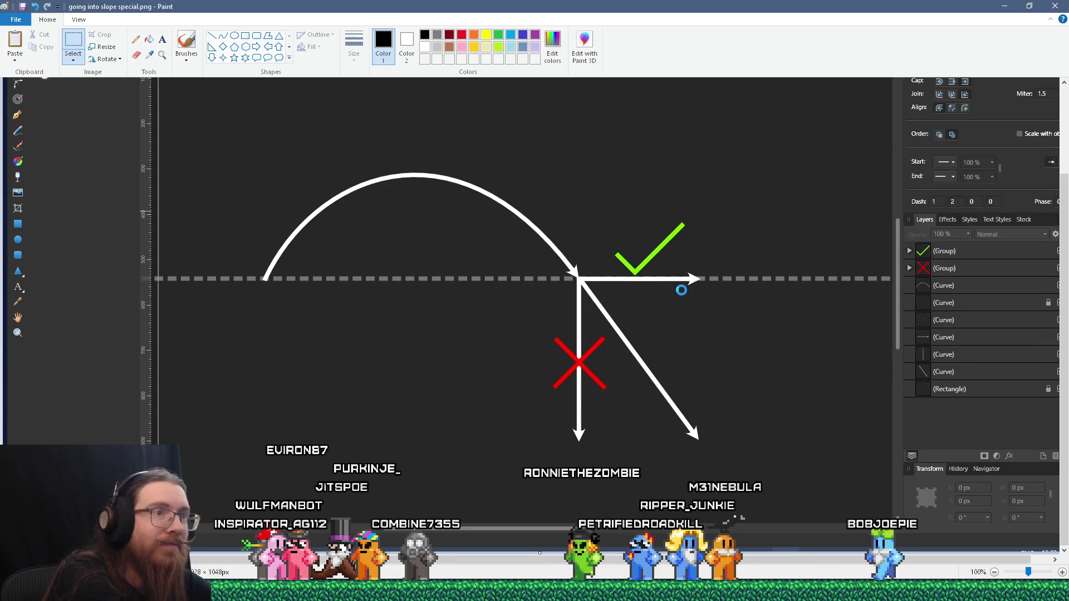
key(alt+Tab)
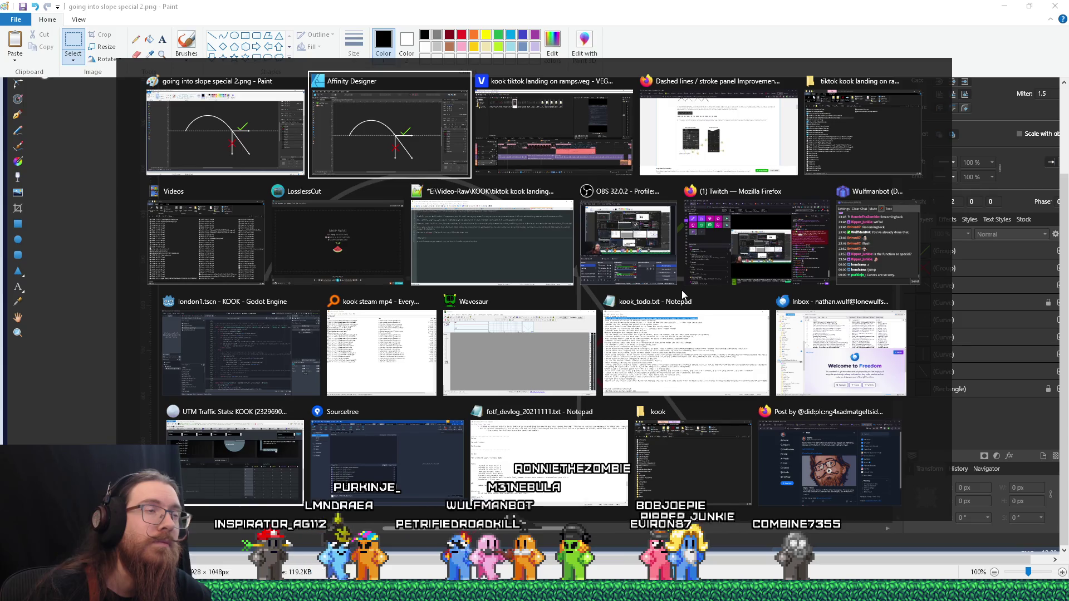
Trim the special function clip to end at 00:00:23.00, replaying the section to check it
key(alt+Tab)
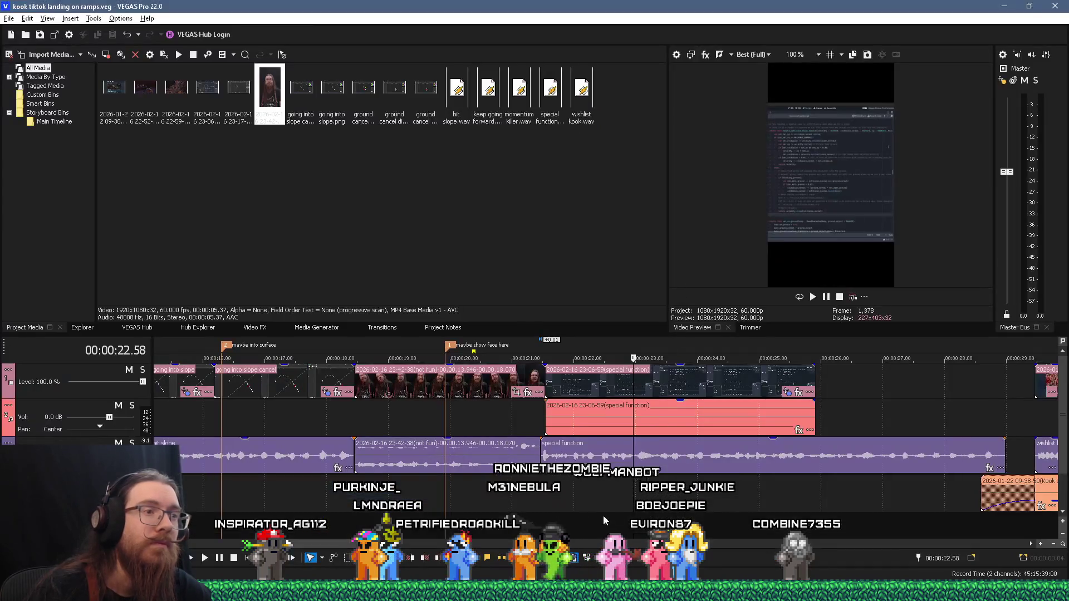
key(space)
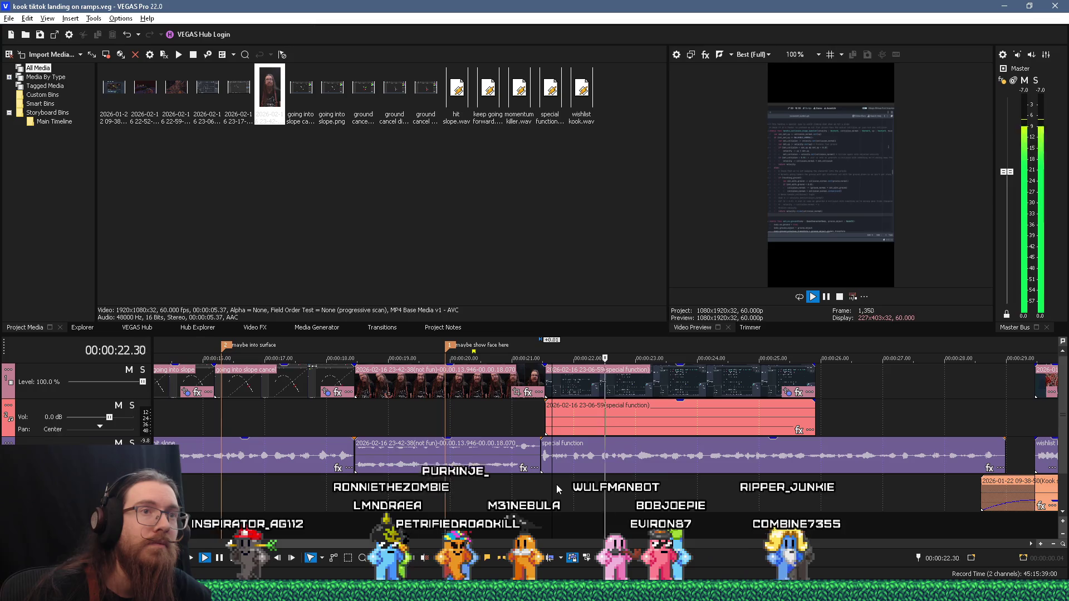
key(space)
drag(815, 391, 637, 391)
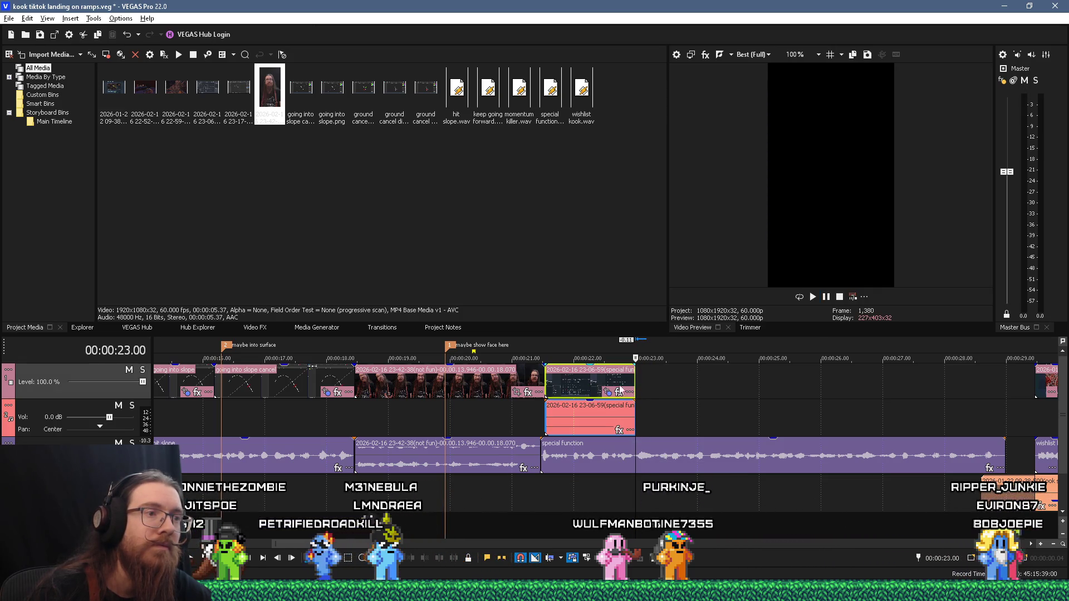
mouse_move(635, 387)
mouse_down()
mouse_move(675, 384)
mouse_move(635, 396)
mouse_up()
click(550, 488)
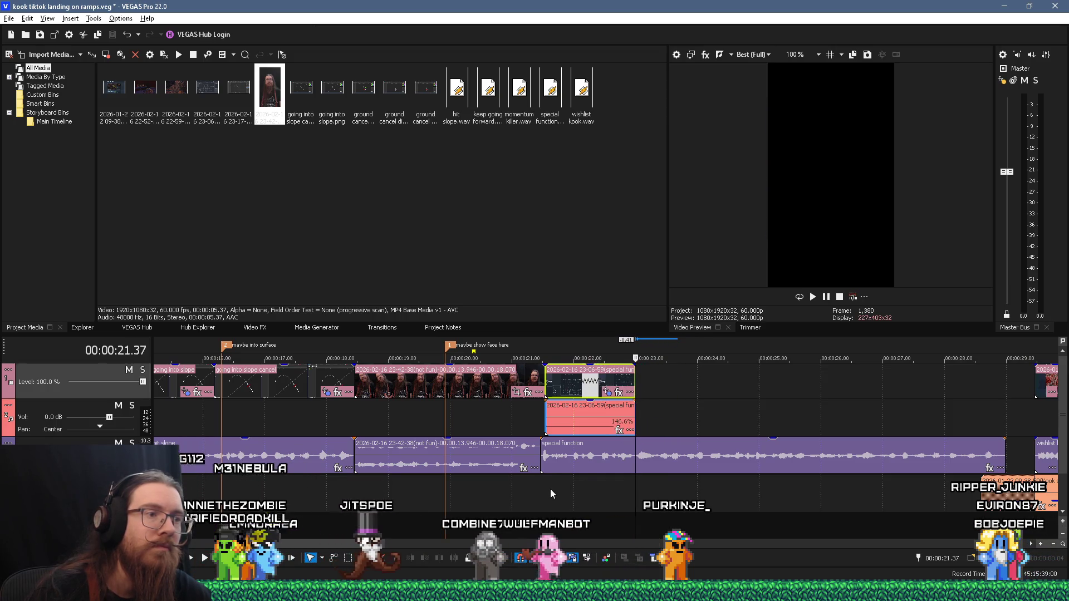
key(space)
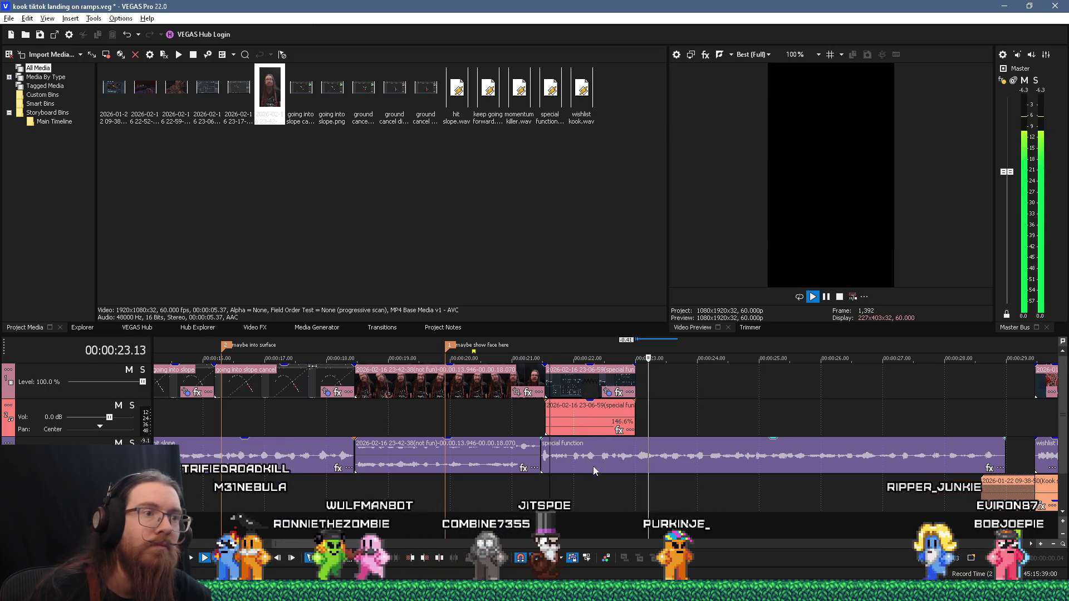
click(635, 384)
key(space)
key(alt+Tab)
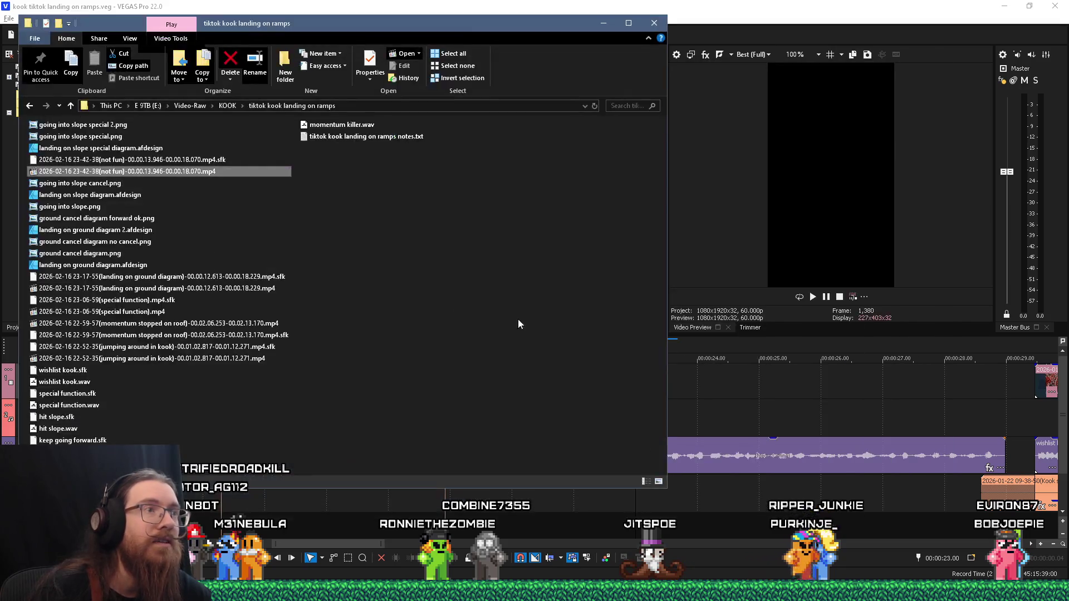
Paste going into slope special.png at 23.00 with the cancel diagram's framing and effects
click(175, 137)
key(alt+Tab)
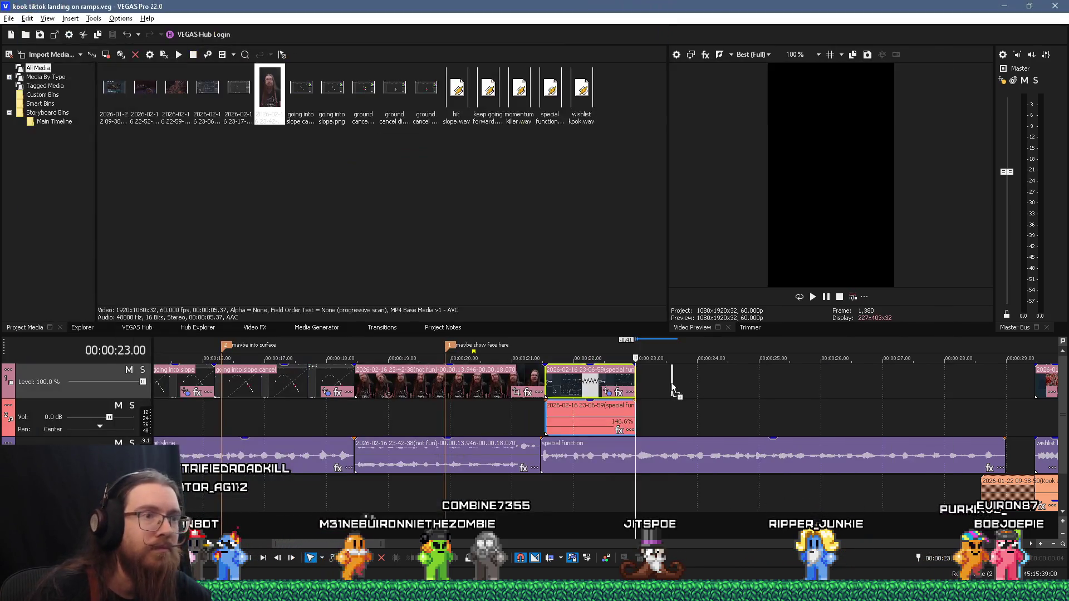
click(665, 388)
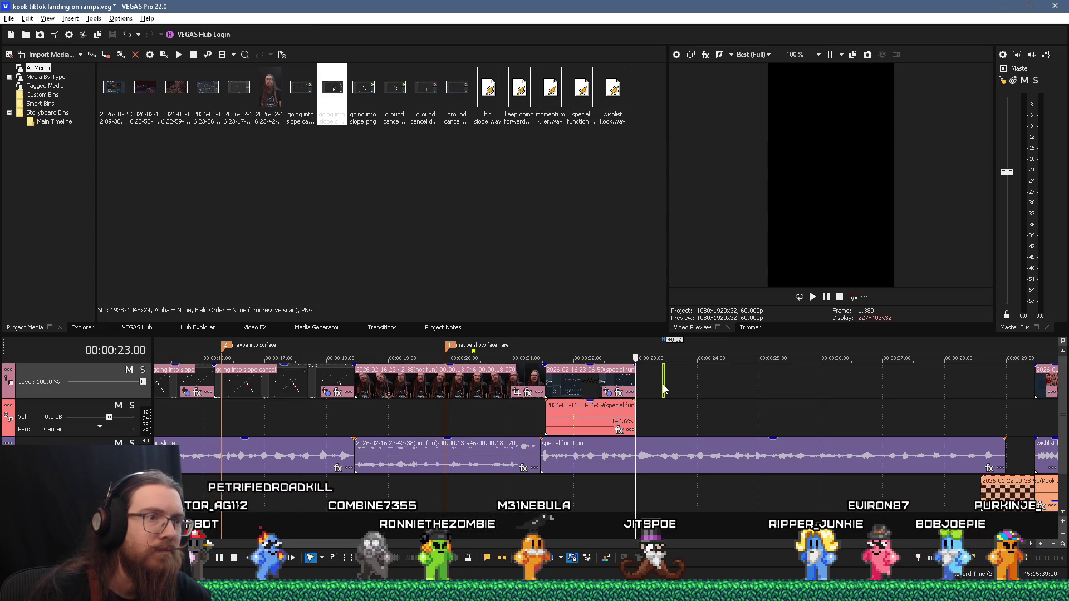
key(ctrl+v)
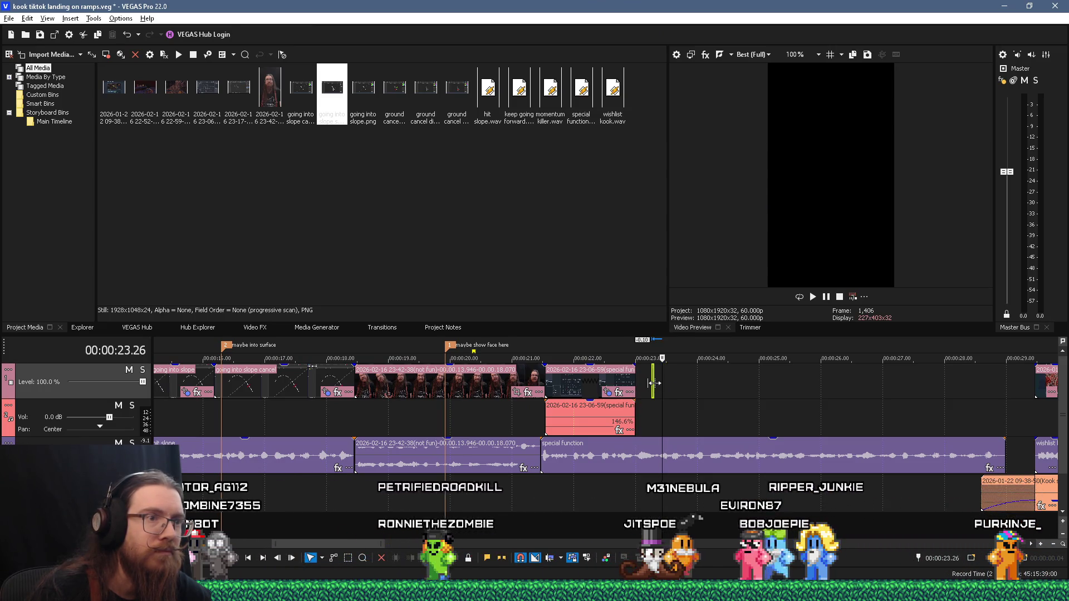
right_click(278, 384)
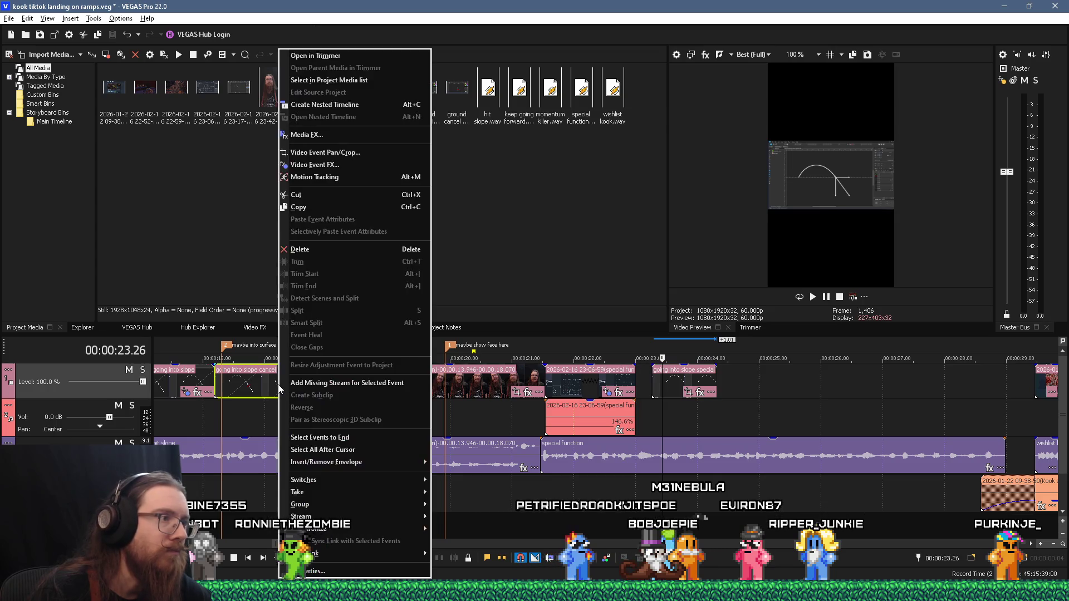
click(320, 207)
right_click(658, 377)
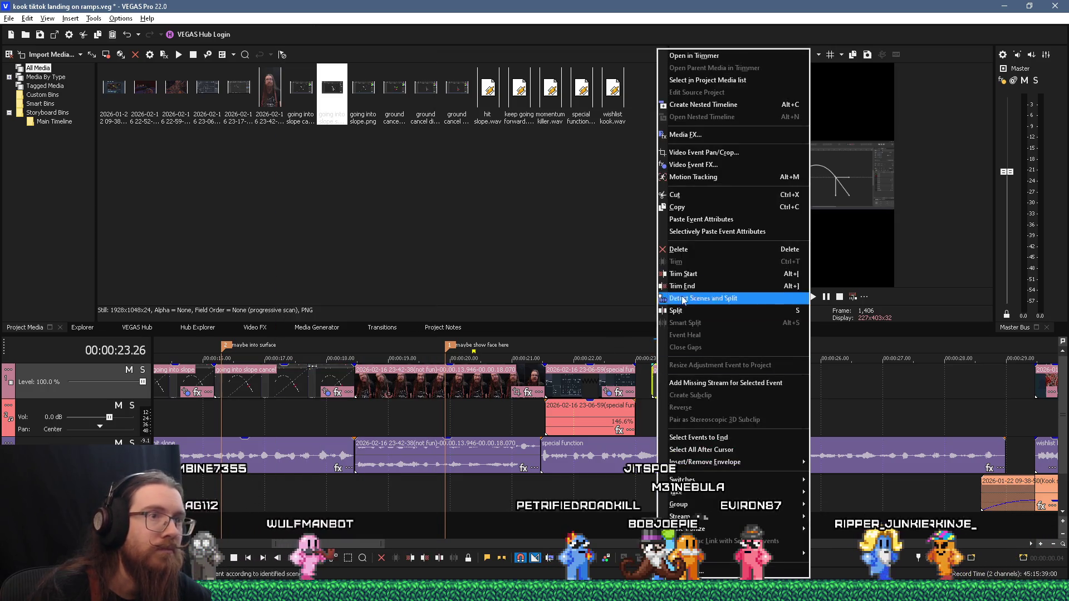
click(724, 217)
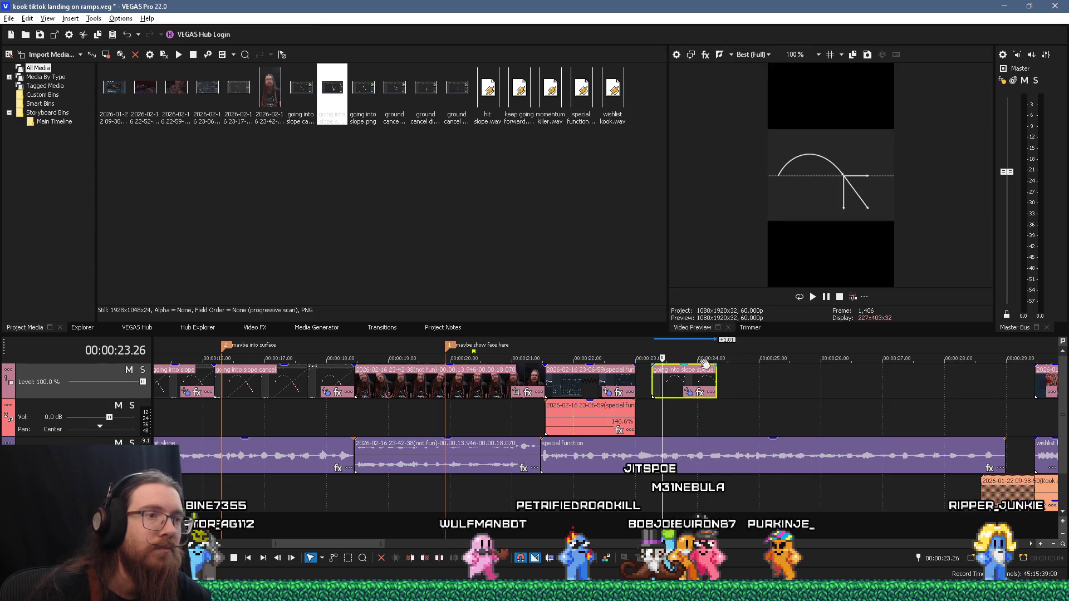
drag(675, 384, 659, 384)
click(647, 484)
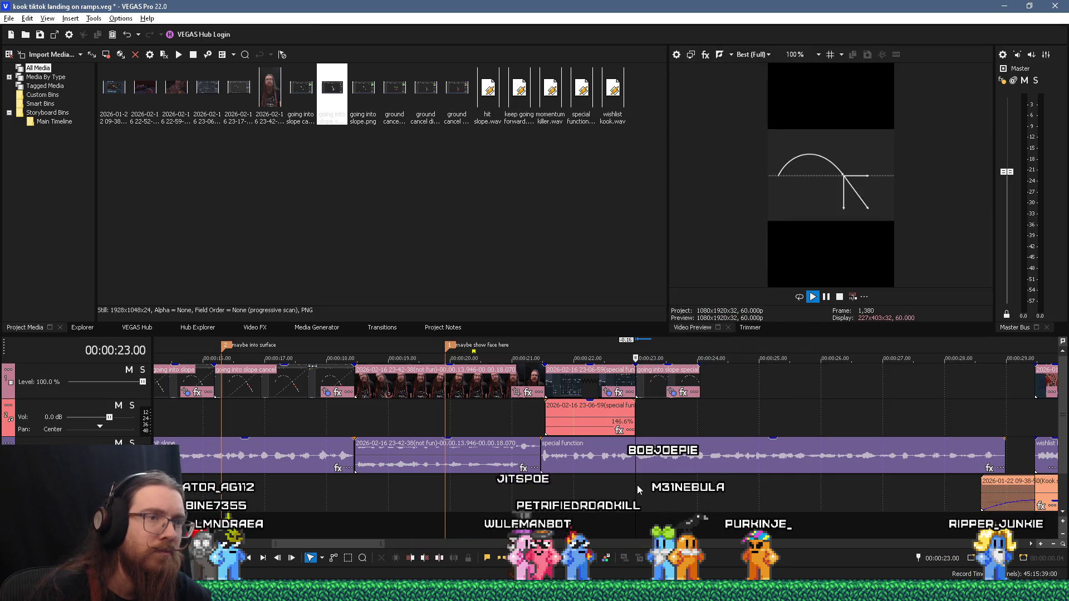
key(space)
key(space)
key(space)
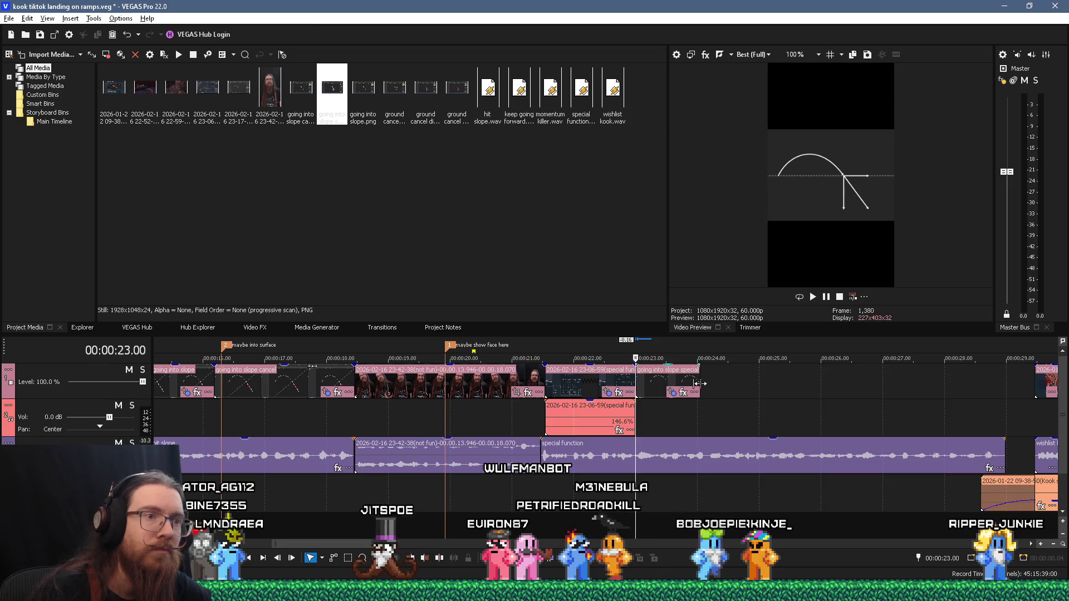
Add a second slope special image after it with the same pasted attributes and play it back
key(alt+Tab)
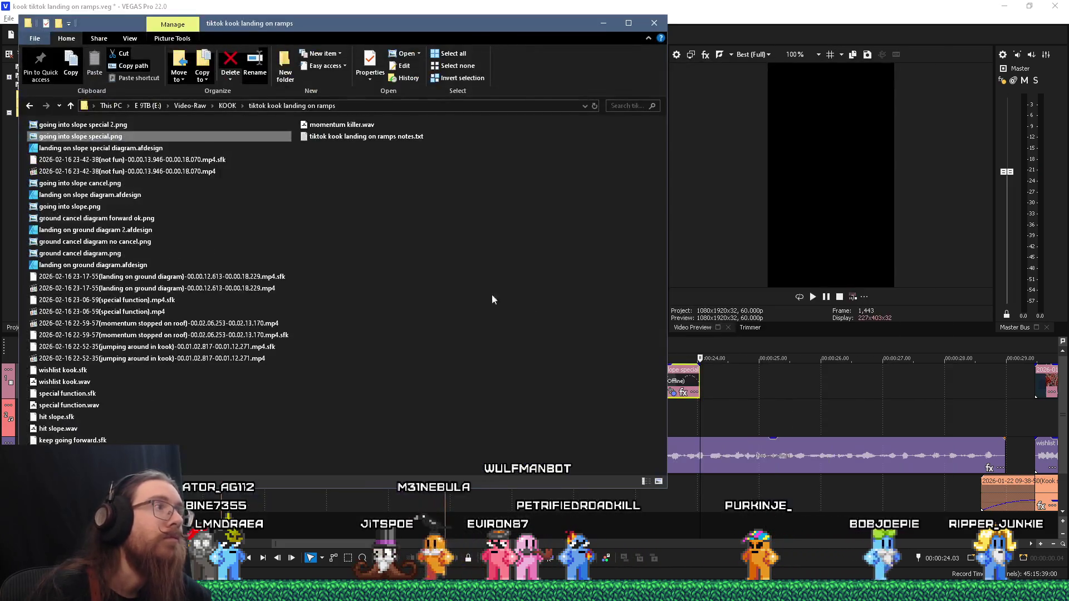
mouse_move(119, 130)
mouse_down()
mouse_move(735, 375)
mouse_move(680, 375)
mouse_move(735, 381)
mouse_up()
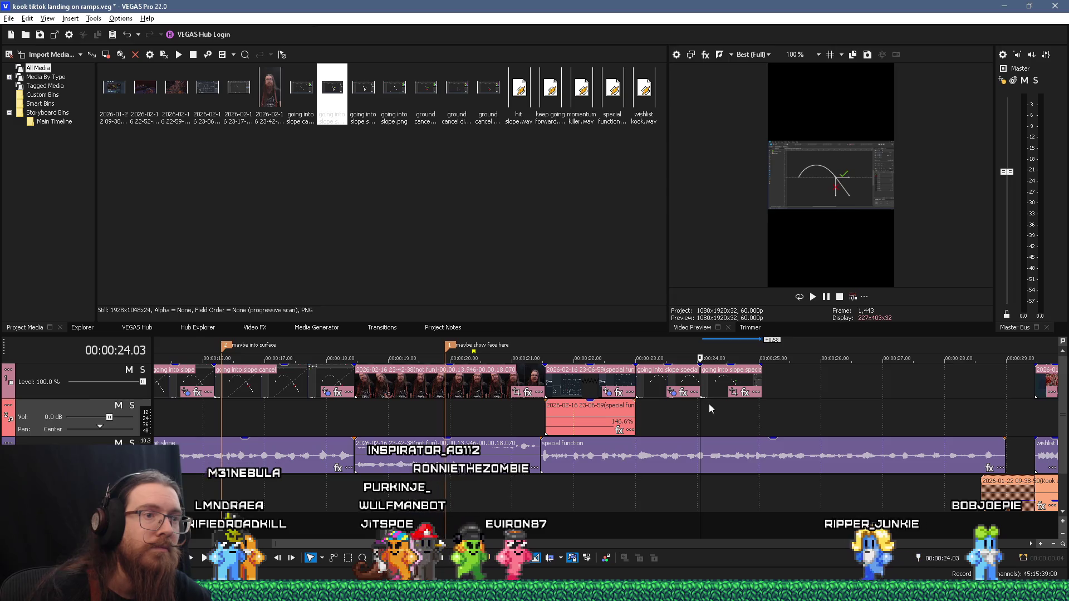
right_click(723, 384)
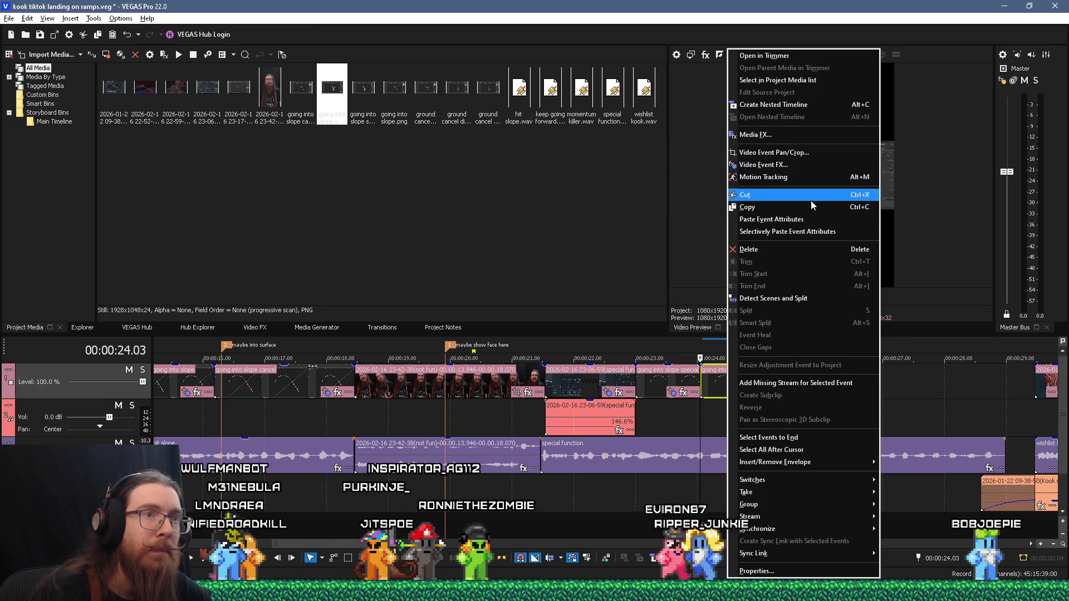
click(807, 220)
click(696, 411)
key(space)
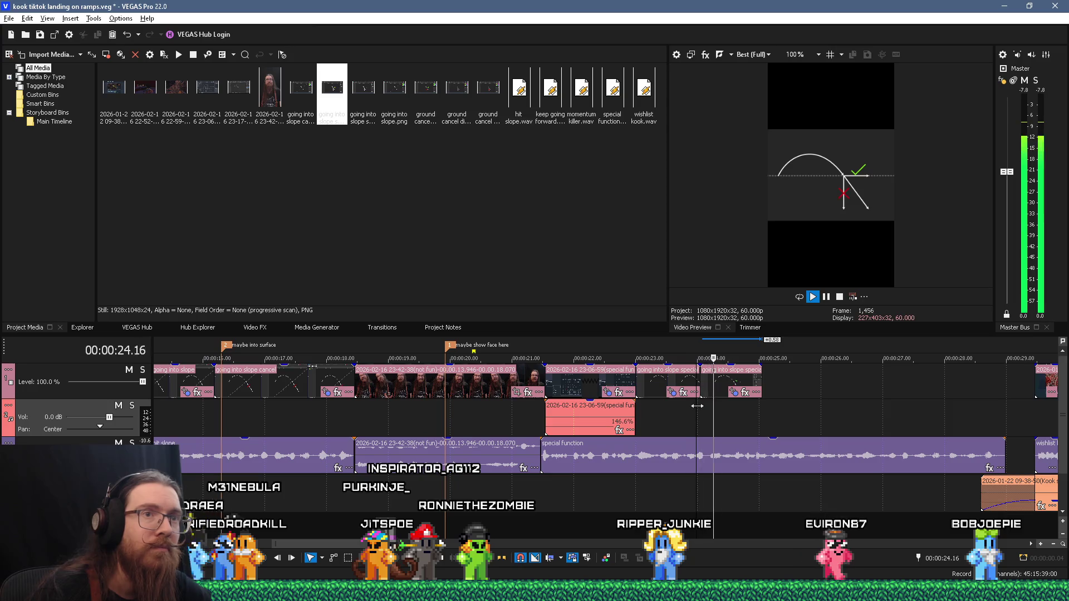
key(space)
key(space)
click(760, 385)
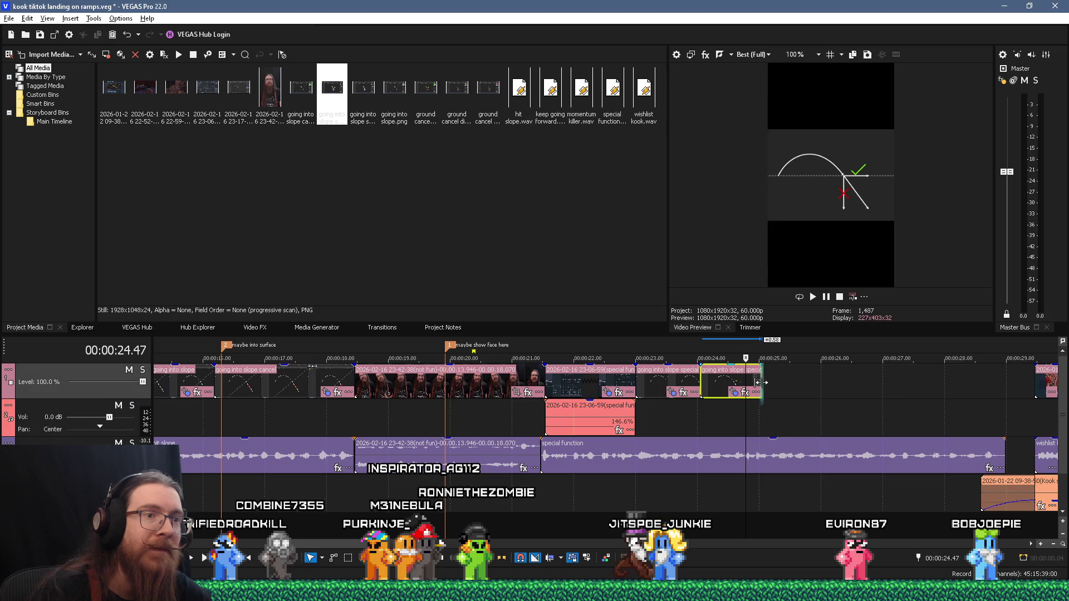
key(alt+Tab)
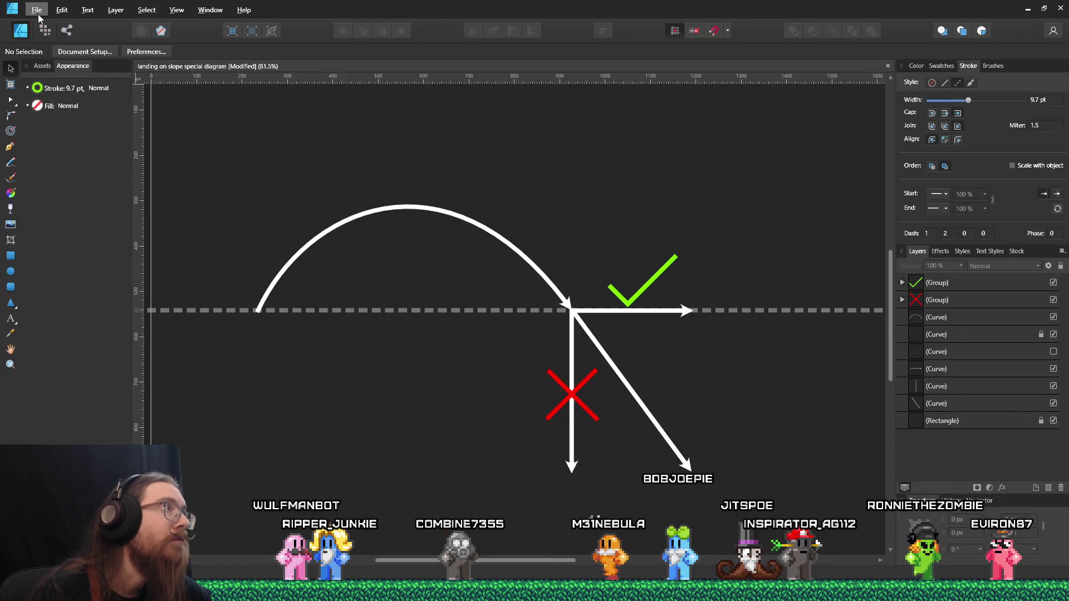
Save the diagram, then show the grey slope line and hide the cross and lower arrows
click(36, 10)
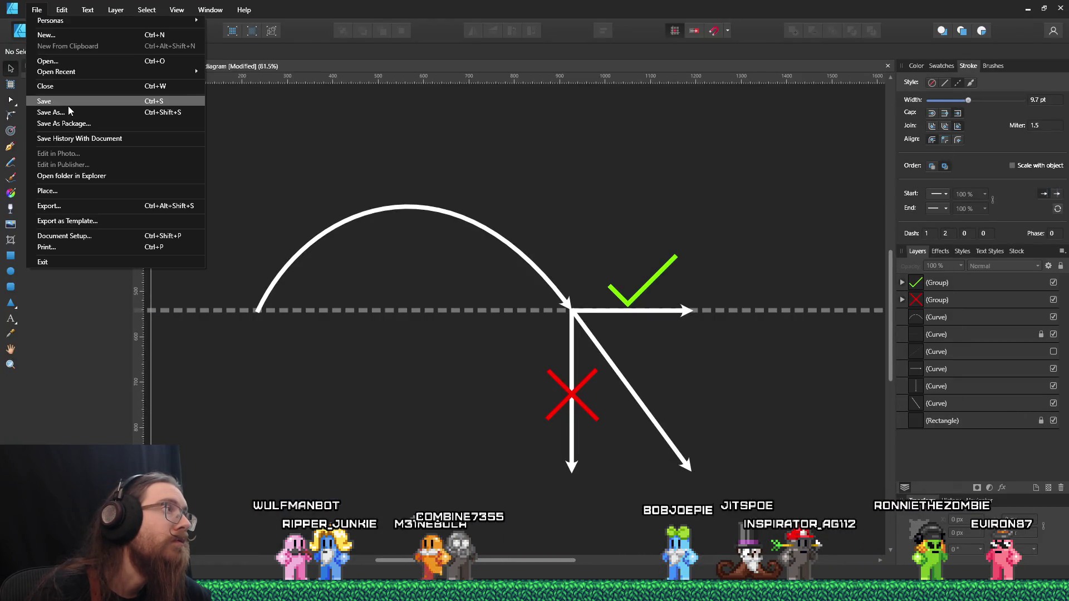
click(68, 105)
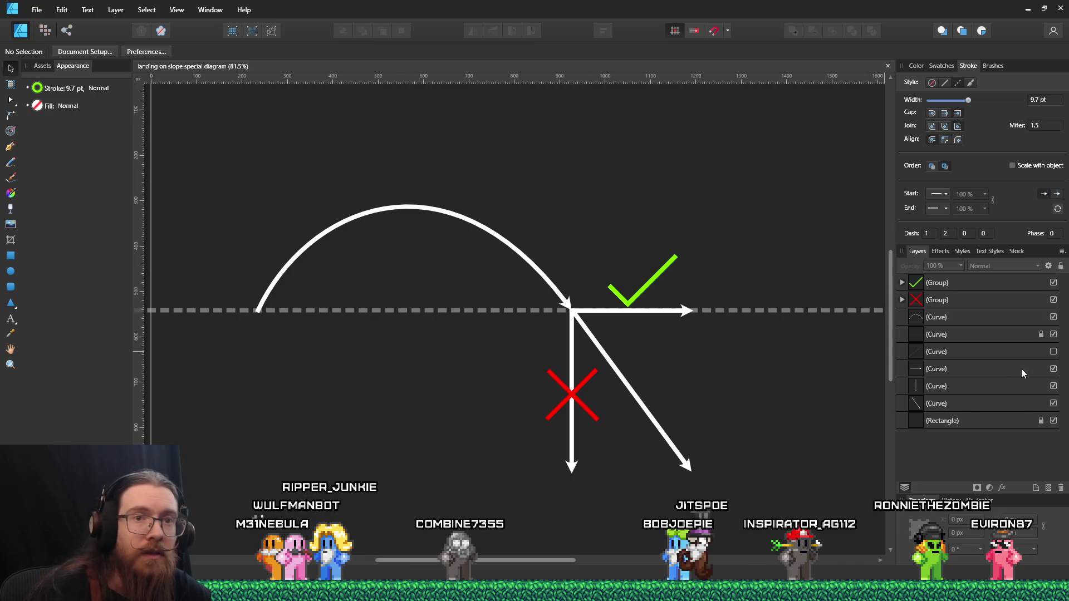
click(1051, 353)
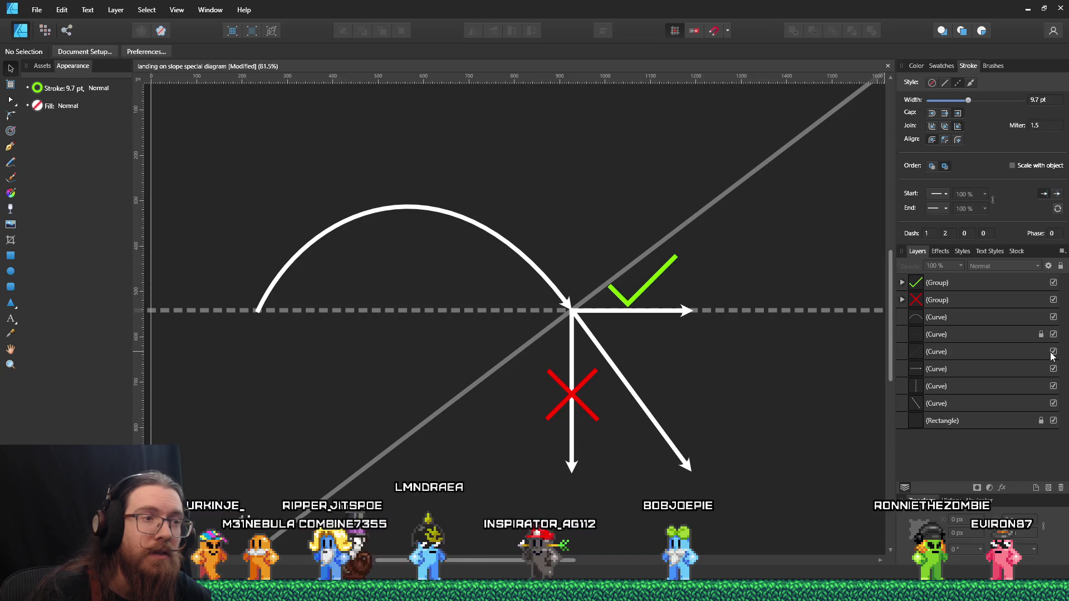
click(1053, 300)
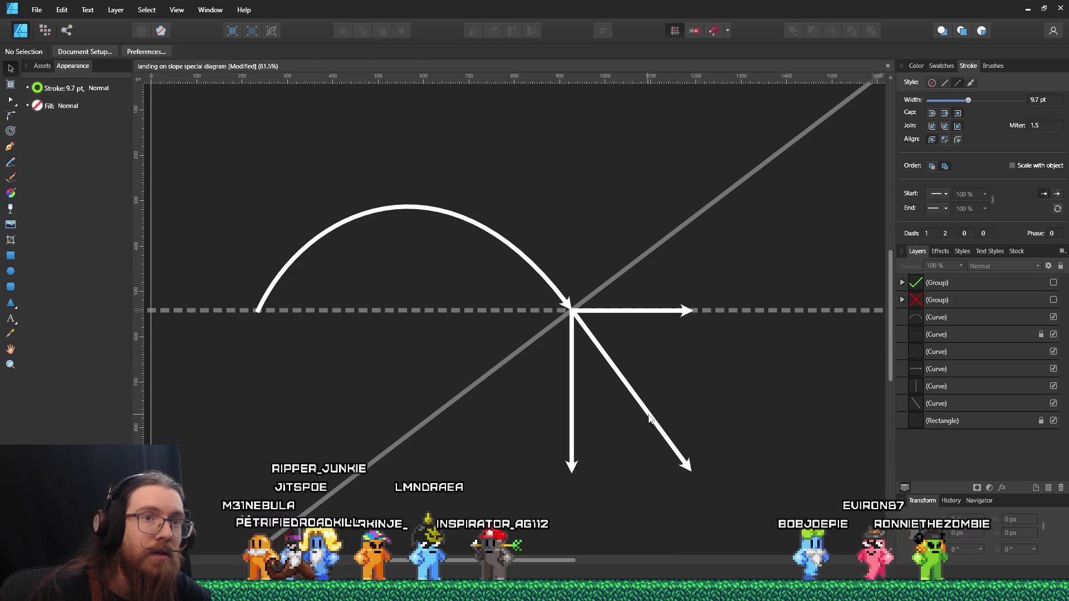
click(1058, 406)
click(1056, 404)
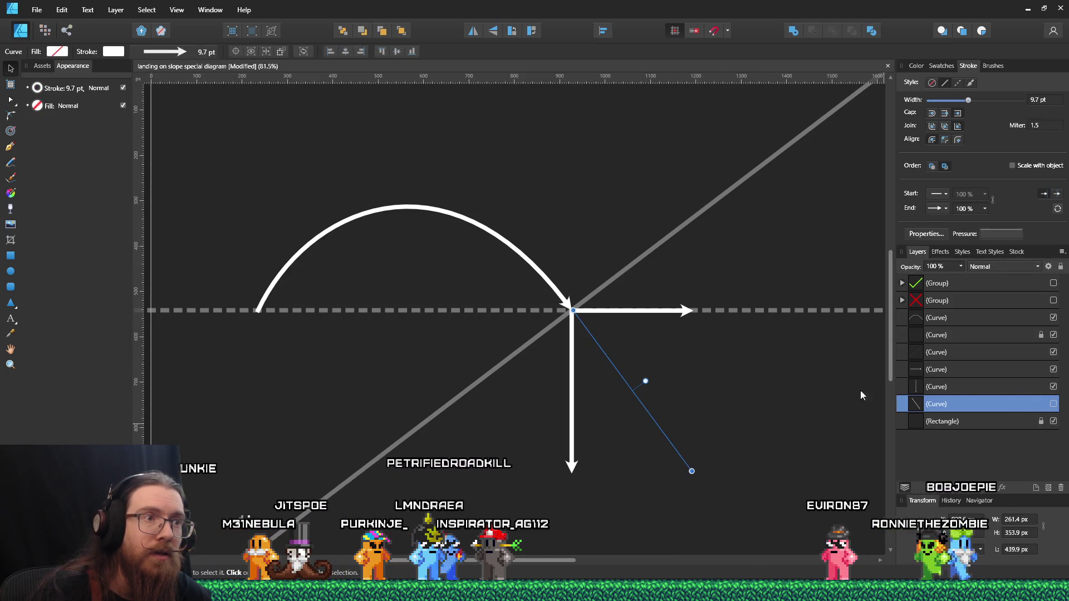
click(574, 395)
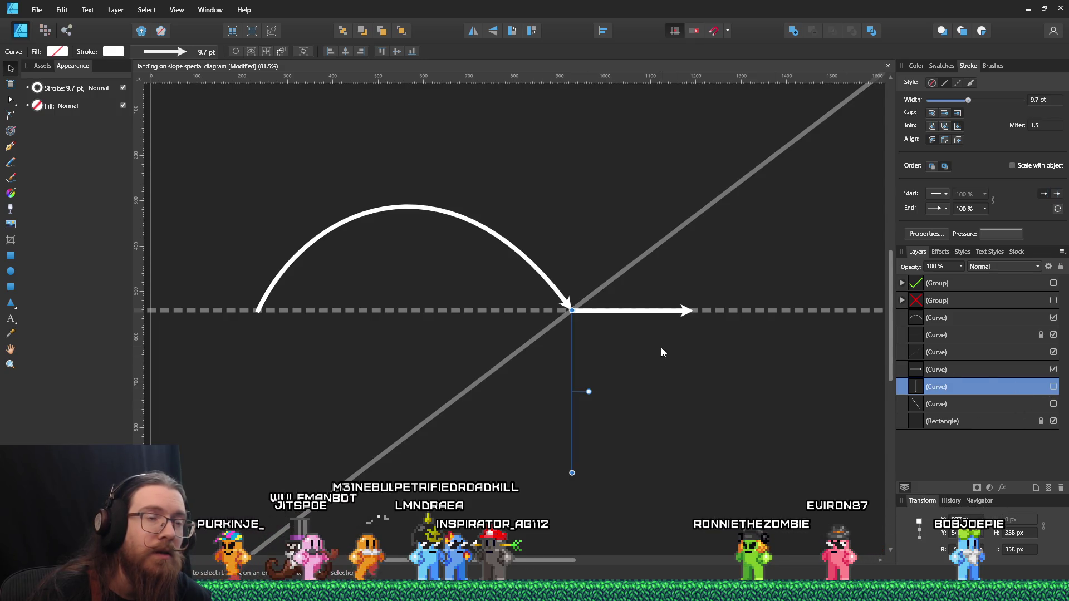
click(630, 229)
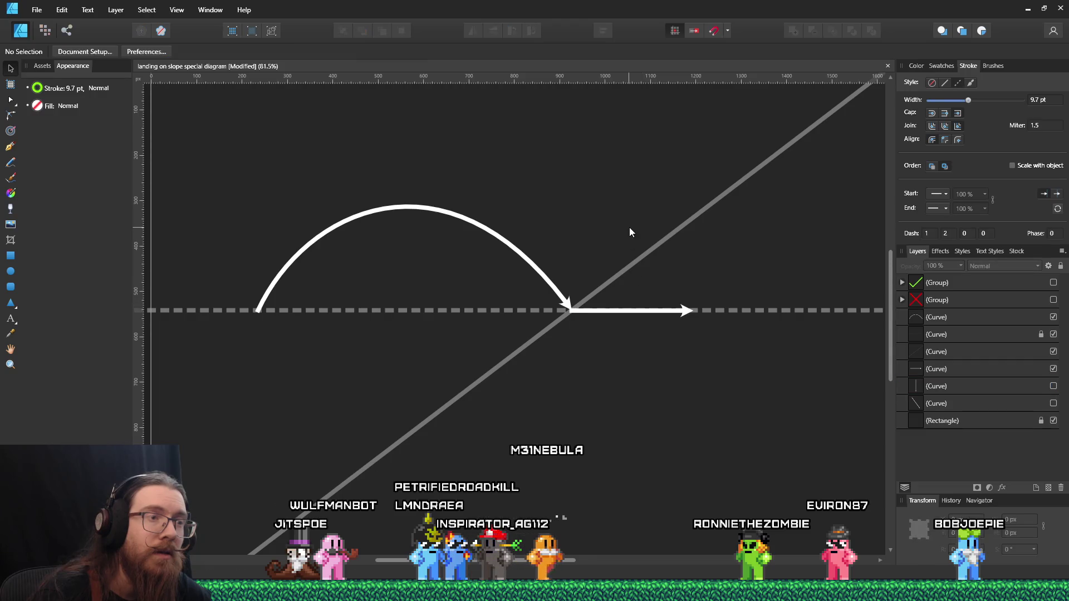
Rotate the horizontal forward arrow to about 34°
click(622, 312)
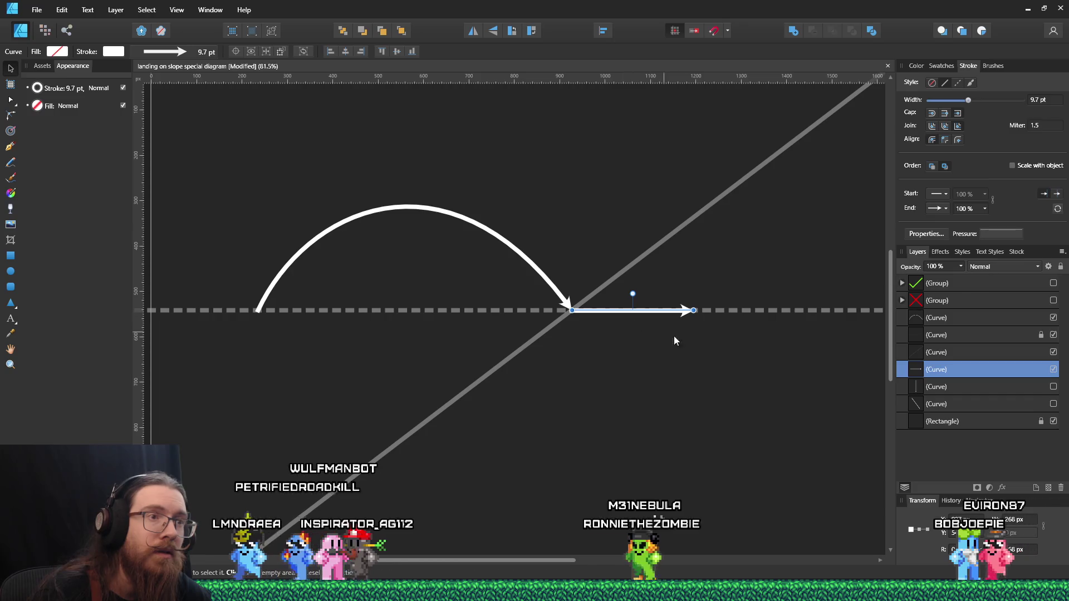
click(700, 358)
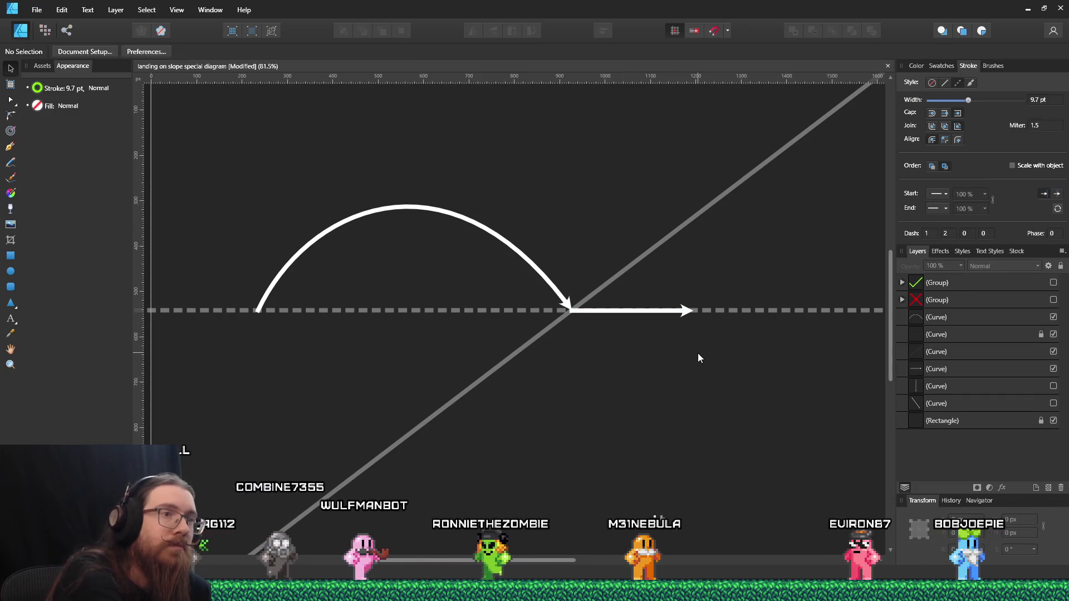
click(661, 311)
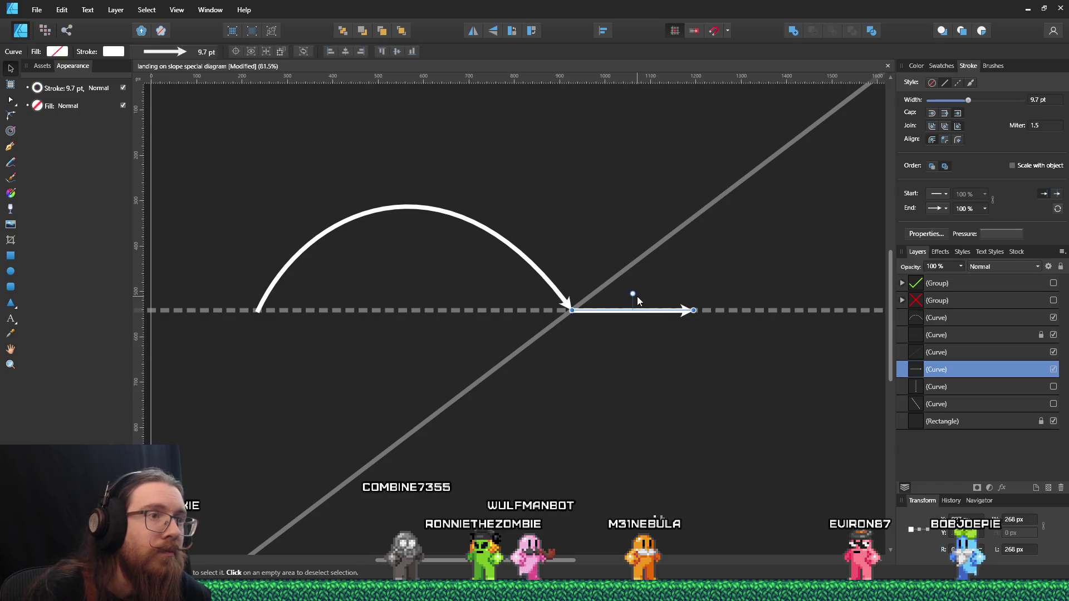
drag(624, 297, 613, 305)
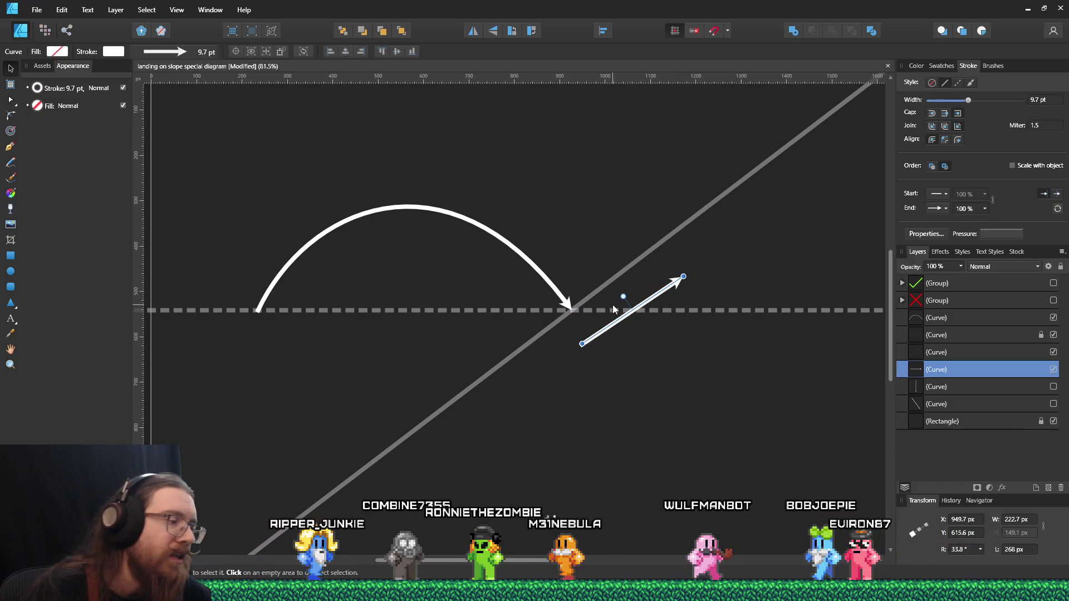
Undo the rotation and add a duplicate arrow rotated about 42° up the slope, shortened to about 211 px
key(ctrl+z)
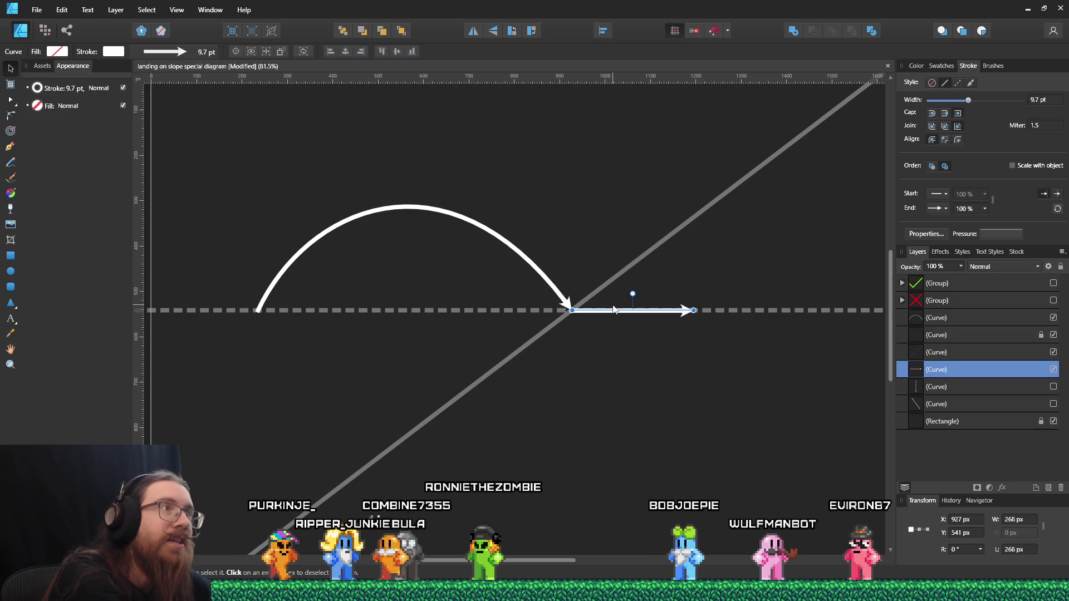
click(74, 12)
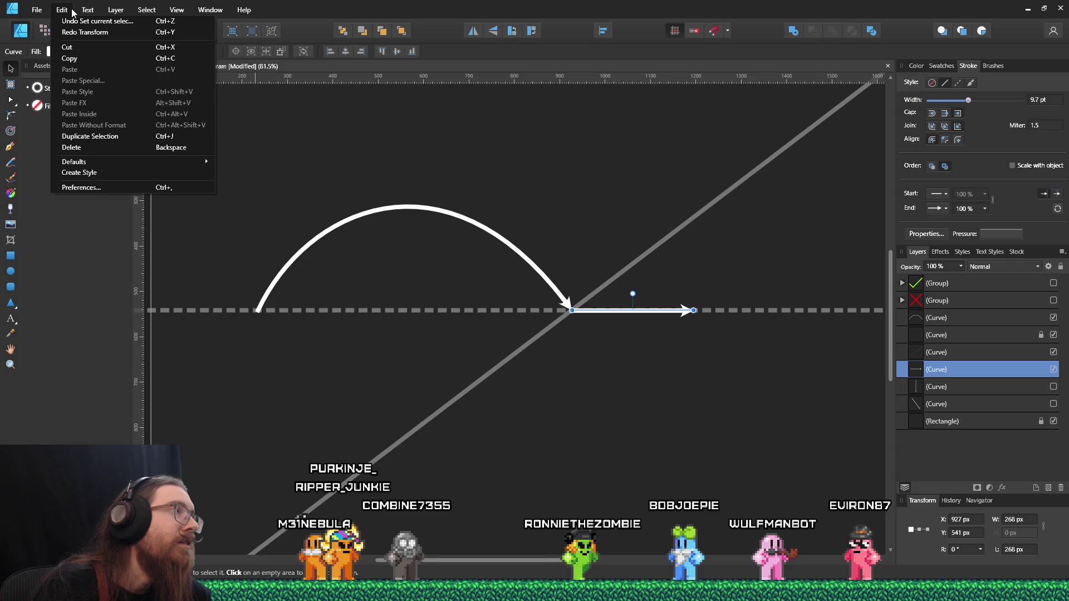
key(Escape)
key(ctrl+j)
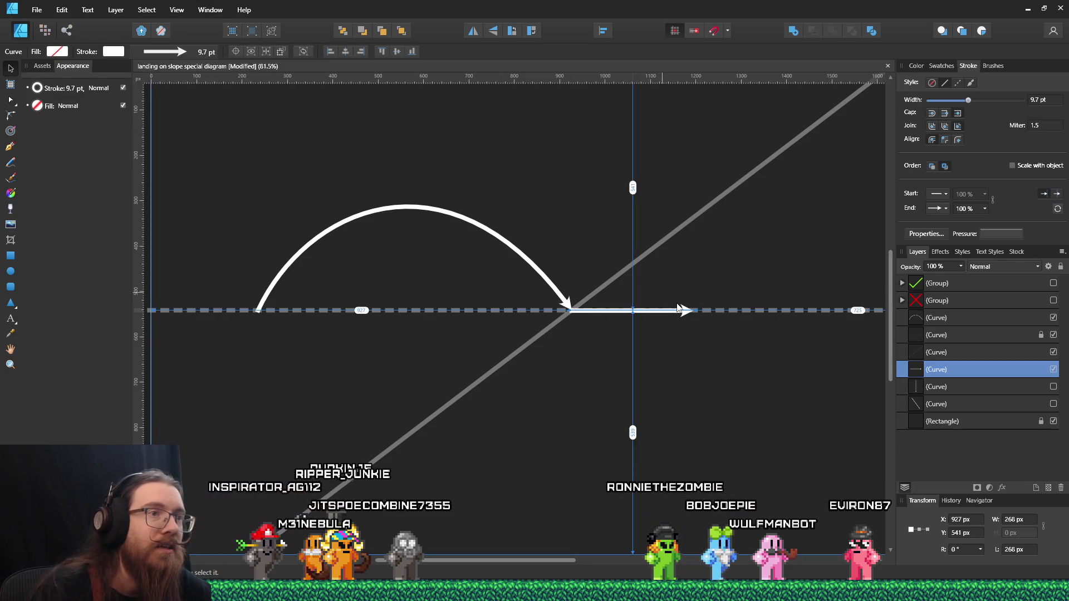
drag(633, 294, 604, 281)
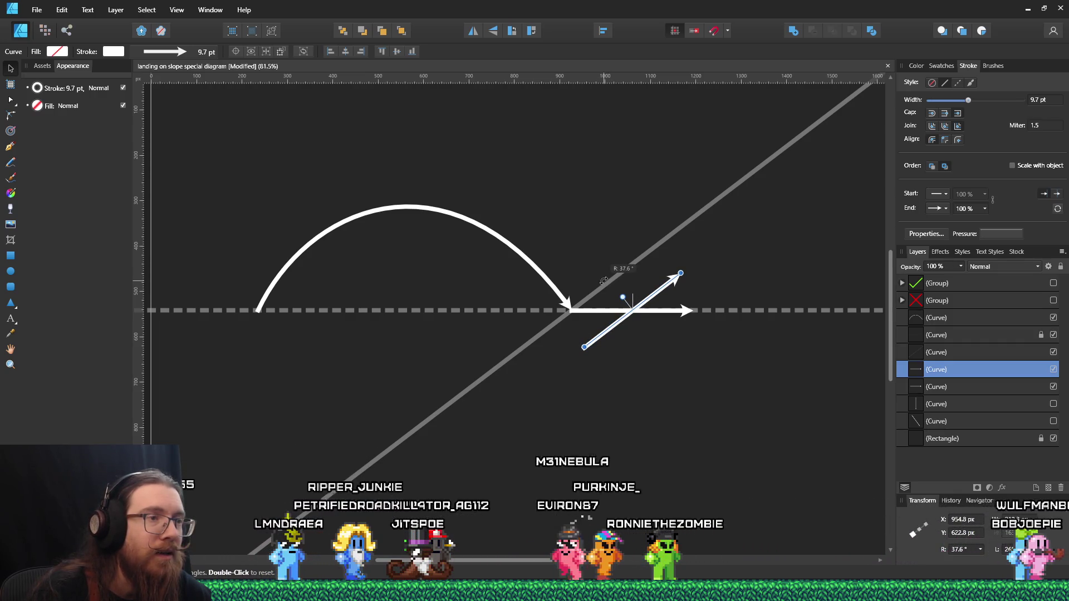
drag(606, 333, 593, 297)
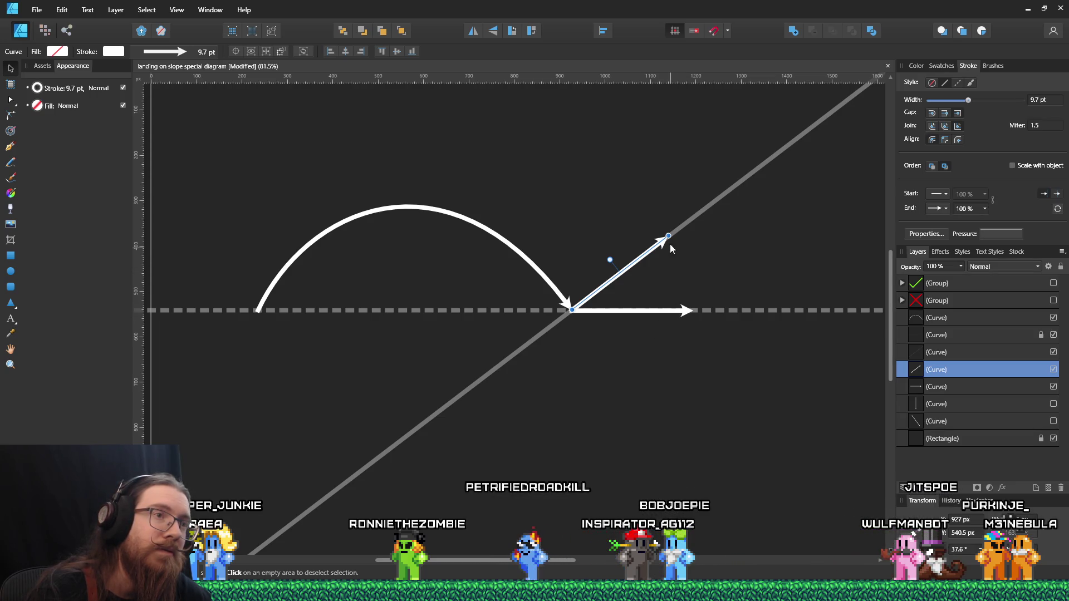
drag(664, 239, 694, 311)
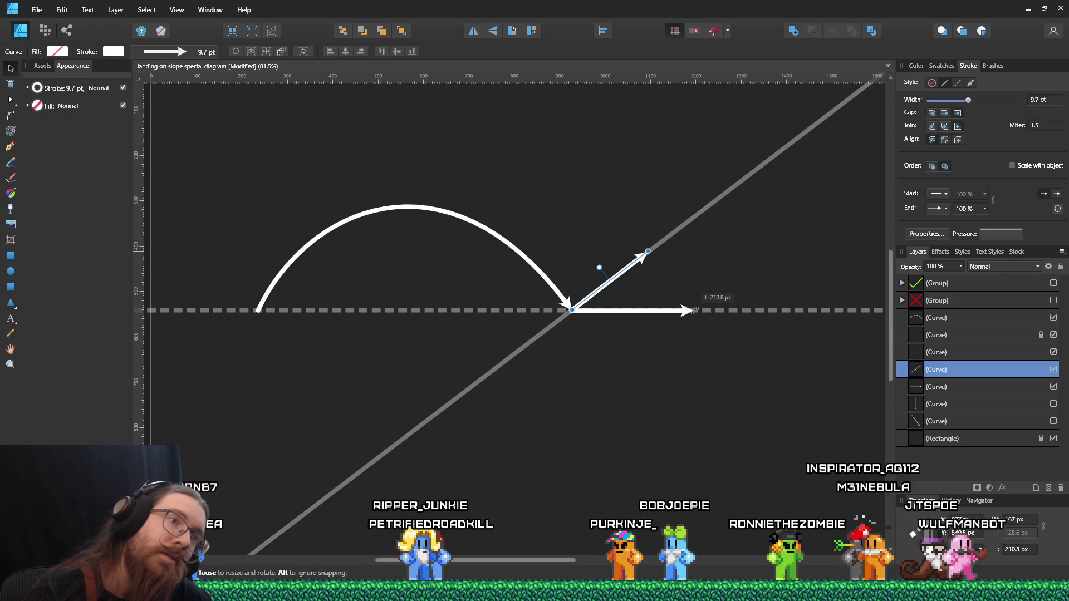
click(679, 328)
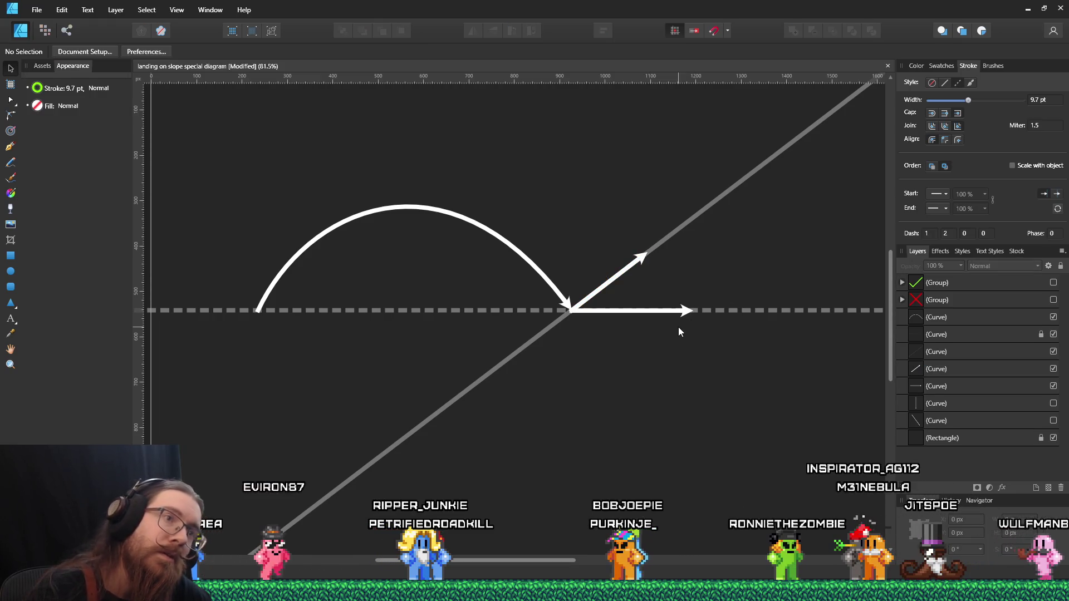
Lock the slope line in Layers and select the horizontal arrow
click(579, 309)
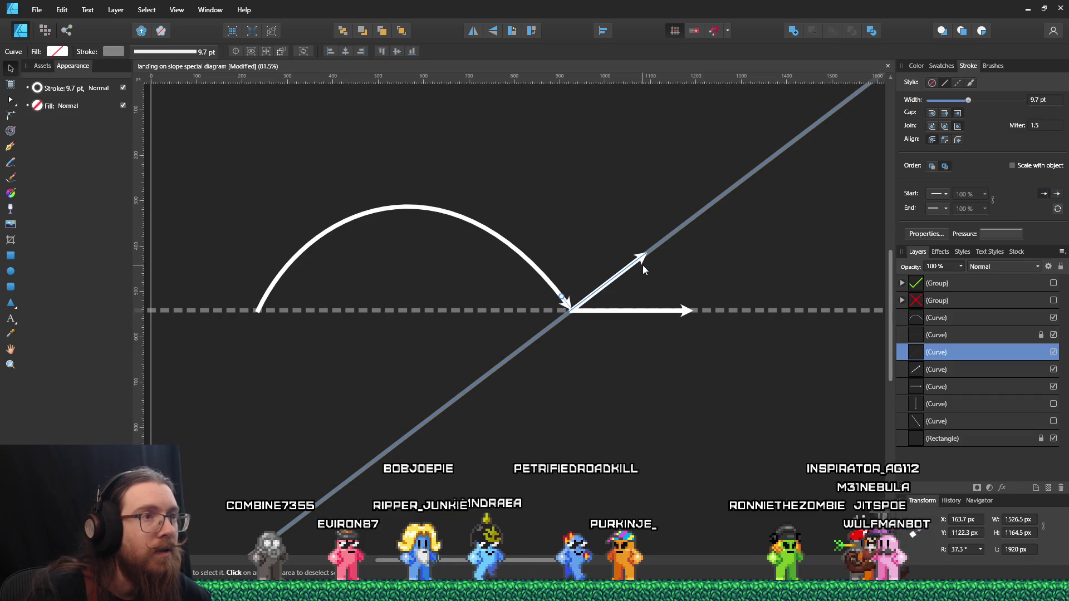
click(1061, 268)
click(622, 271)
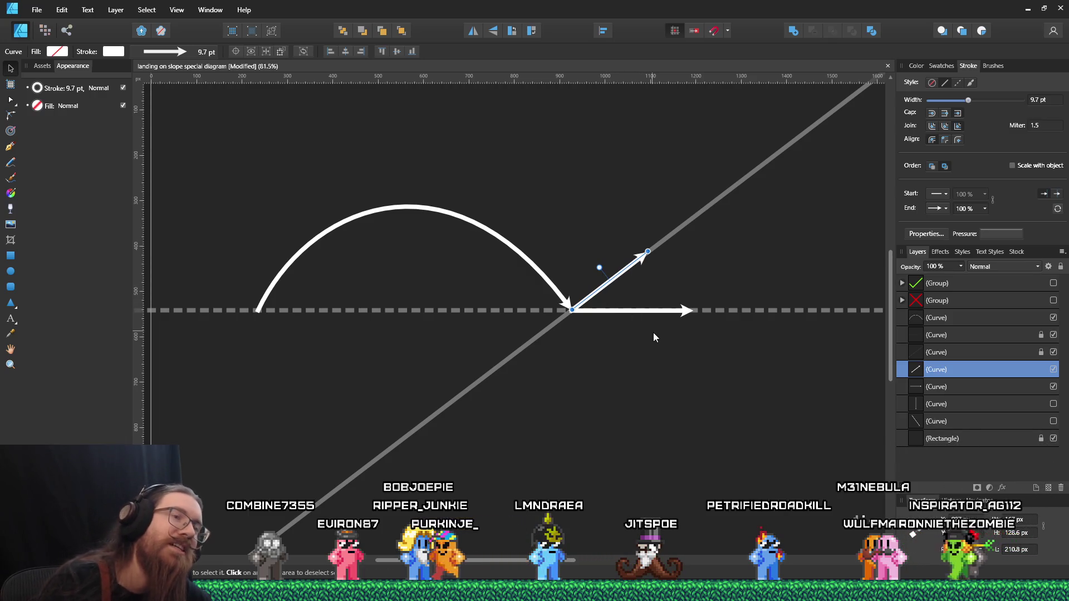
click(618, 311)
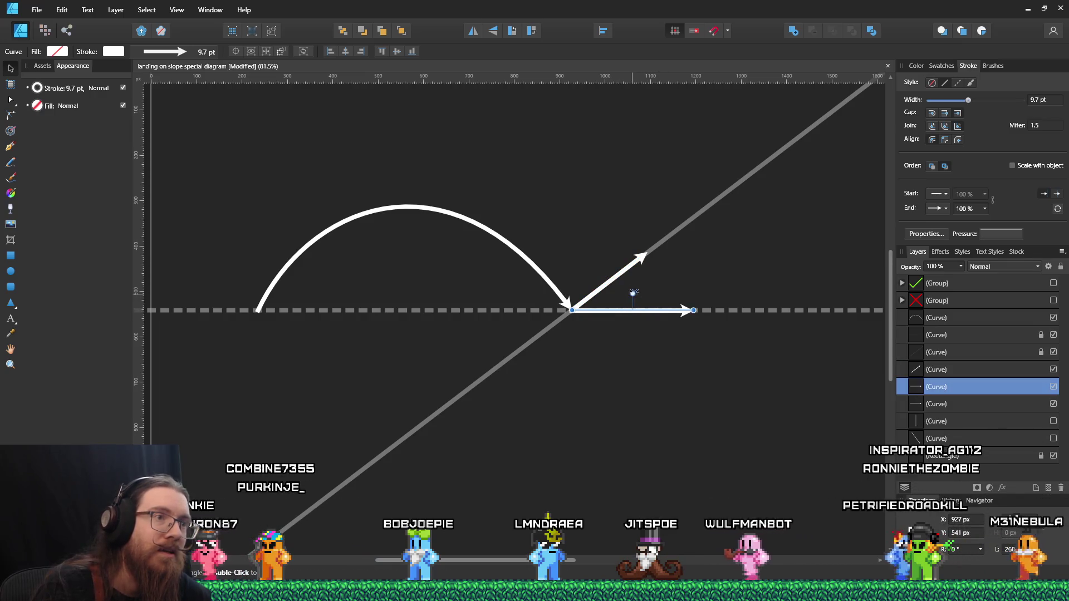
Rotate the arrow copy about -52° to point down-right and trim it to about 158 px
drag(633, 293, 657, 277)
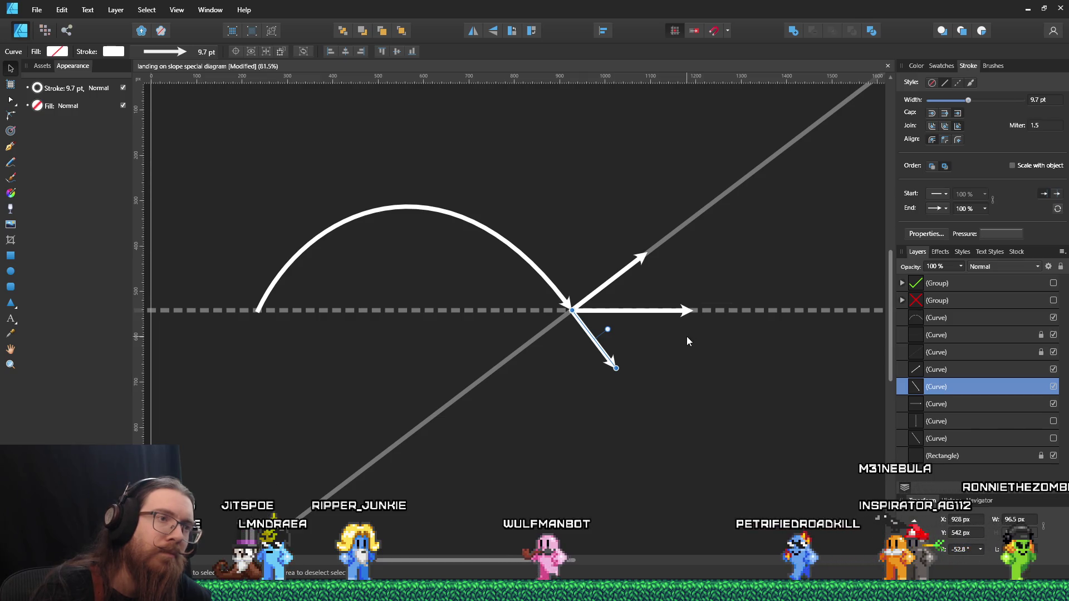
click(688, 337)
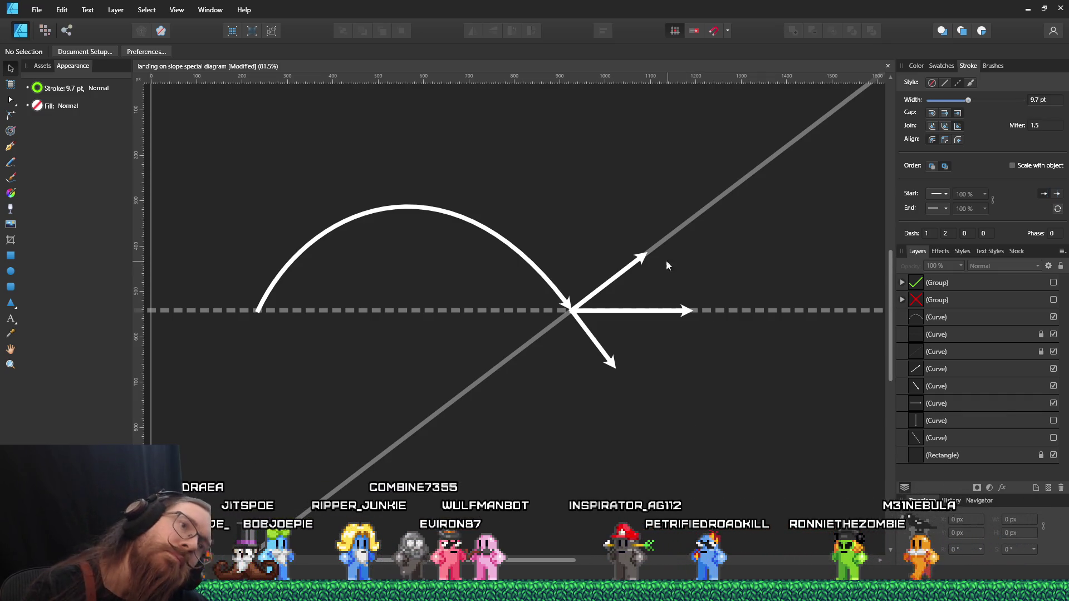
click(640, 257)
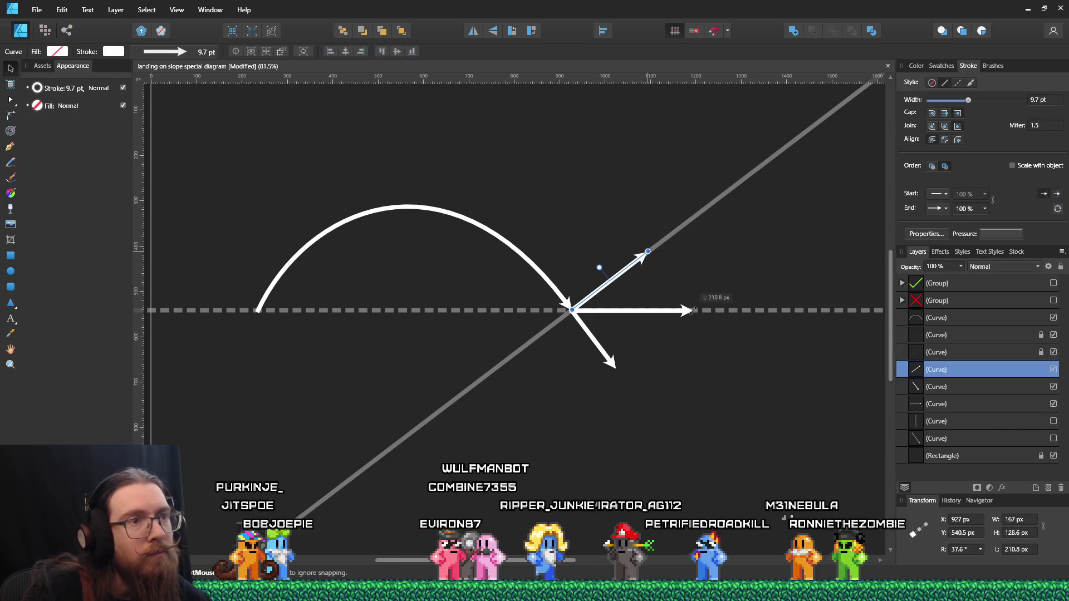
click(693, 350)
click(601, 348)
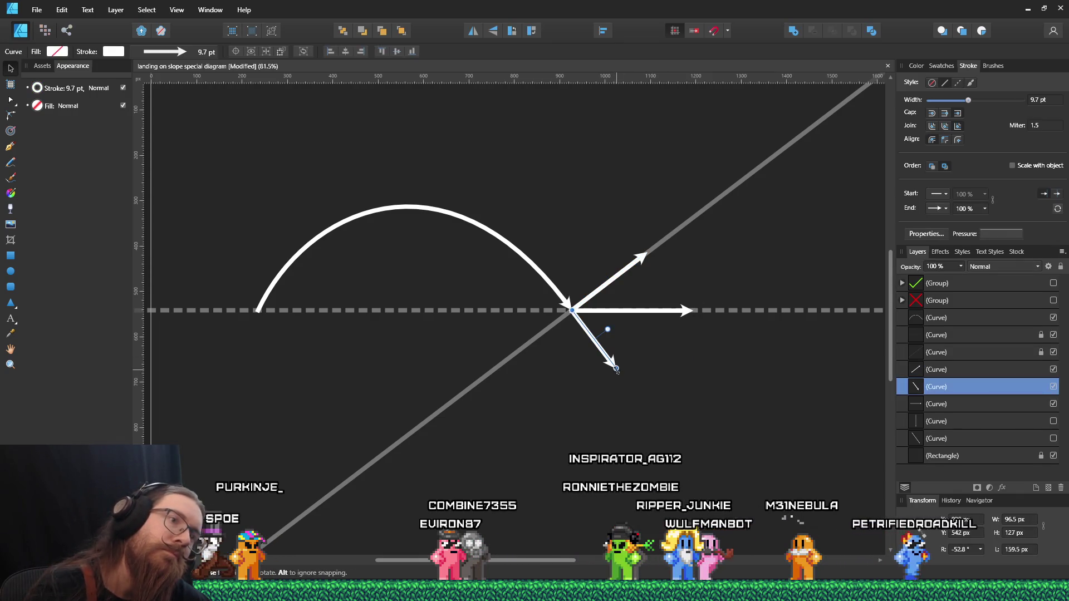
drag(614, 366, 629, 386)
drag(694, 312, 693, 312)
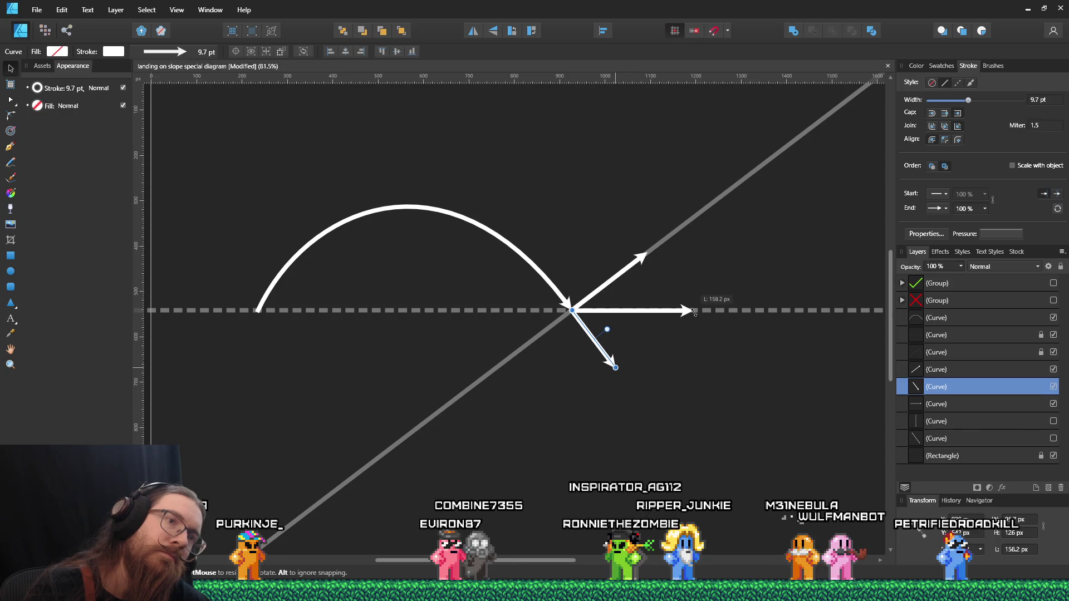
click(685, 345)
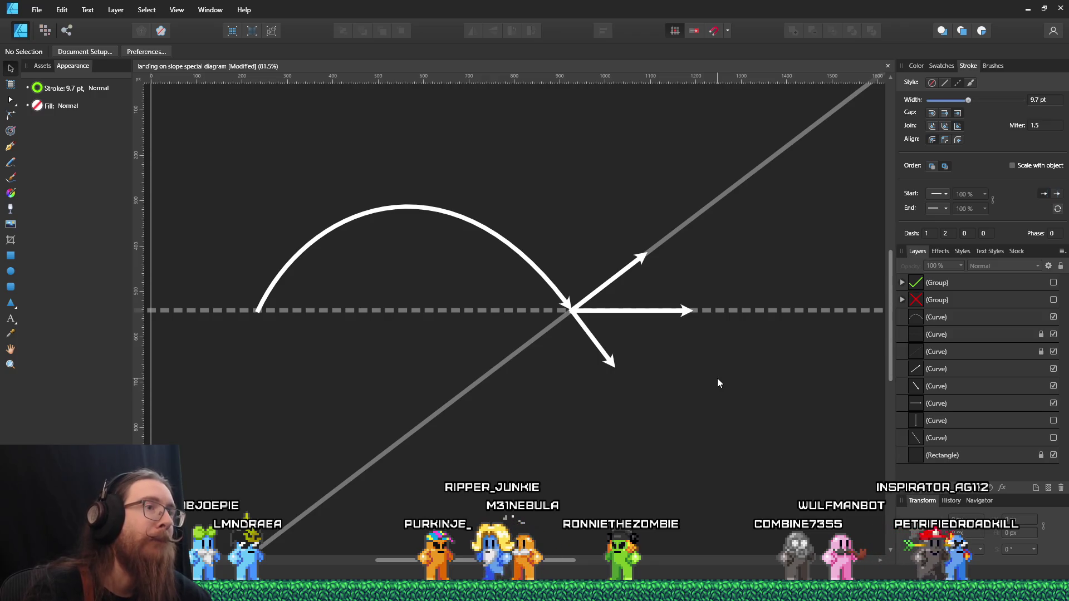
Save the diagram and place a copy of the red X on the down-right arrow
click(41, 12)
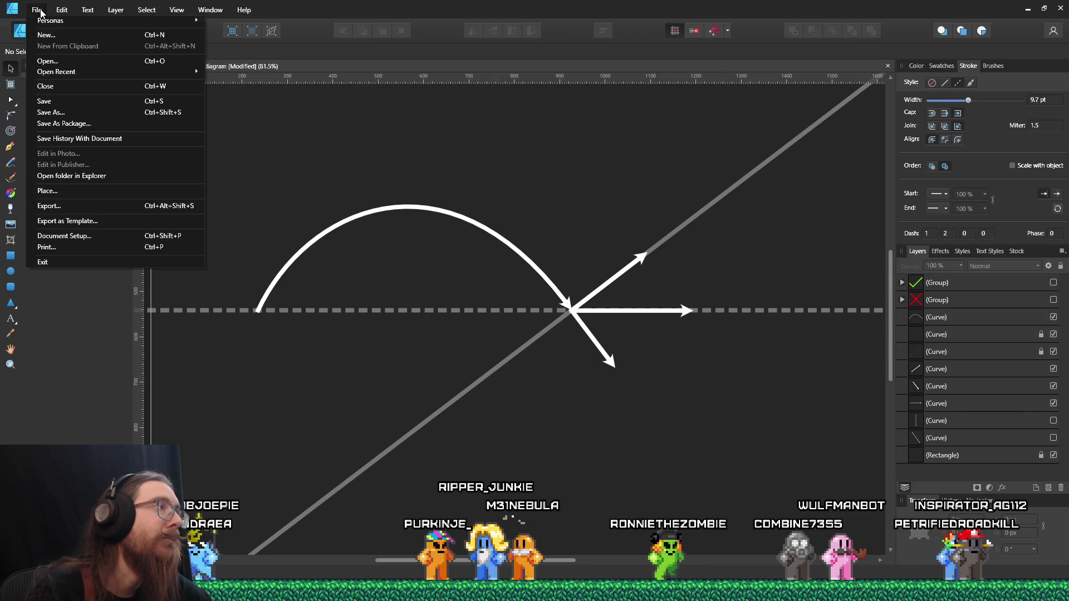
click(62, 102)
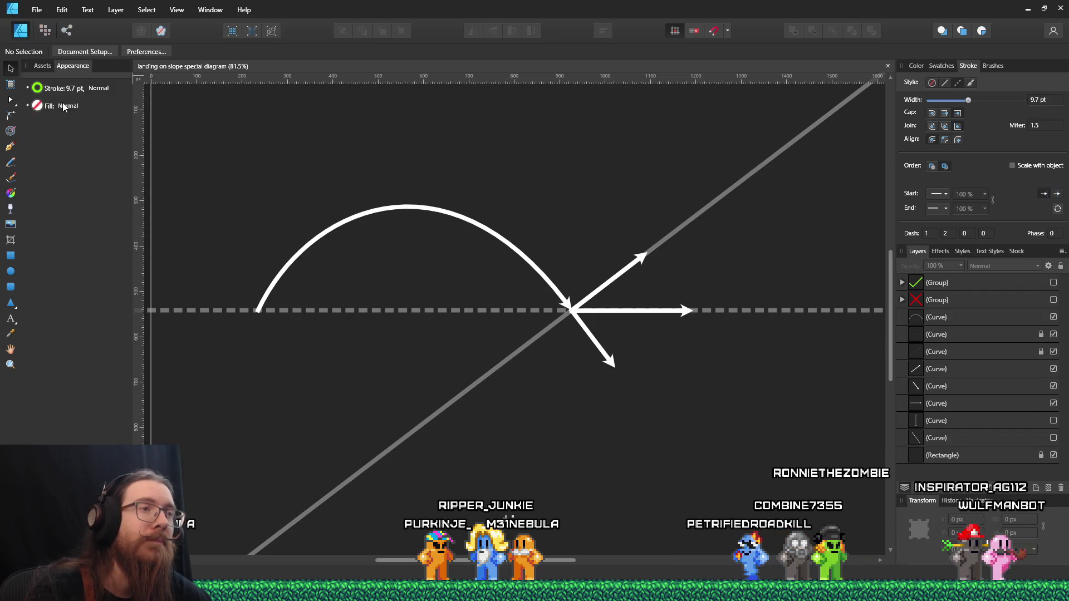
key(ctrl+z)
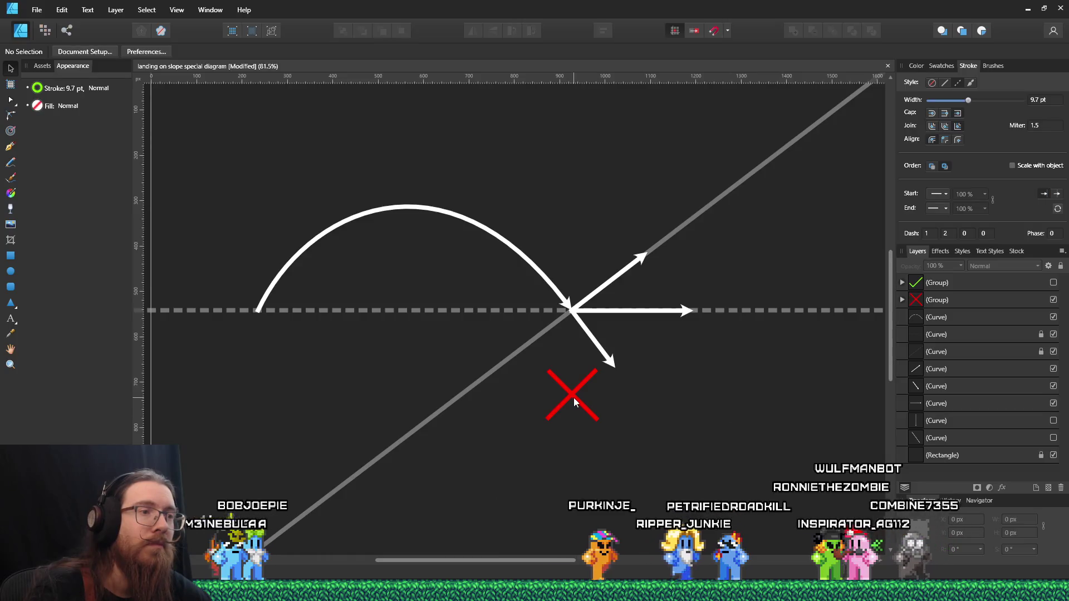
click(573, 398)
ctrl+drag(576, 399, 599, 347)
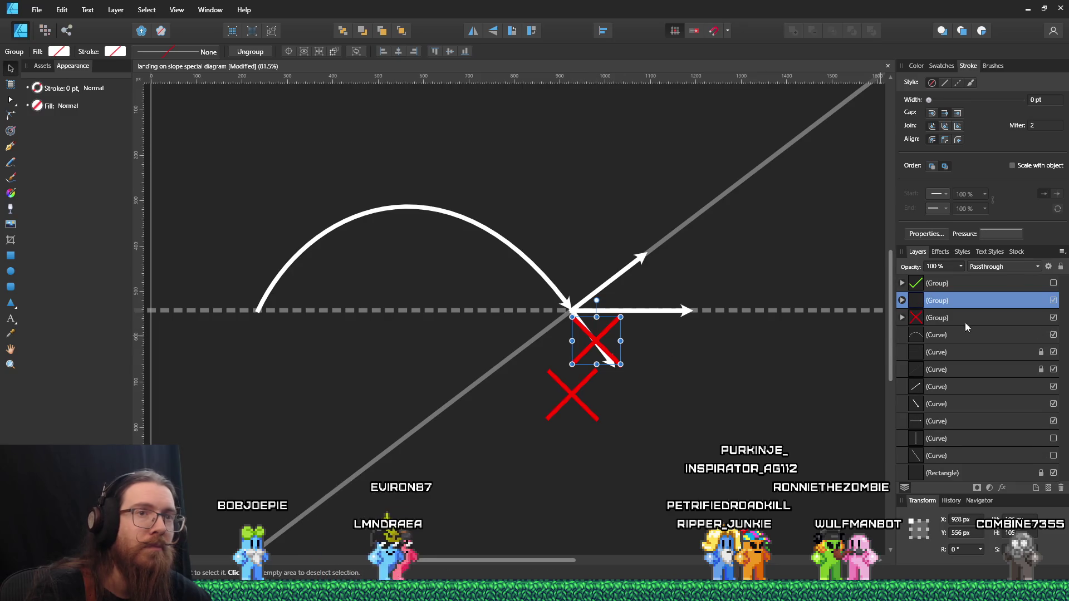
Place a green check copy on the up-slope arrow, then hide the original marks and the X copy
click(1053, 317)
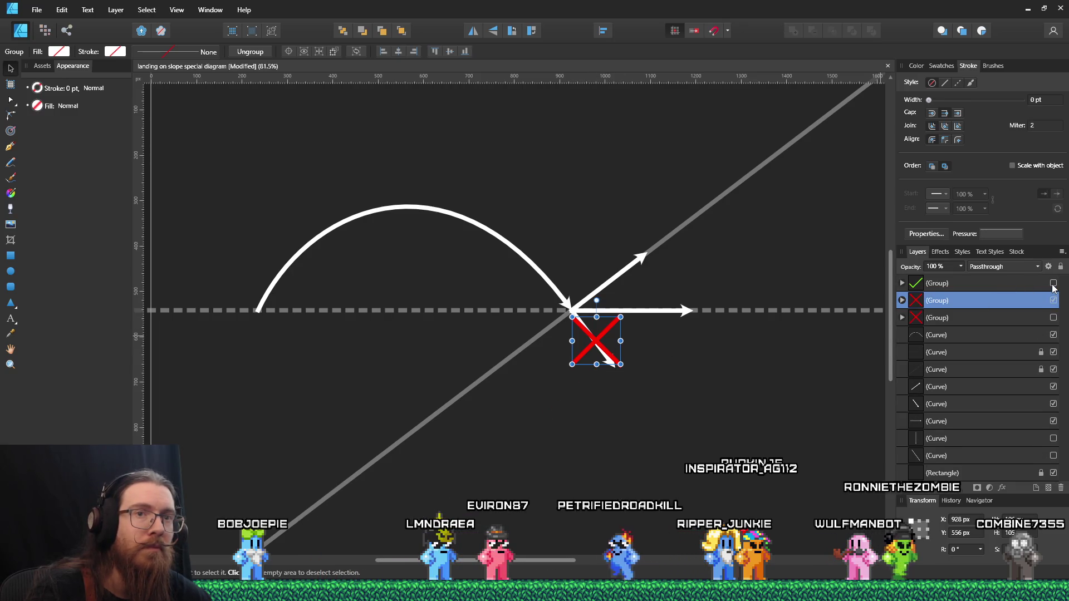
click(1053, 283)
click(647, 290)
mouse_move(646, 290)
ctrl+mouse_down()
mouse_move(609, 253)
mouse_move(615, 262)
ctrl+mouse_up()
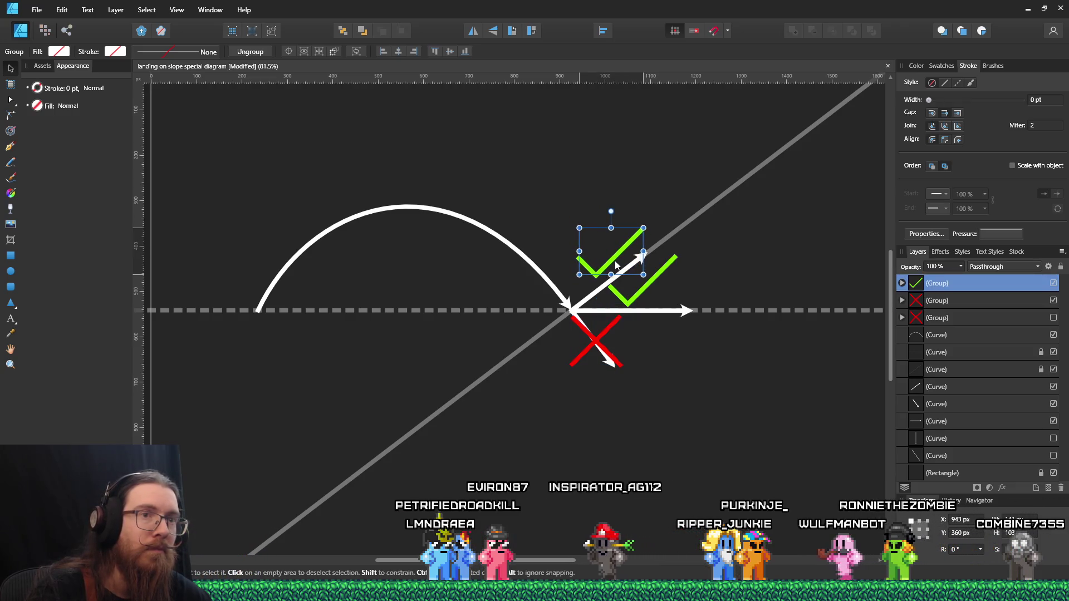
click(1053, 300)
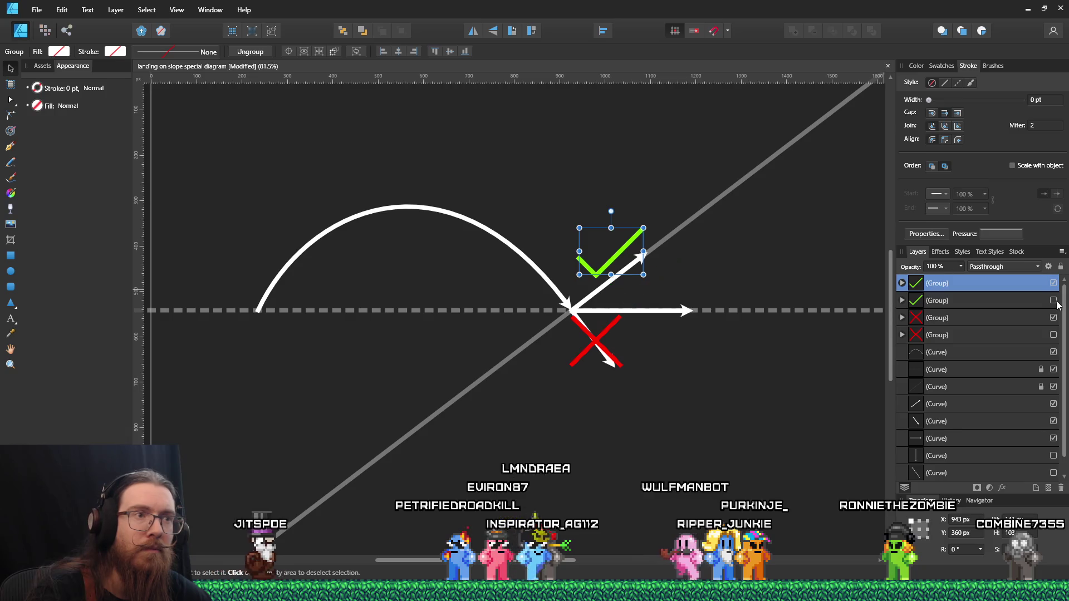
click(805, 274)
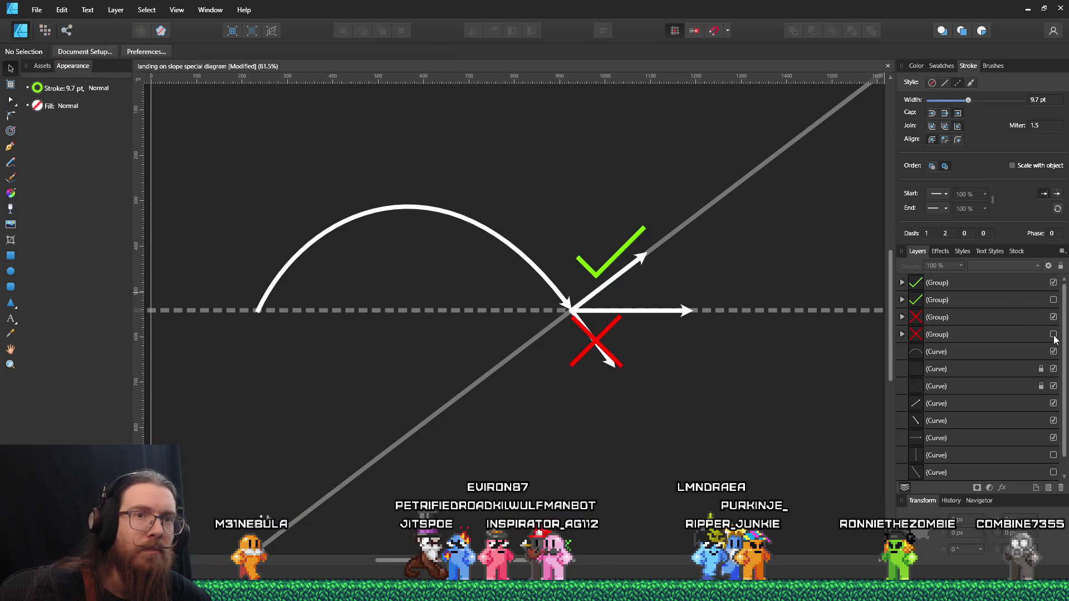
click(1053, 317)
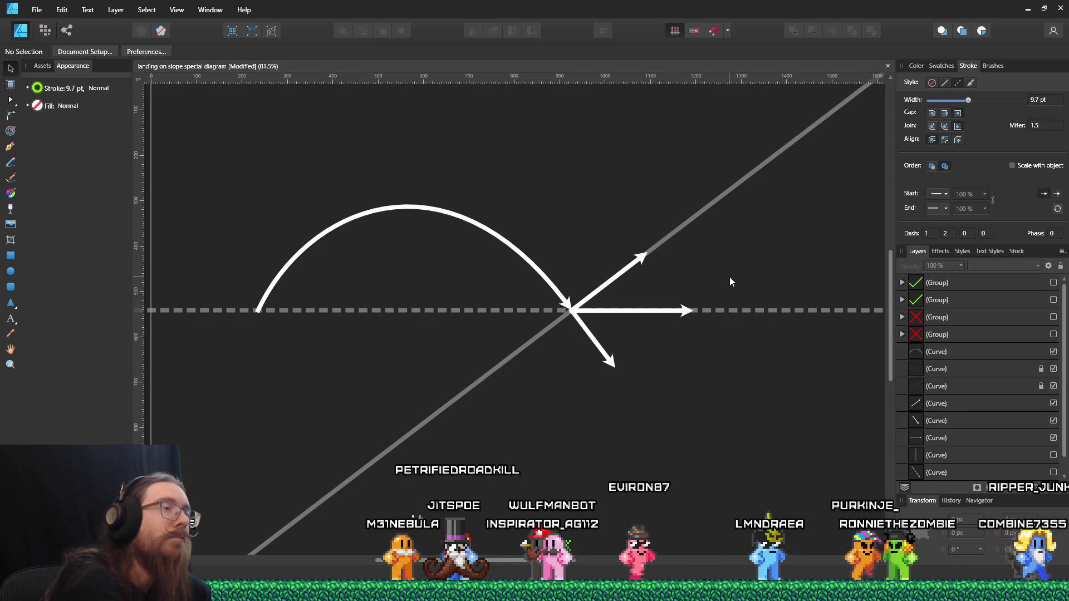
key(alt+Tab)
key(alt+Tab)
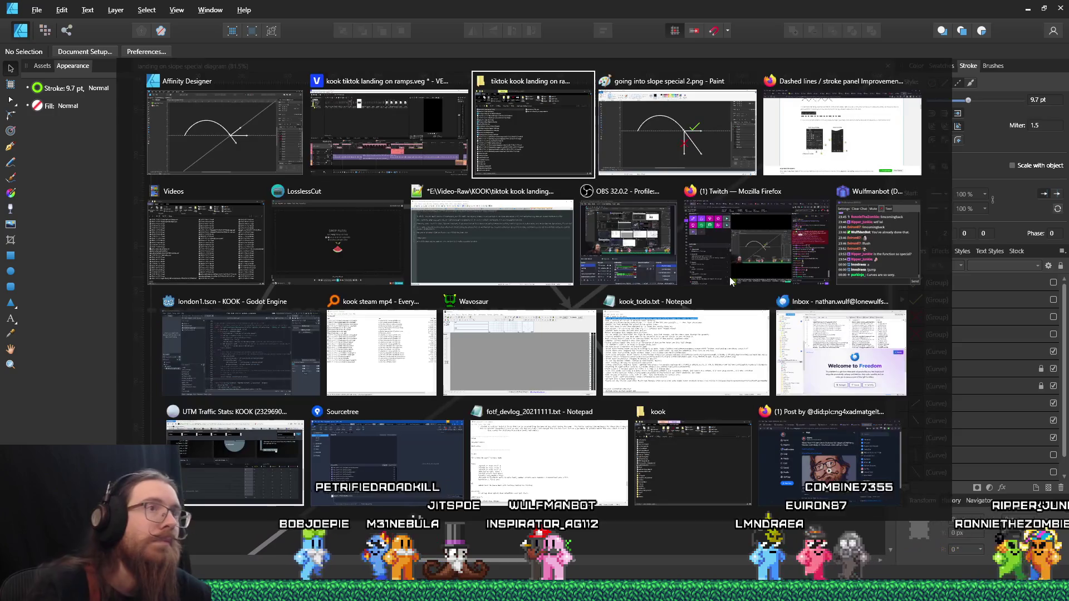
Paste and crop the diagram screenshot in Paint, save it as 'going into slope special 3.png', and re-show the green check
key(alt+Tab)
key(ctrl+v)
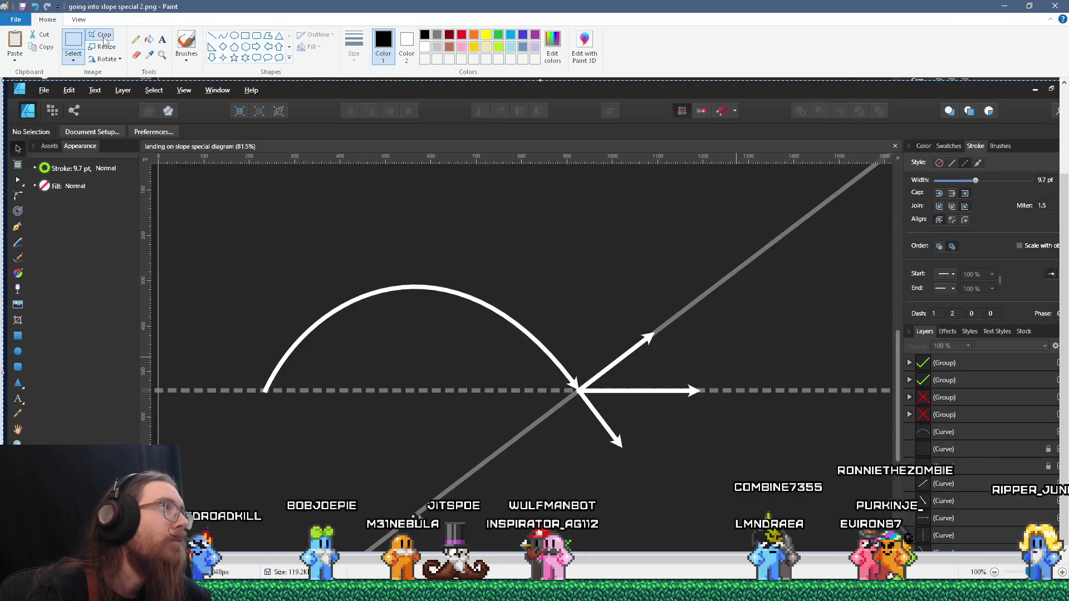
click(104, 39)
click(15, 20)
mouse_move(39, 110)
click(189, 149)
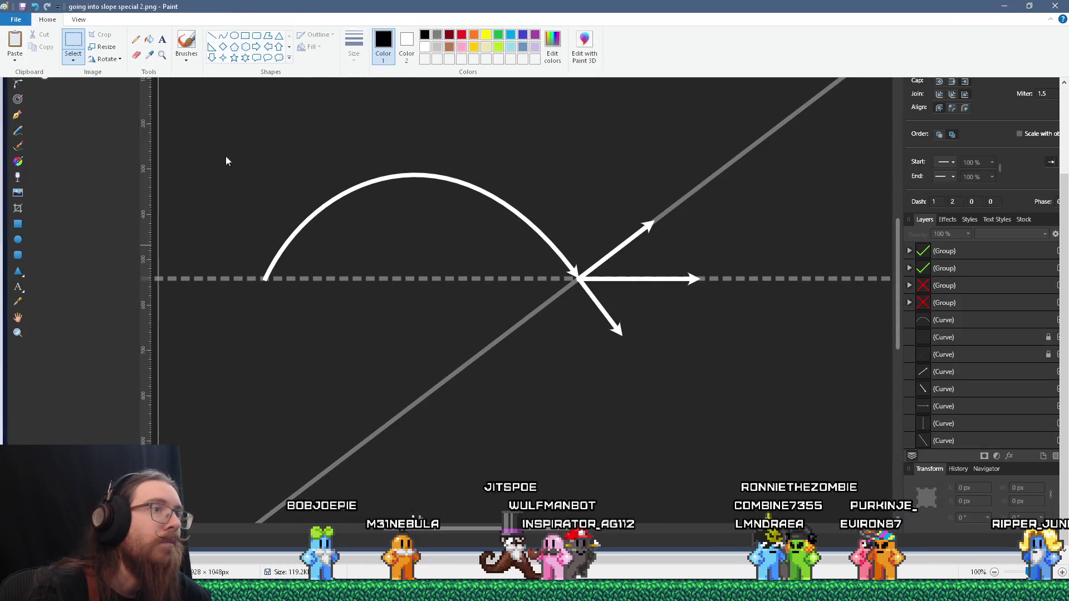
double_click(655, 301)
text(3)
click(943, 349)
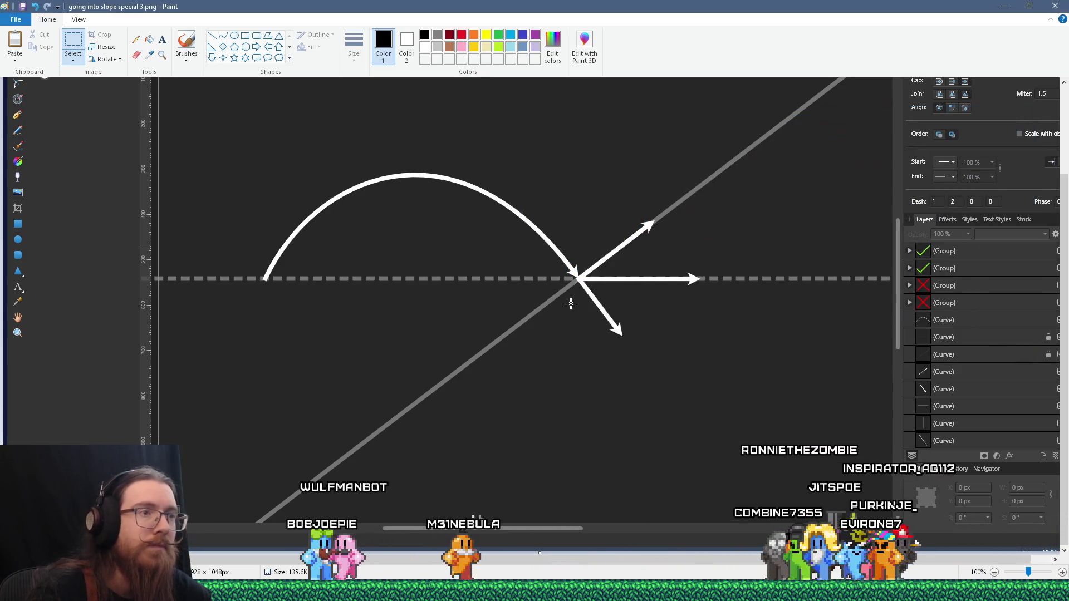
click(1055, 6)
click(1053, 283)
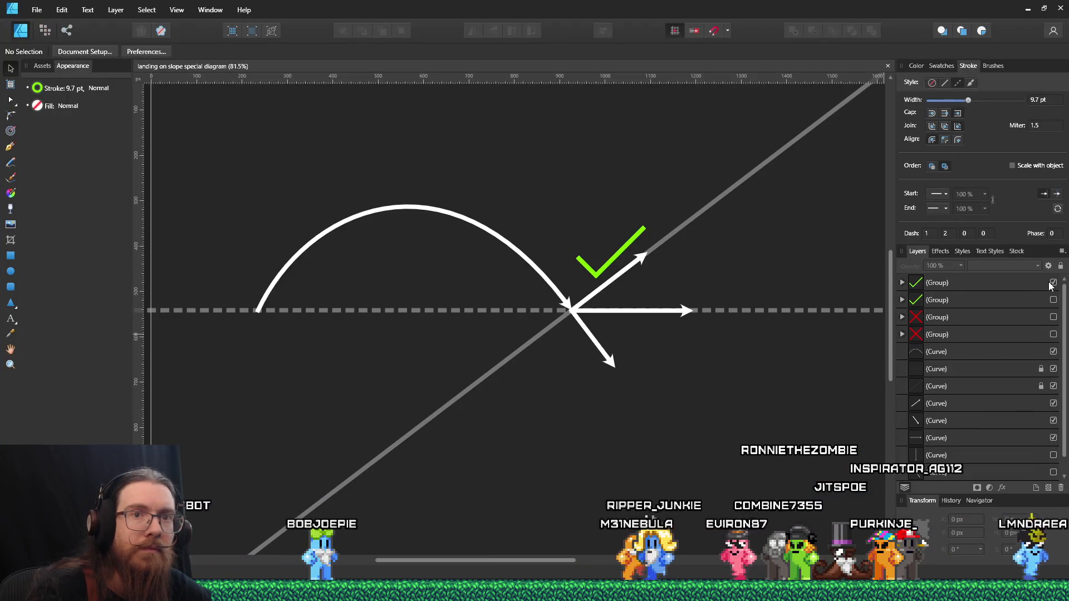
Save the diagram over its existing .afdesign file instead of under a new name
click(35, 10)
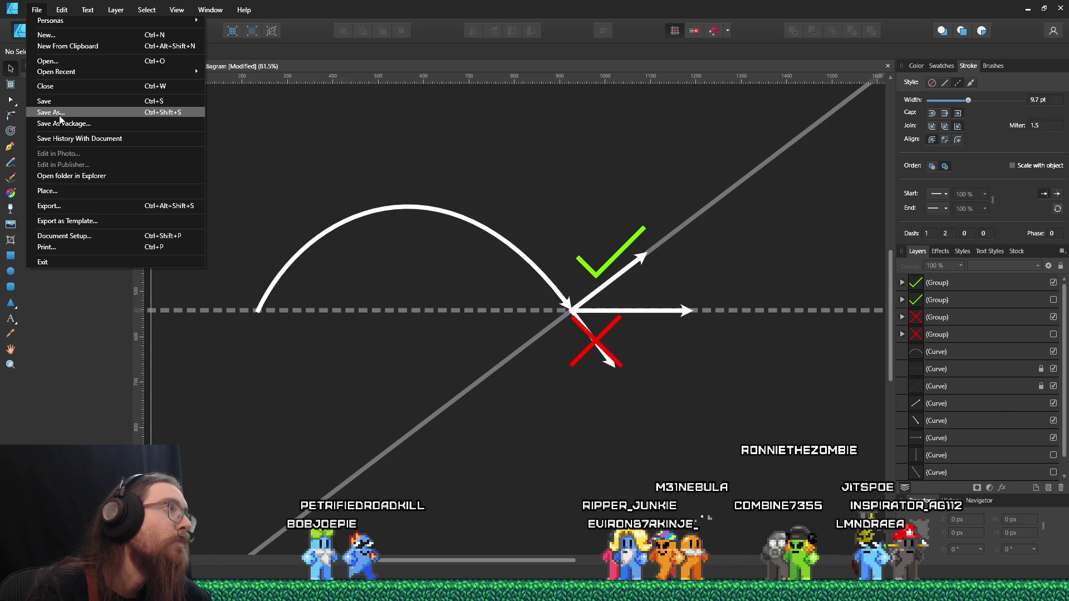
click(60, 116)
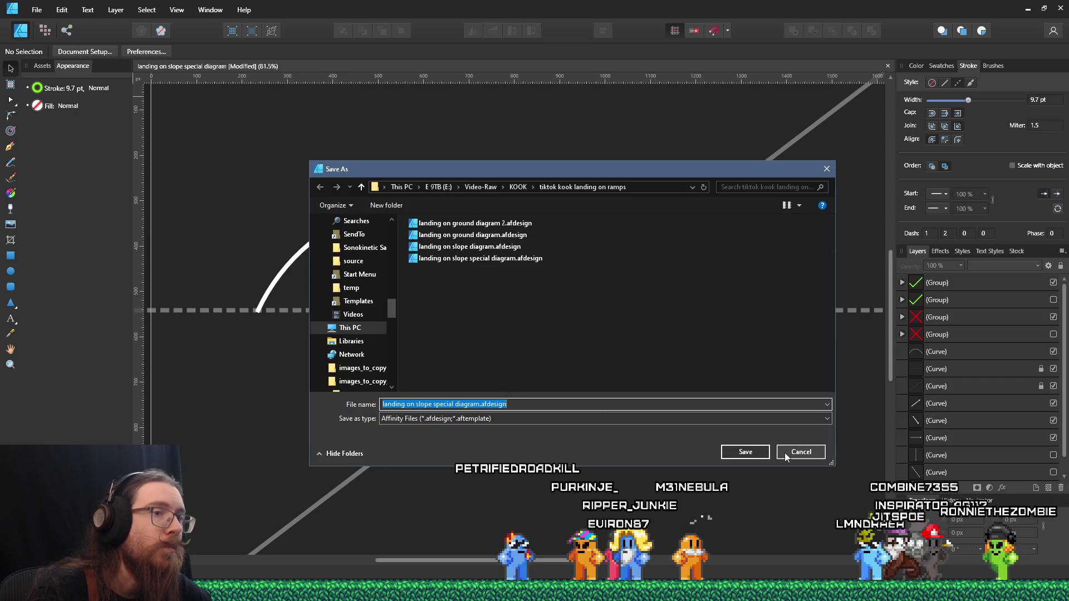
click(791, 454)
click(37, 9)
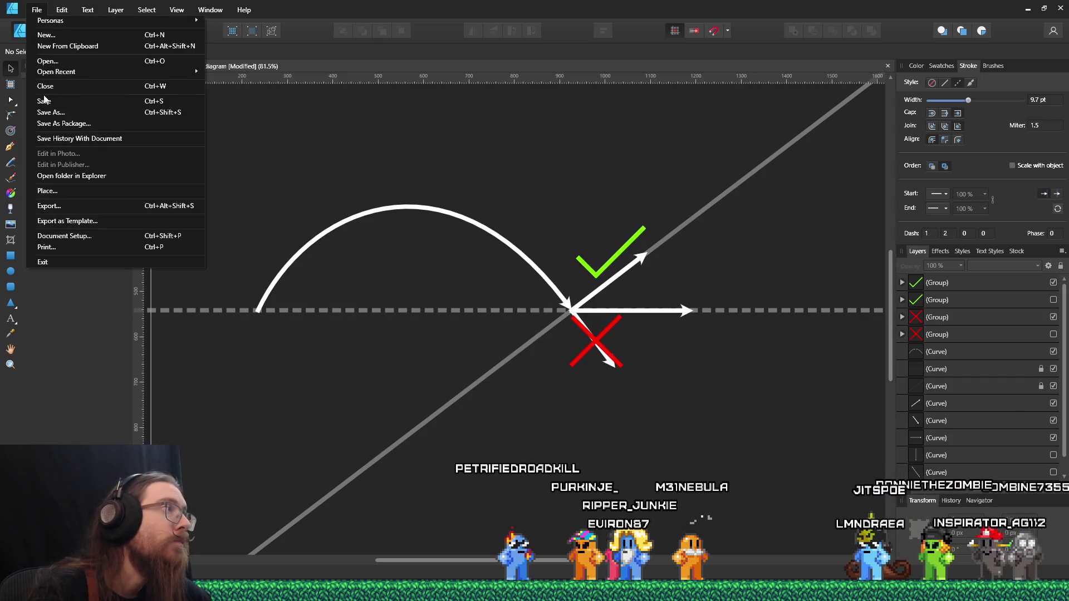
key(alt+Tab)
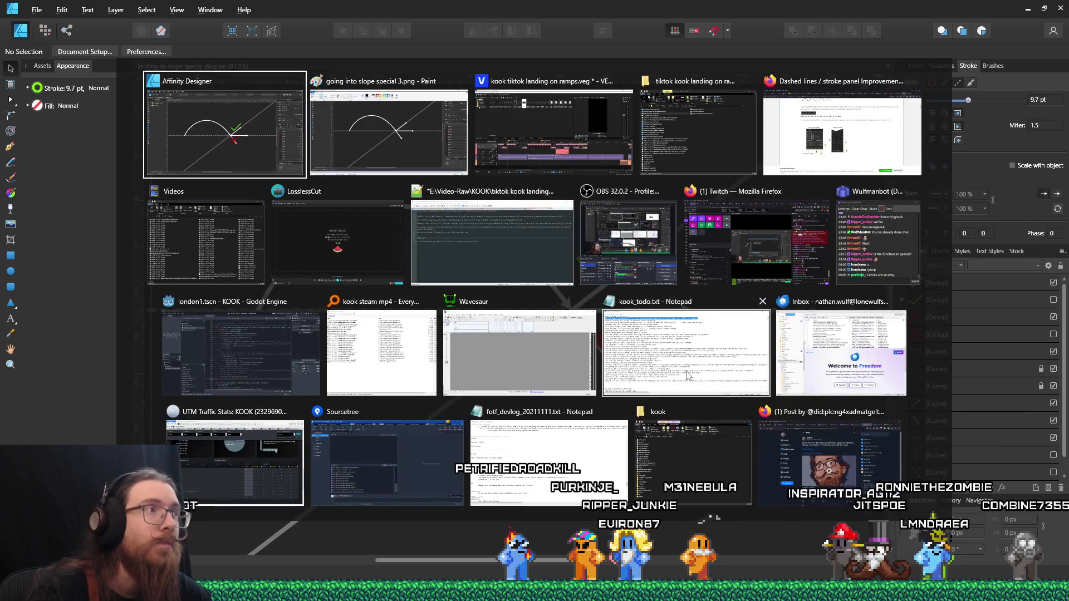
key(Escape)
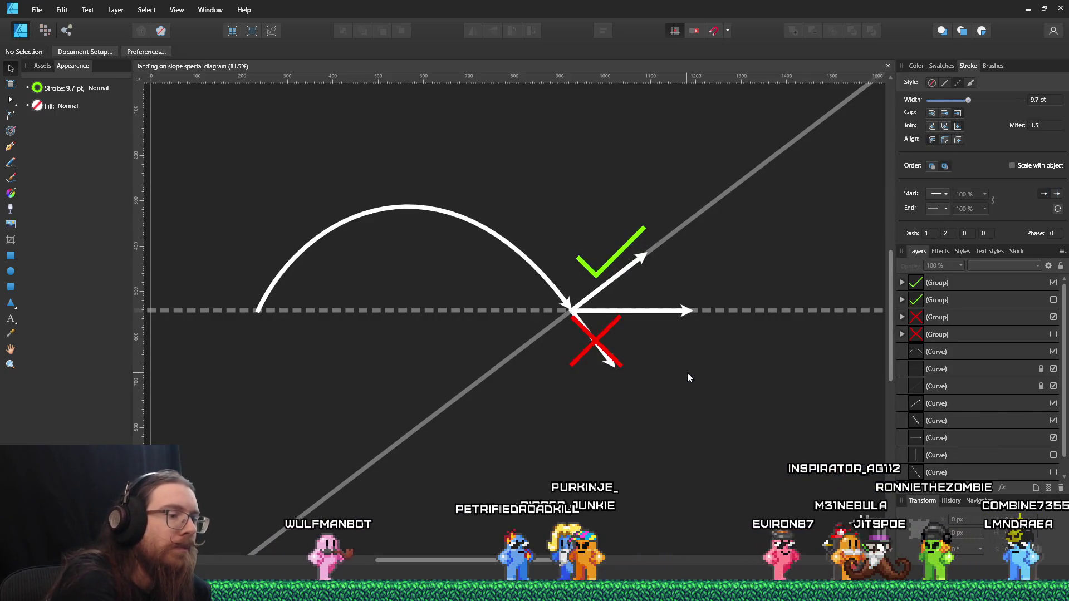
key(alt+Tab)
key(alt+Tab)
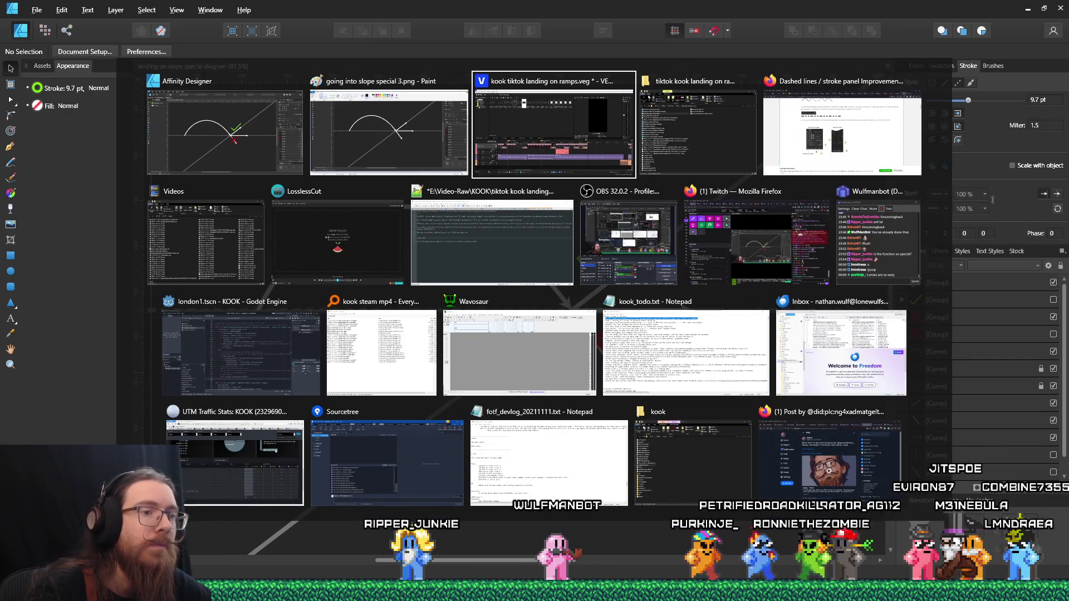
key(Escape)
Paste the tick-and-cross diagram into Paint and save it as 'going into slope special 4.png'
key(alt+Tab)
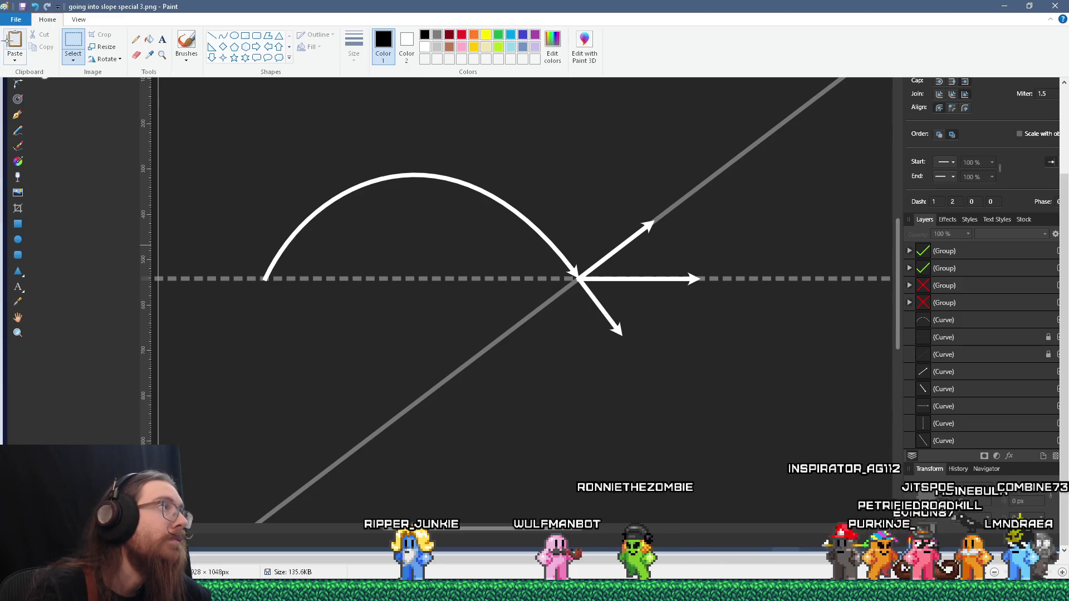
click(9, 44)
click(15, 19)
click(35, 88)
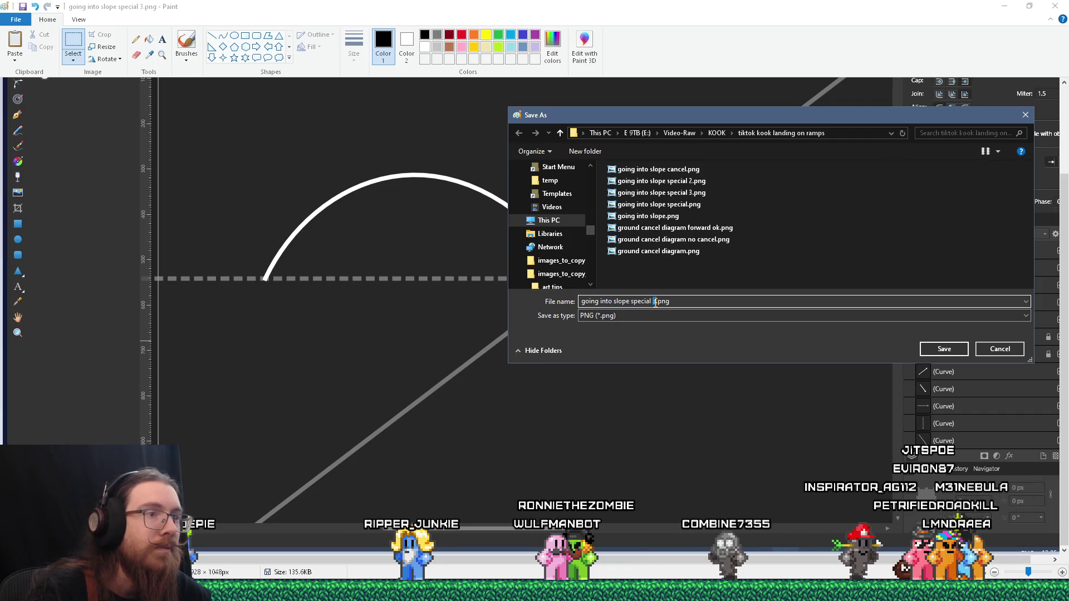
text(4)
click(944, 349)
key(alt+Tab)
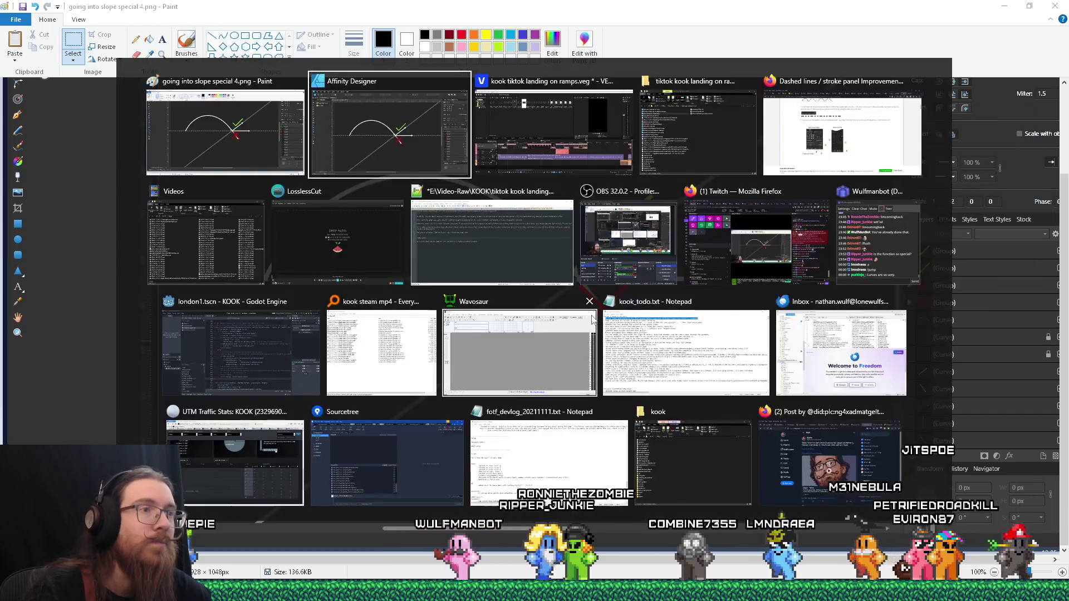
key(alt+Tab)
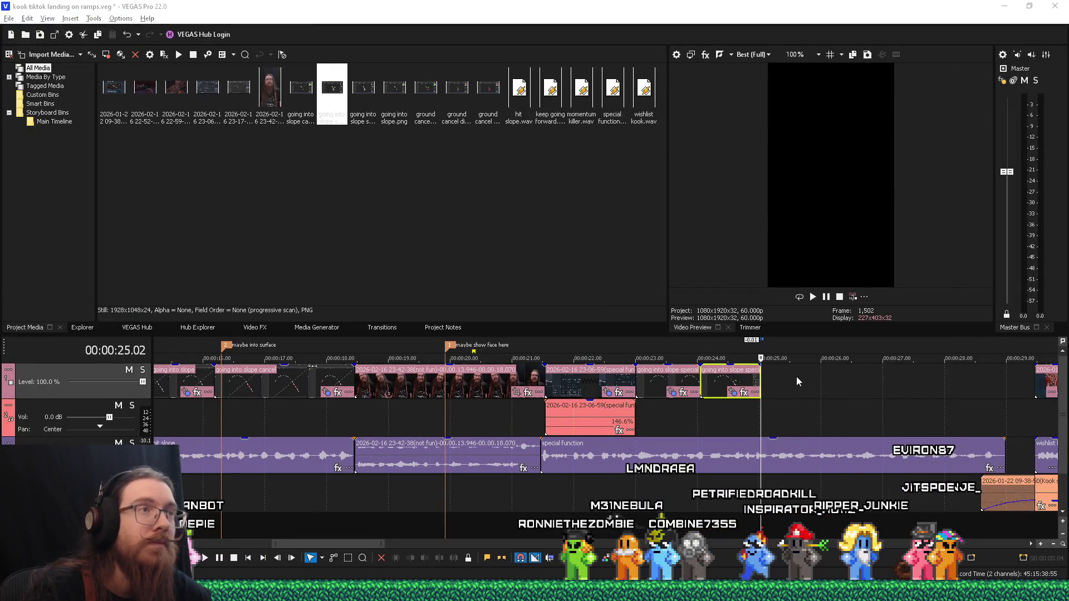
Place the slope special 3 and 4 diagram images at about 25 seconds with the copied clip attributes
key(alt+Tab)
key(Up)
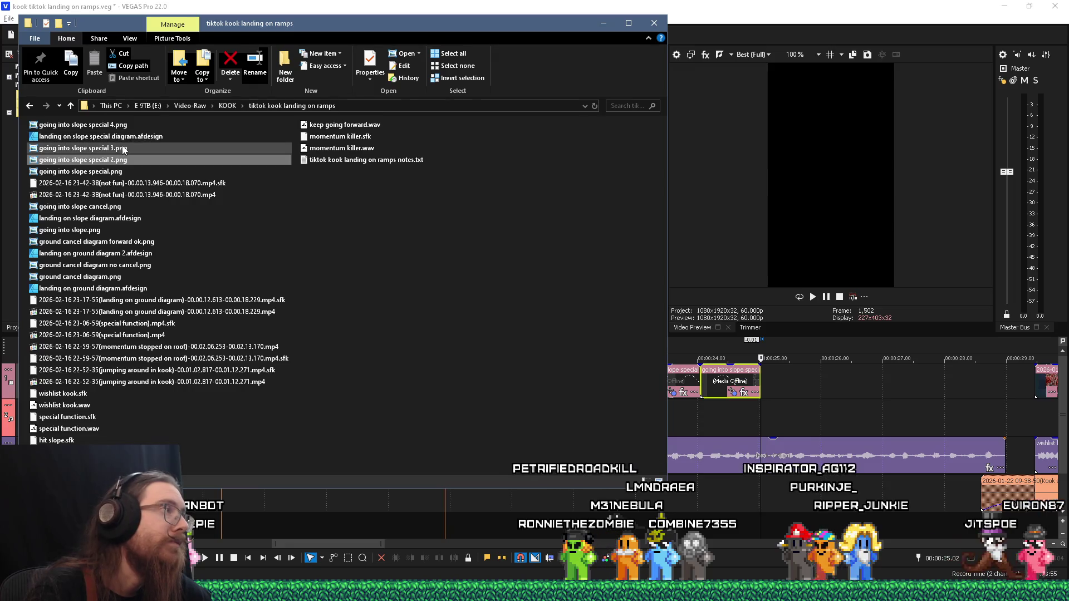
drag(762, 379, 763, 380)
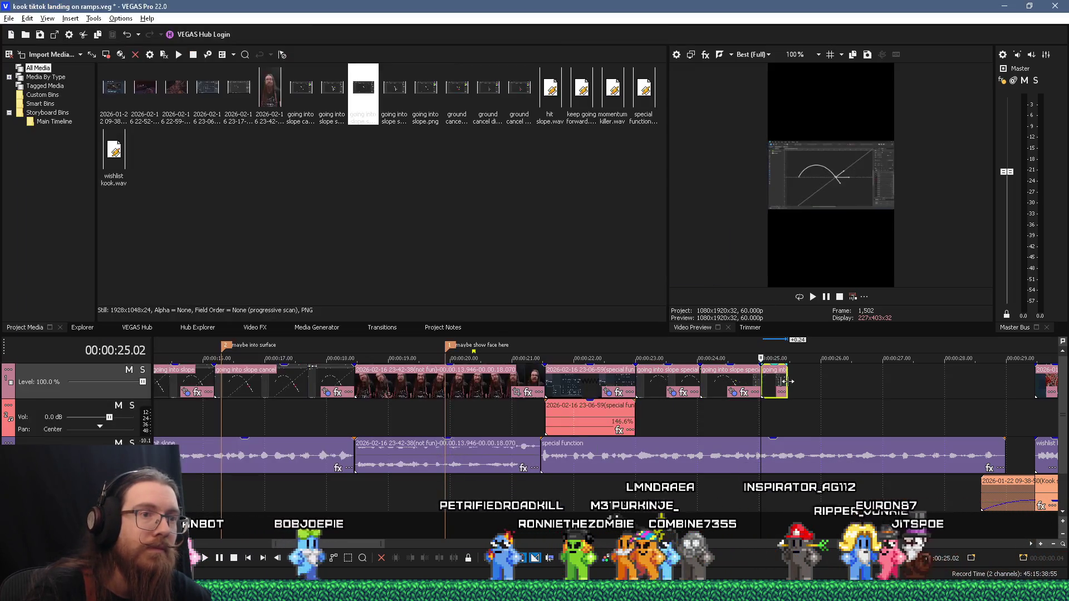
key(alt+Tab)
mouse_move(201, 125)
mouse_down()
mouse_move(206, 140)
mouse_move(822, 370)
mouse_move(795, 392)
mouse_up()
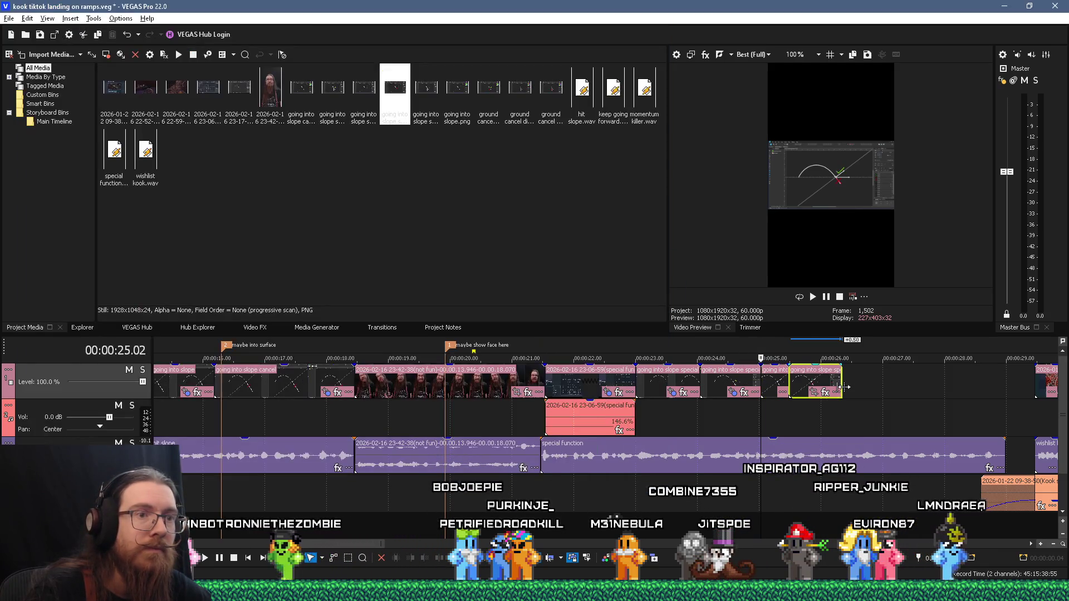
right_click(779, 381)
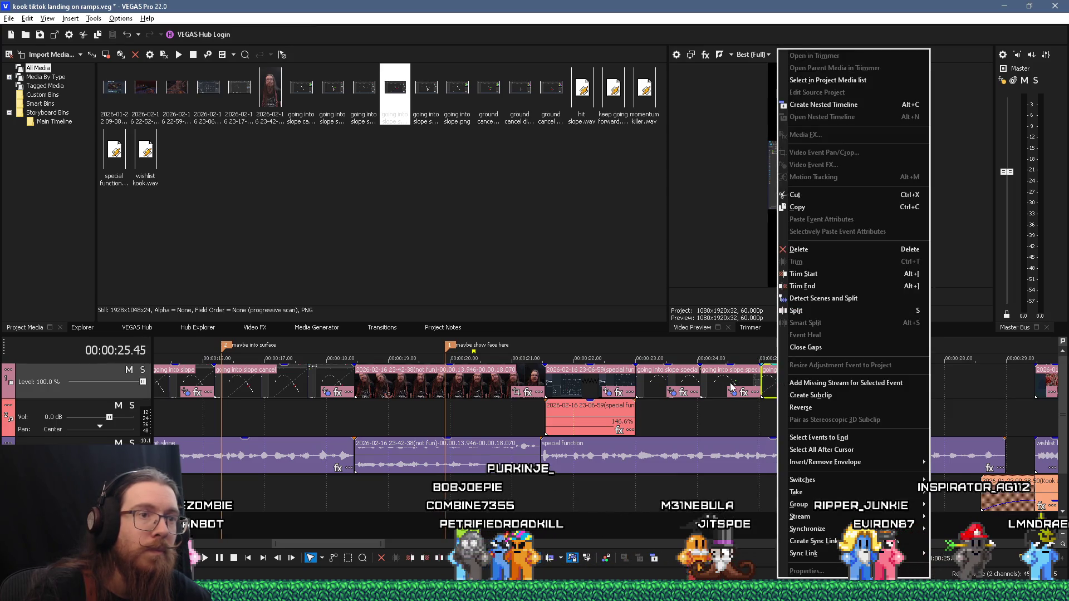
right_click(731, 387)
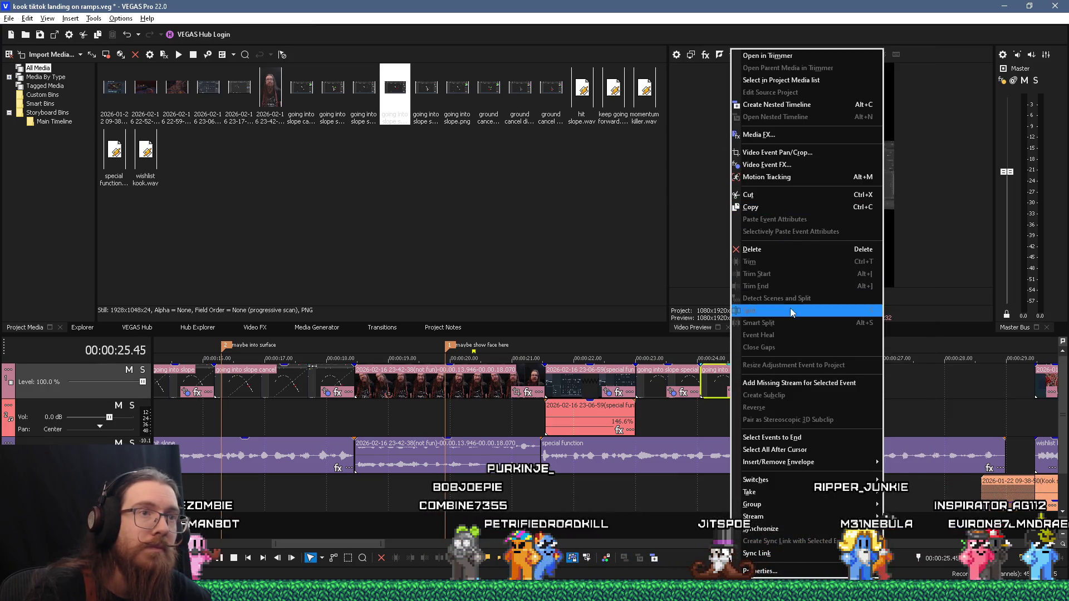
click(787, 194)
key(ctrl+v)
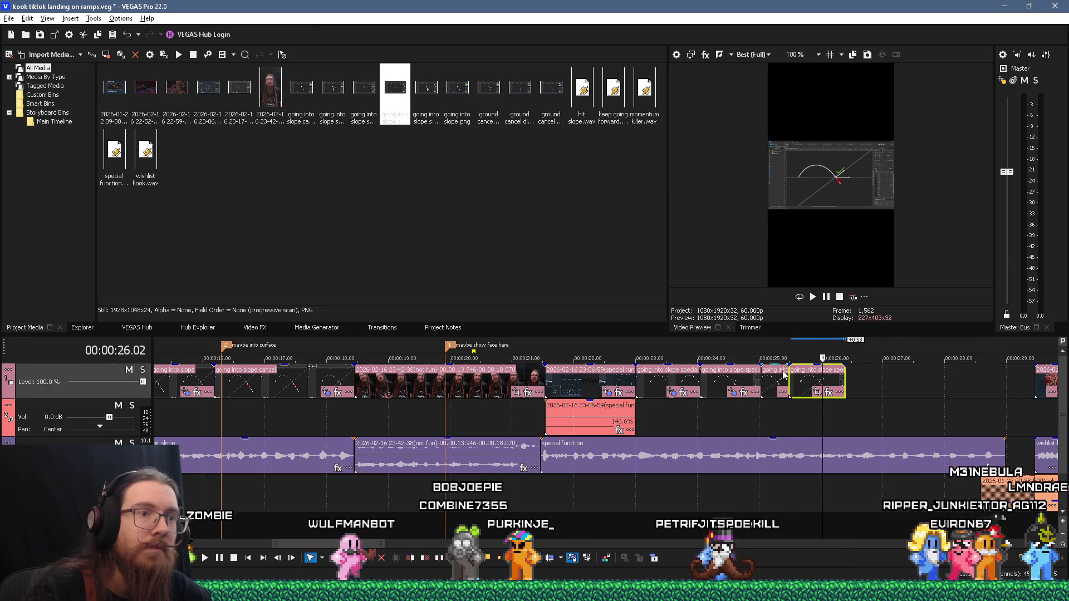
right_click(783, 376)
click(837, 220)
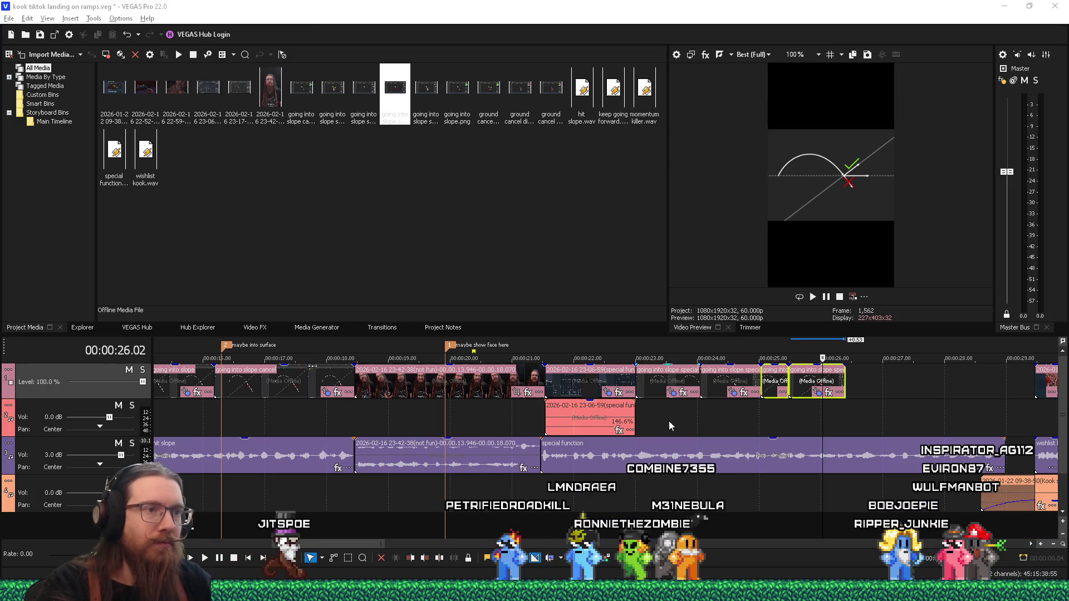
Play back the slope diagram section from about 22 seconds and again from 25.10
click(618, 492)
key(space)
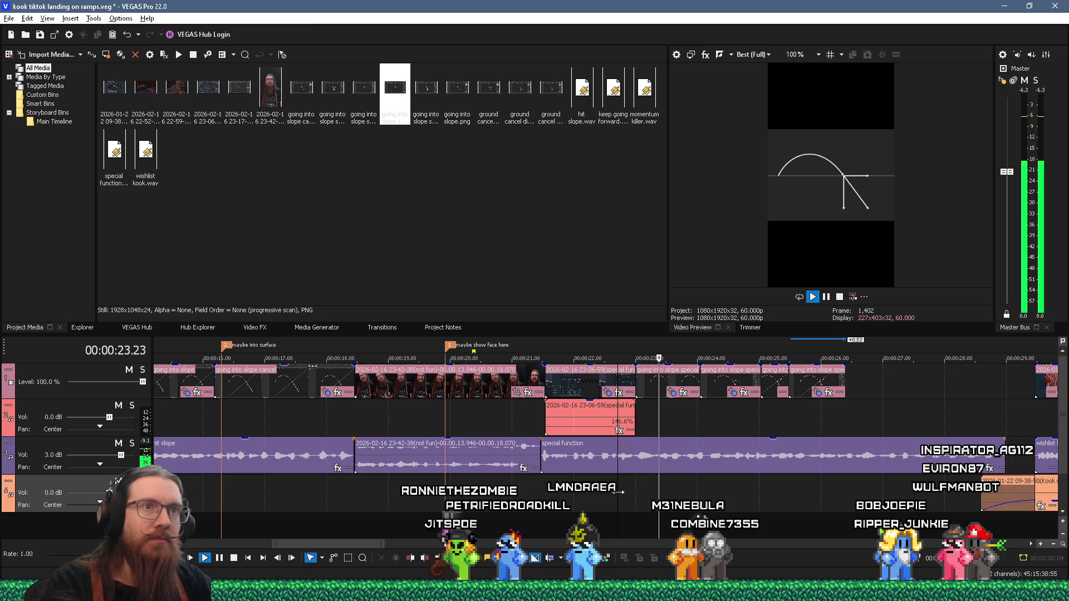
key(space)
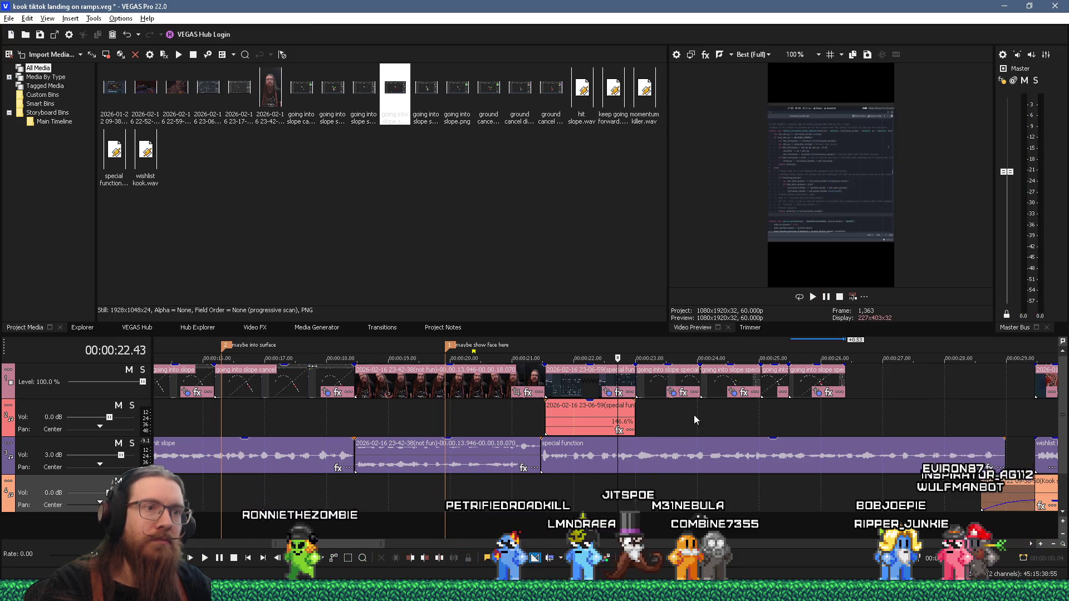
key(space)
key(space)
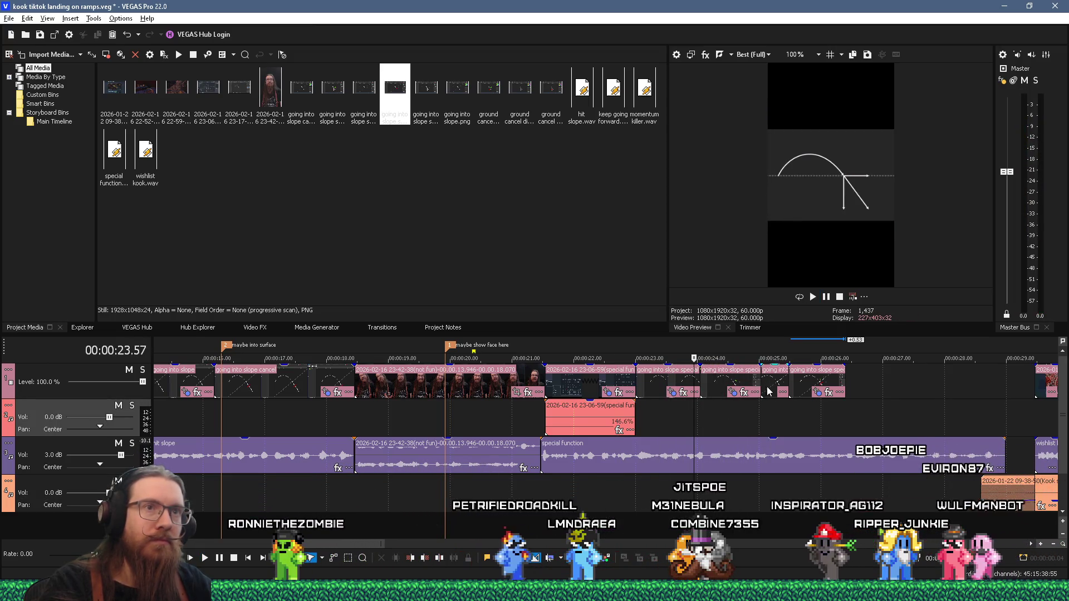
click(778, 420)
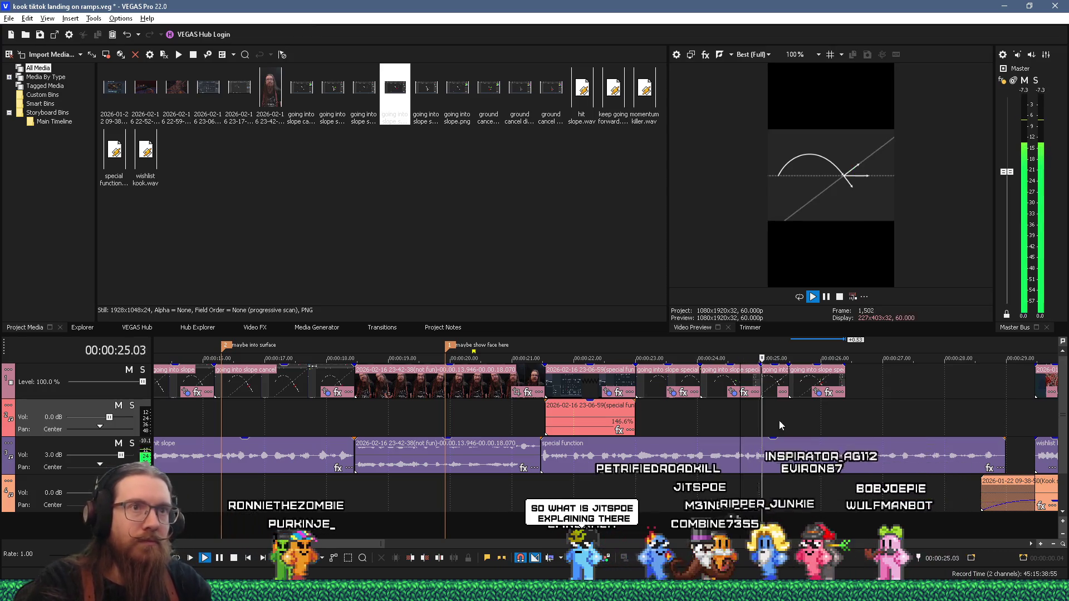
scroll(798, 417, up, 3)
key(space)
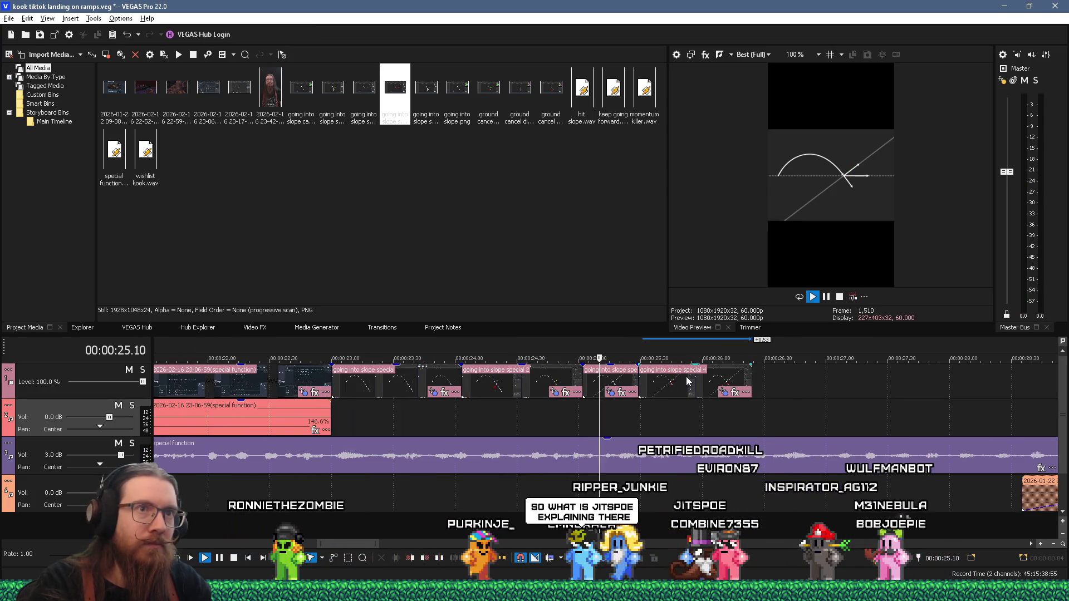
Lengthen the special 3 diagram clip and slide special 4 up against it to close the gap
key(space)
drag(688, 382, 751, 381)
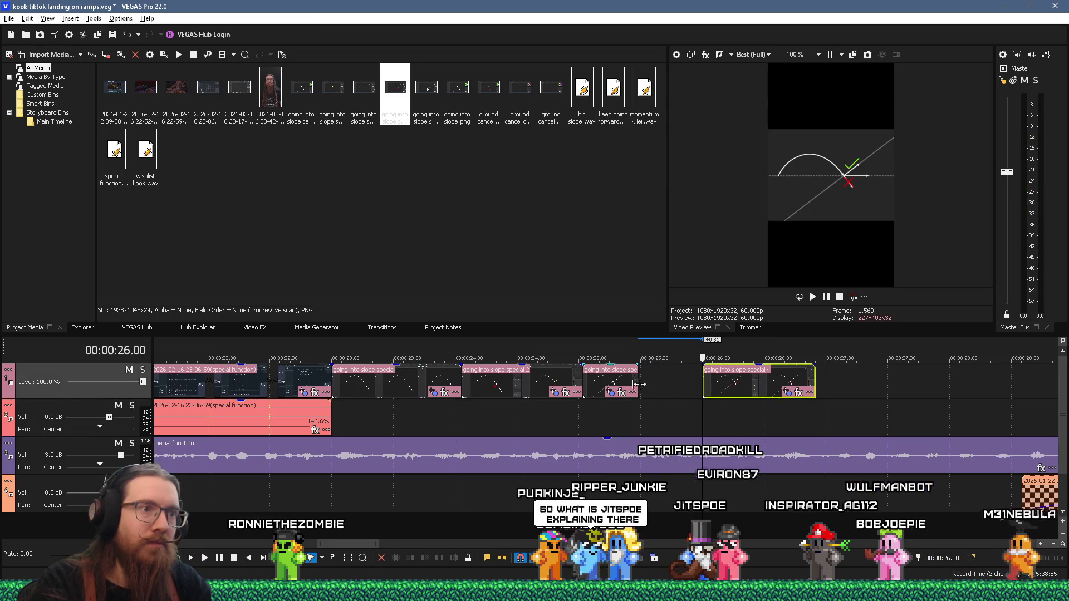
click(635, 385)
drag(637, 385, 707, 390)
click(583, 434)
click(682, 412)
Replay the diagram section from about 24.5 s and delete the final clip's tail after 26.25
key(space)
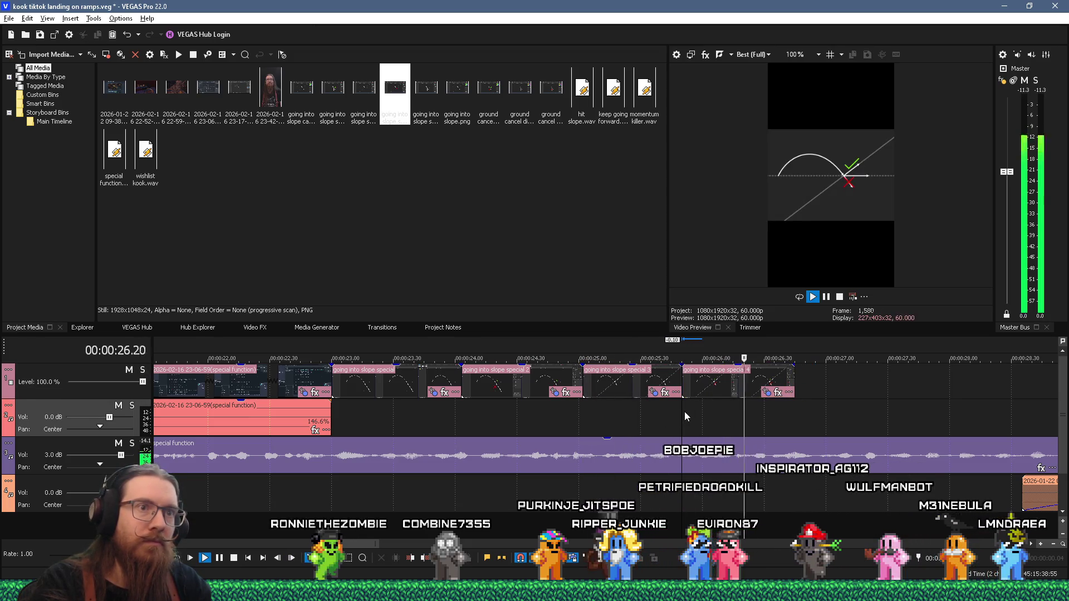
key(space)
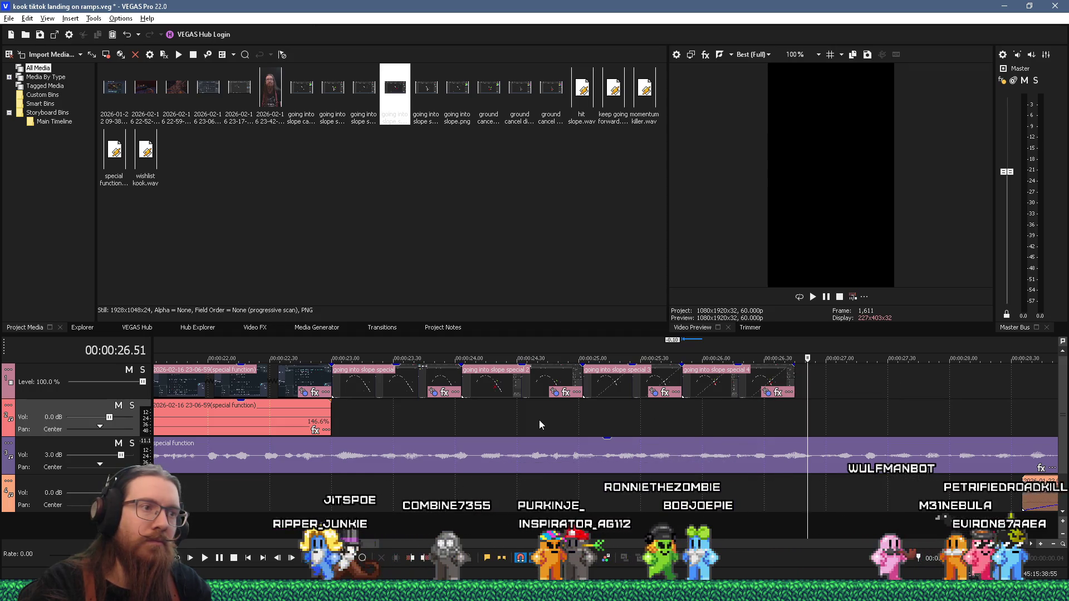
click(566, 419)
key(space)
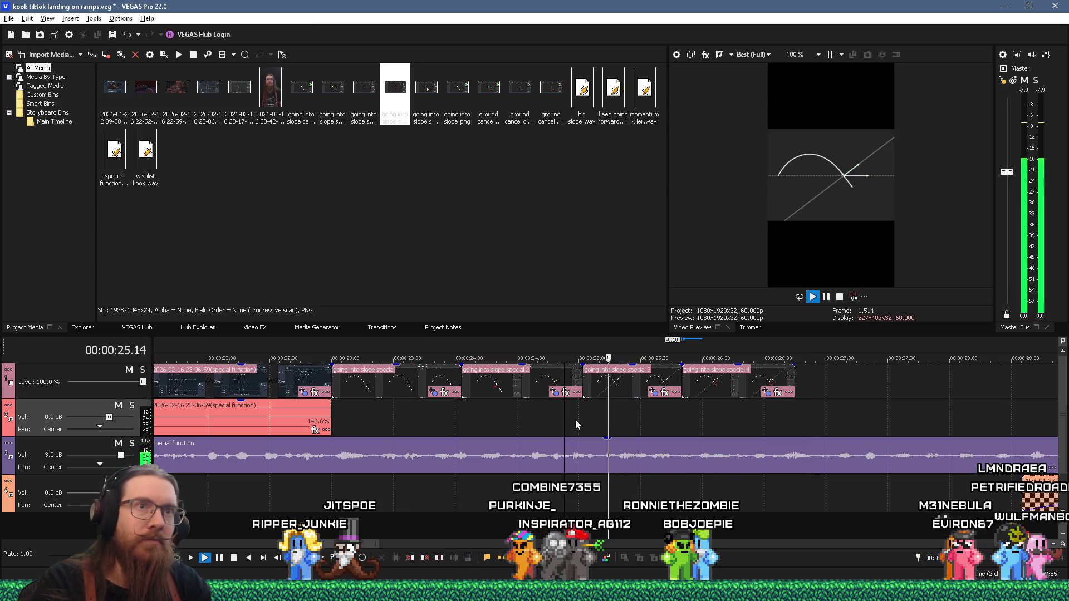
key(space)
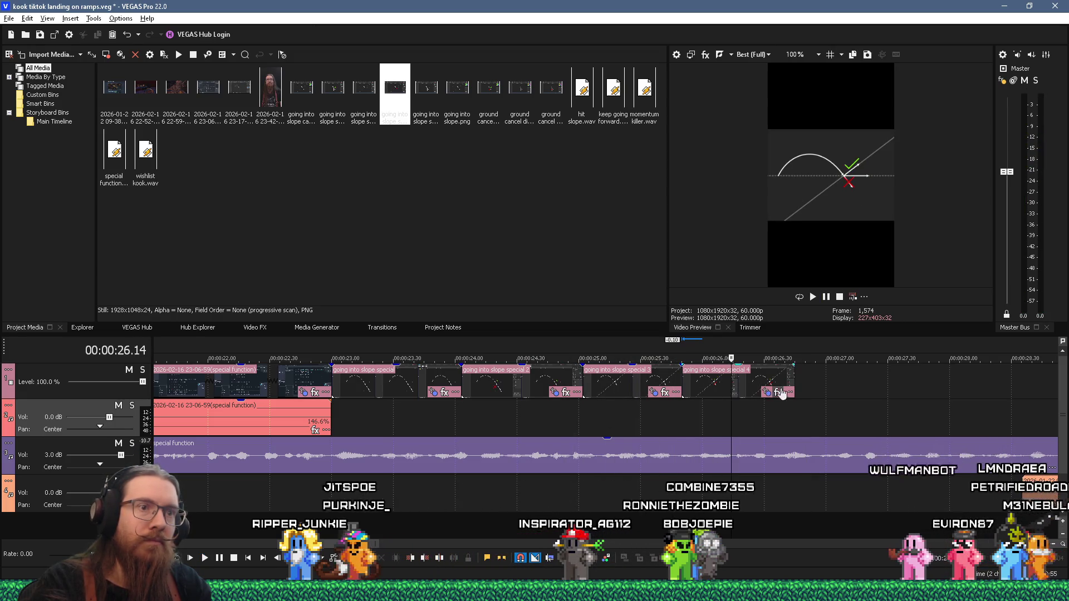
click(773, 389)
key(Delete)
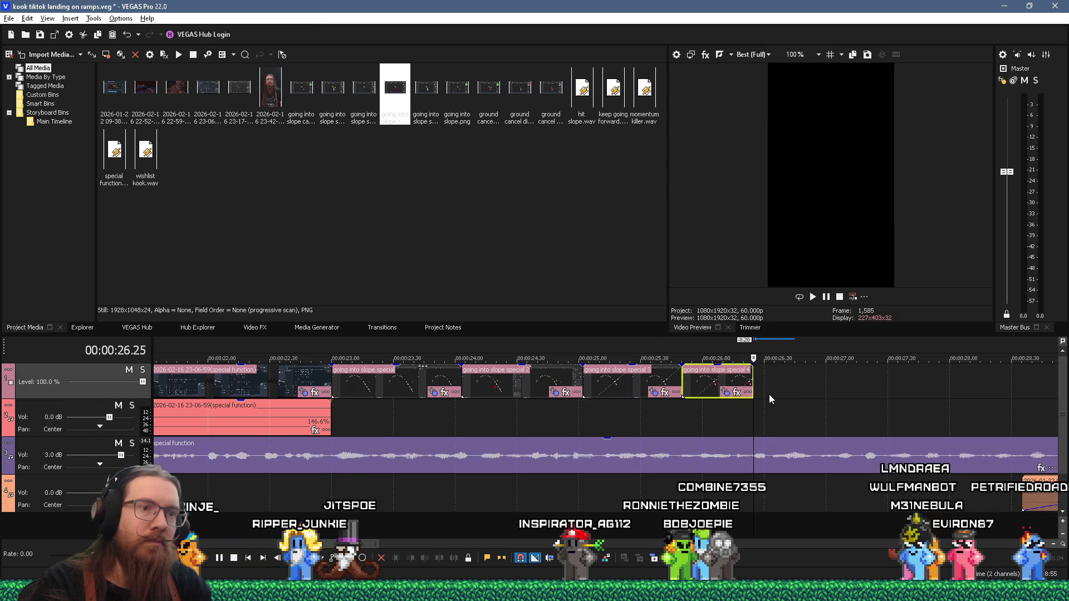
scroll(776, 416, down, 3)
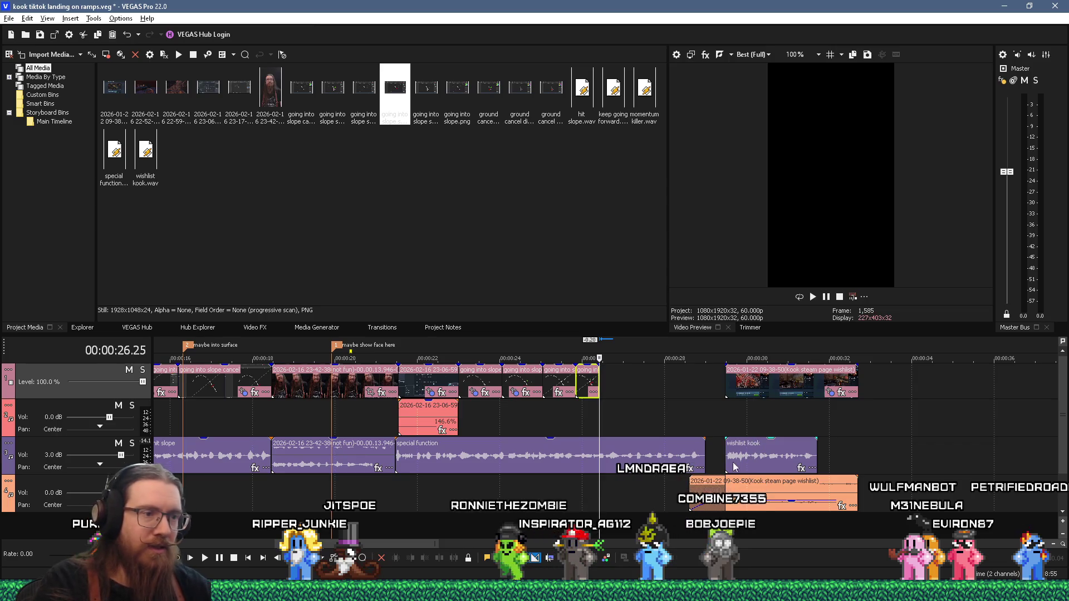
Nudge the wishlist clips against the special function audio and play back the ending
click(751, 458)
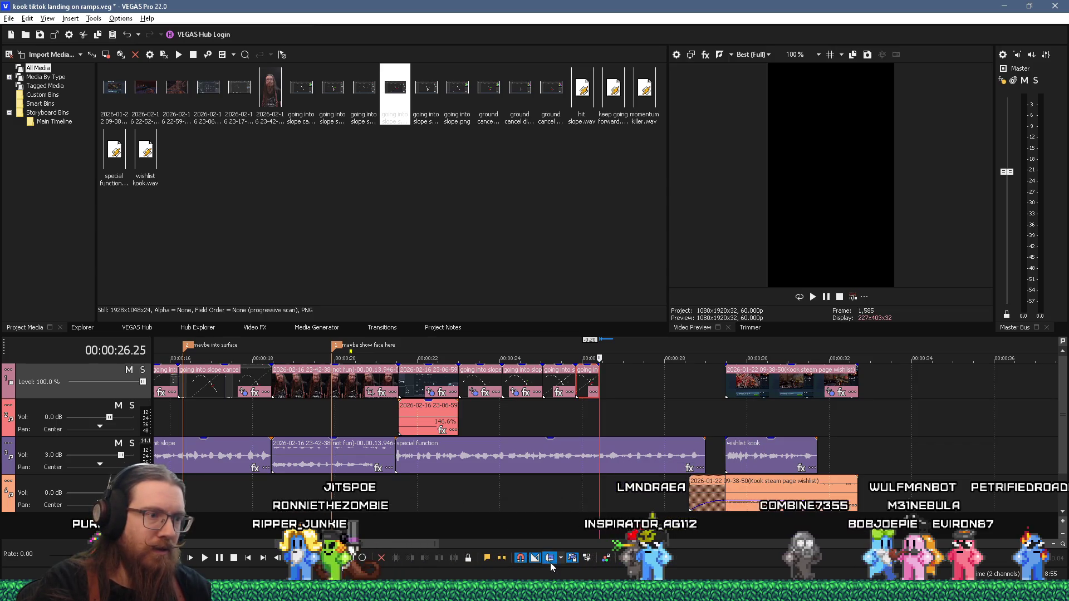
drag(751, 458, 731, 456)
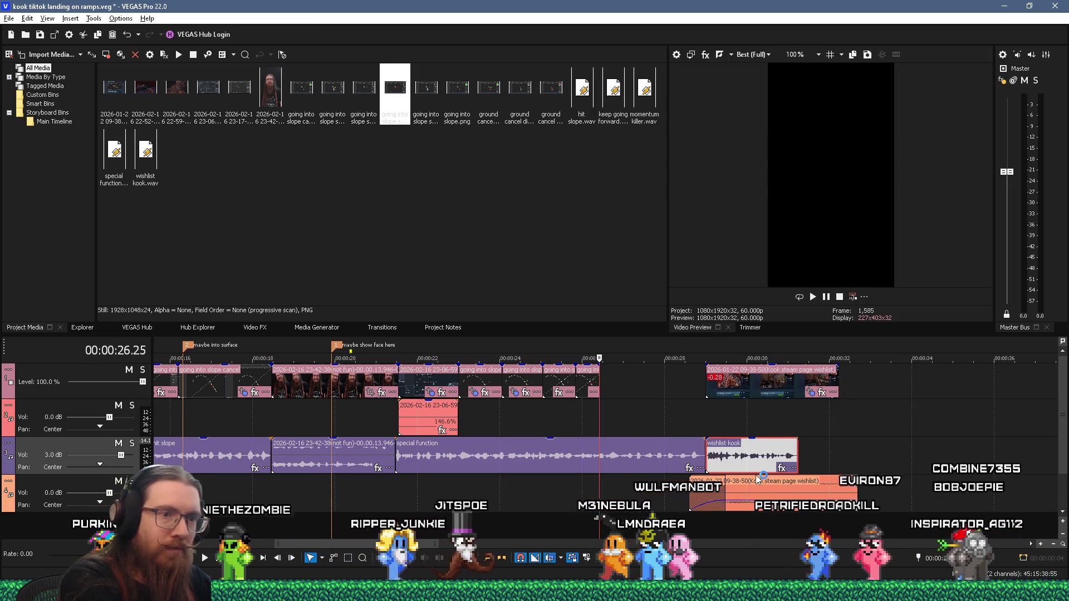
drag(744, 474, 757, 480)
click(763, 384)
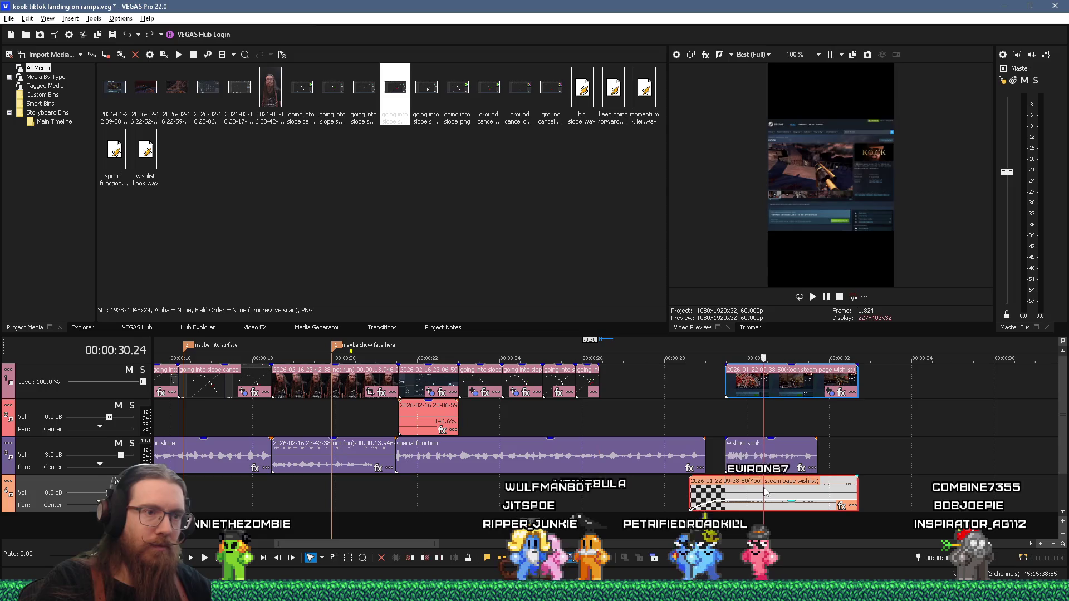
click(770, 386)
key(space)
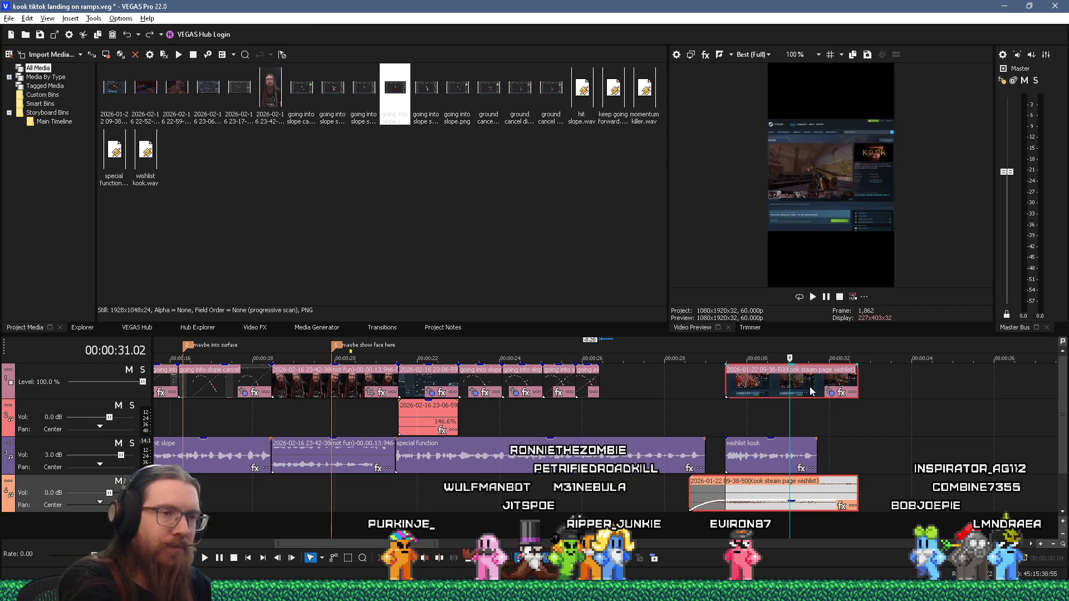
Move the wishlist kook audio and Kook Steam-page clip group about 0.28 s earlier, to 28.26 s
mouse_move(765, 456)
mouse_down()
mouse_move(729, 460)
mouse_move(749, 460)
mouse_up()
click(762, 385)
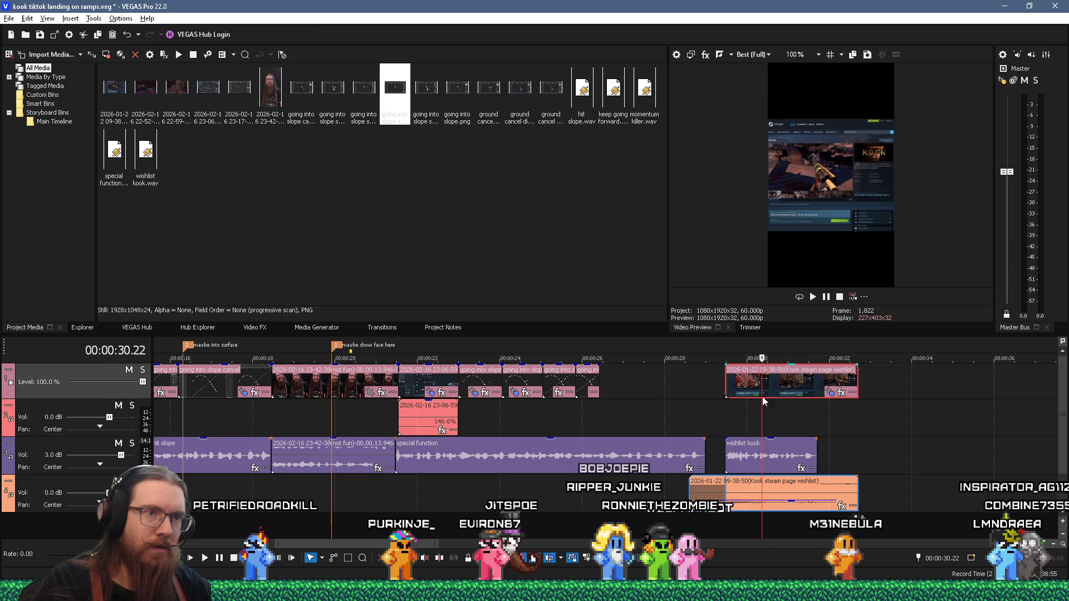
mouse_move(772, 388)
mouse_down()
mouse_move(797, 386)
mouse_move(753, 389)
mouse_up()
click(683, 406)
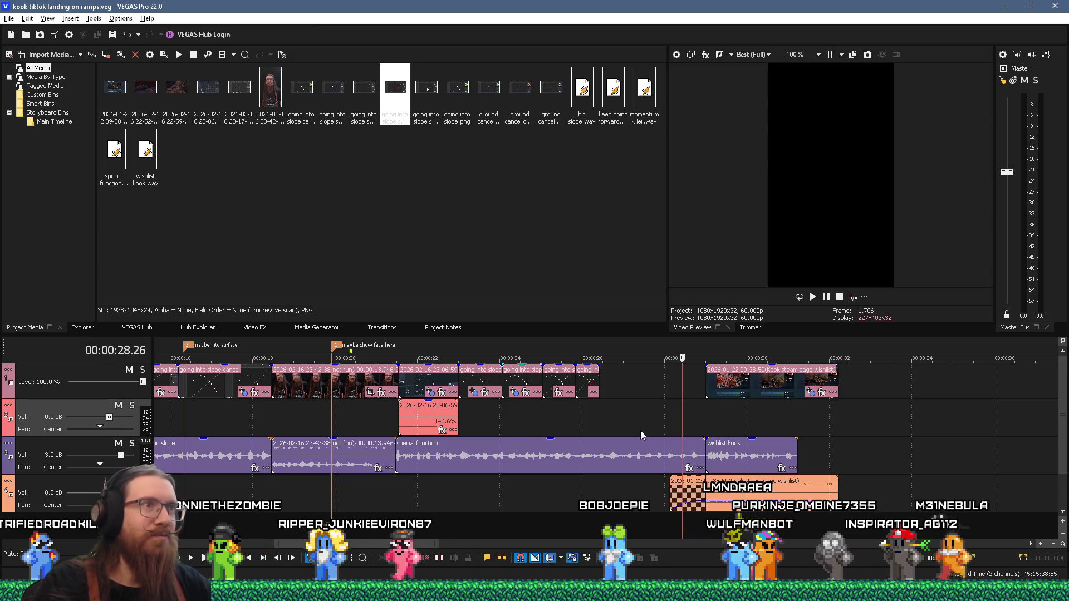
scroll(642, 435, down, 3)
scroll(641, 434, down, 4)
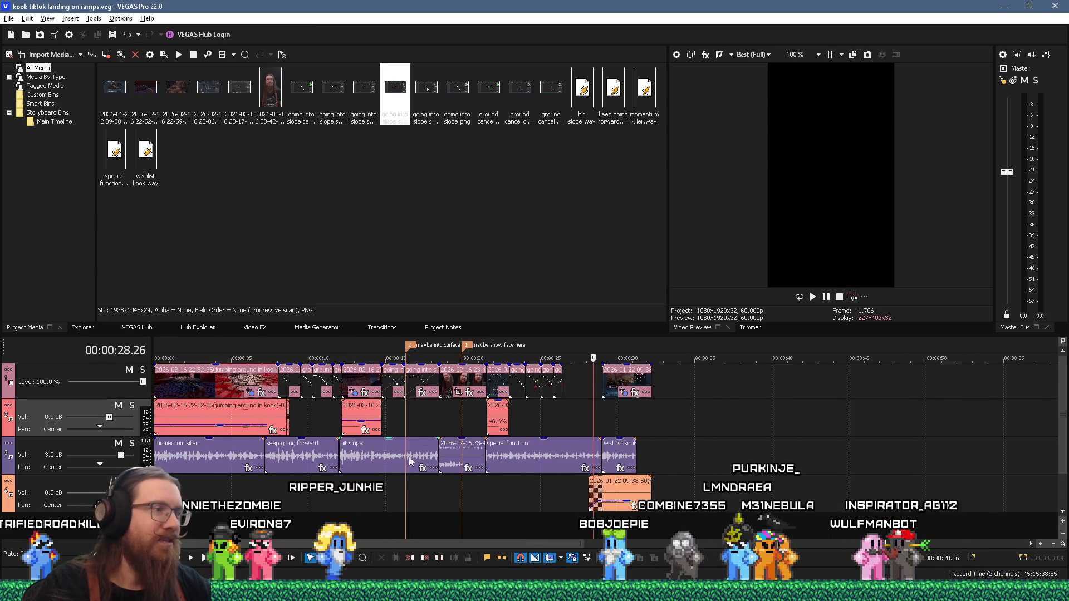
Play the whole edit from the start, then resume playback from about 17 seconds
key(ctrl+Home)
key(space)
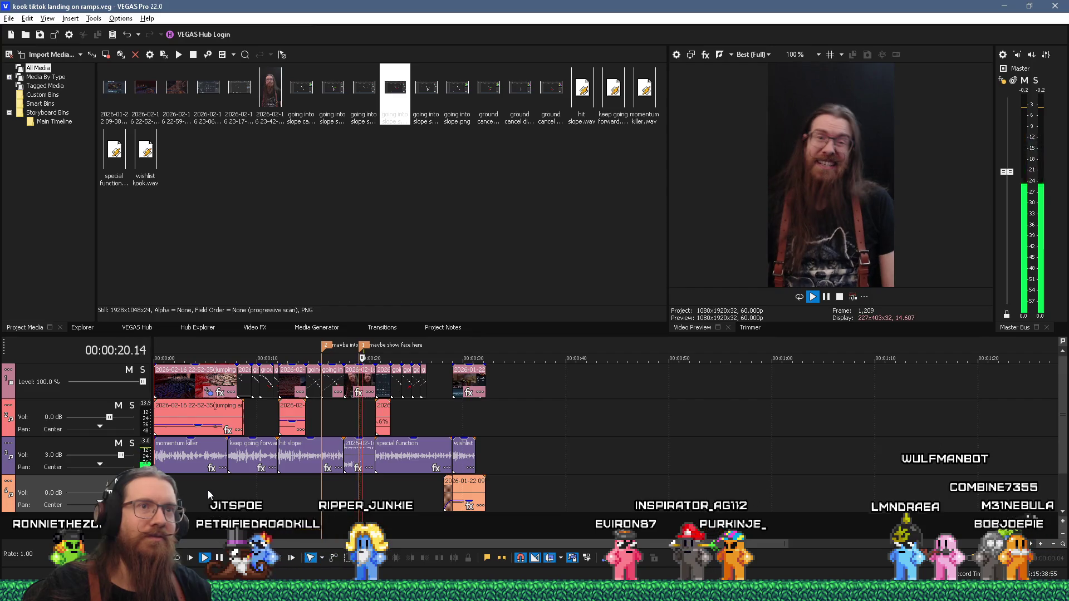
key(space)
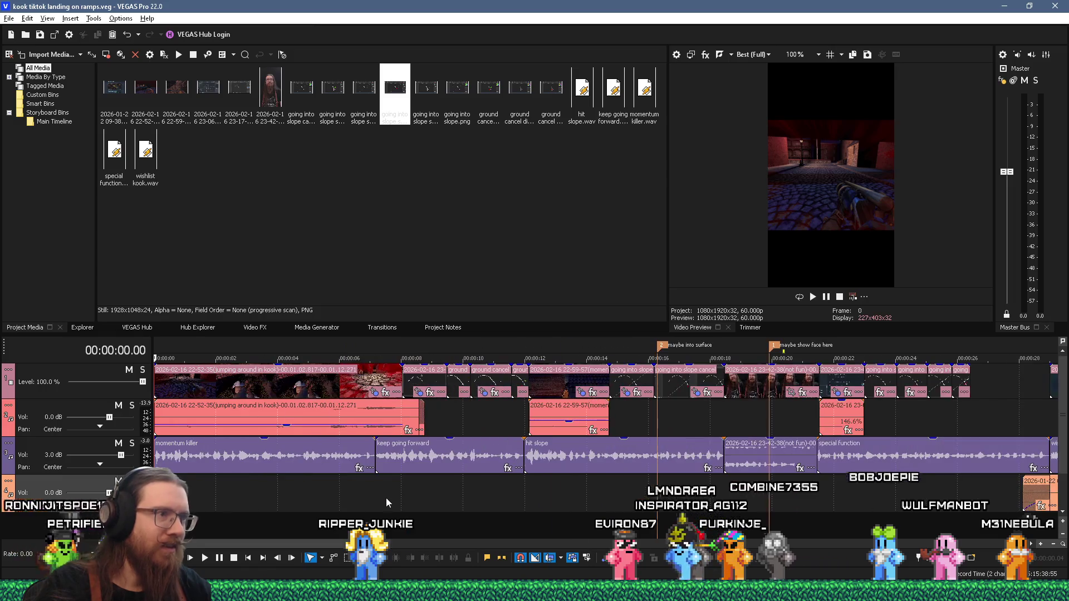
click(335, 495)
scroll(370, 506, up, 3)
key(space)
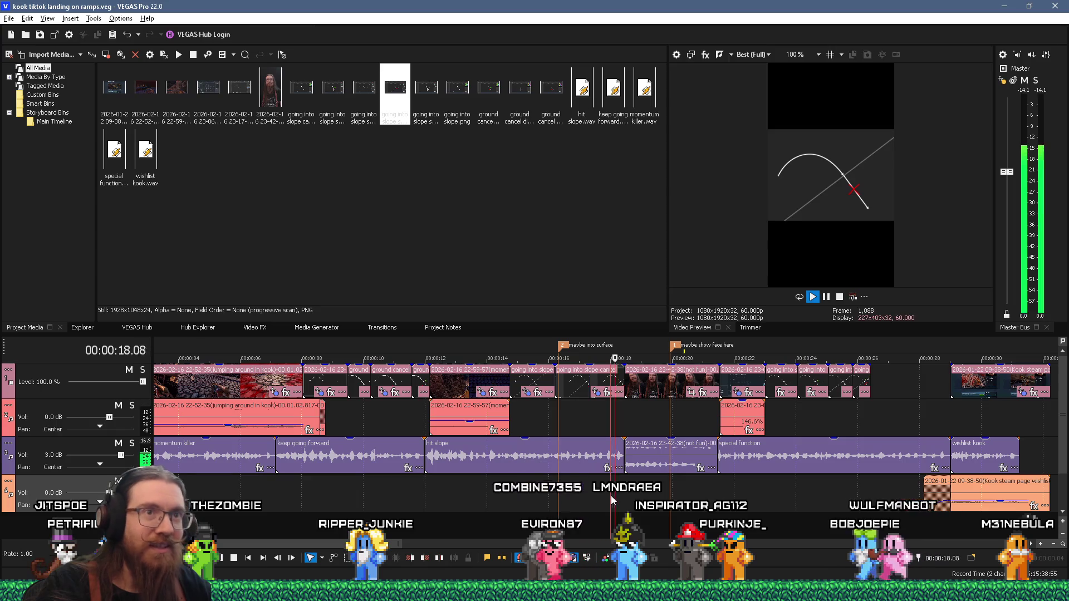
scroll(611, 505, down, 2)
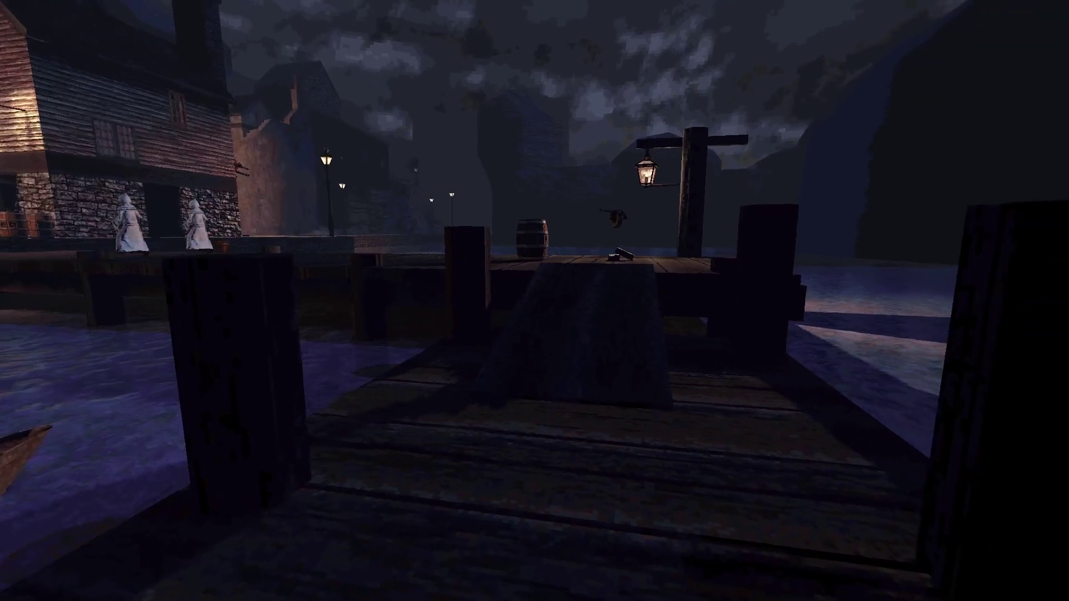
Check in the development console that god mode is on, then close it
key(grave)
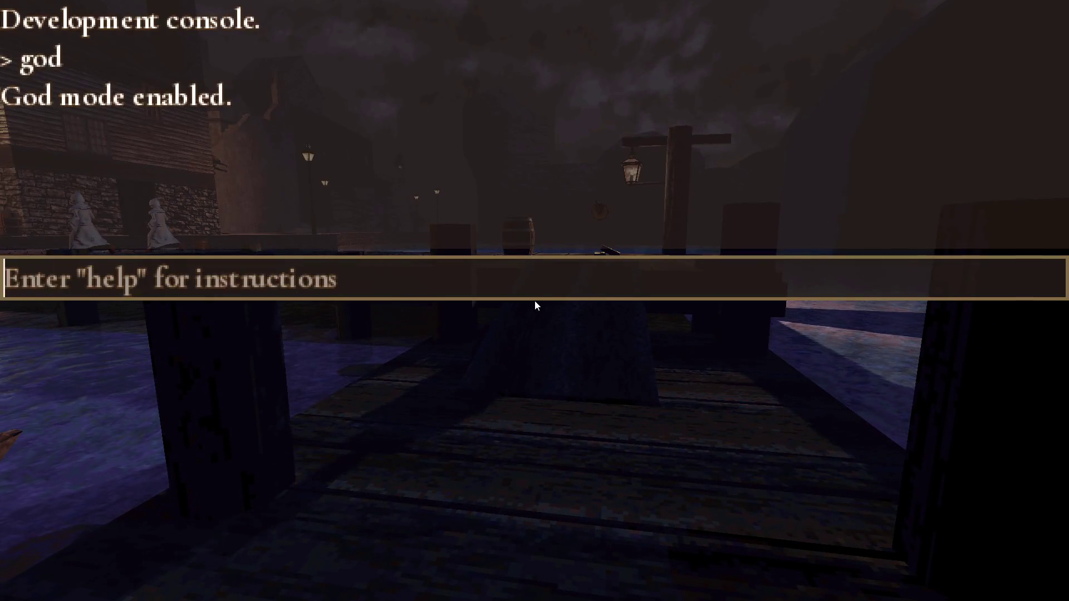
key(grave)
key(grave)
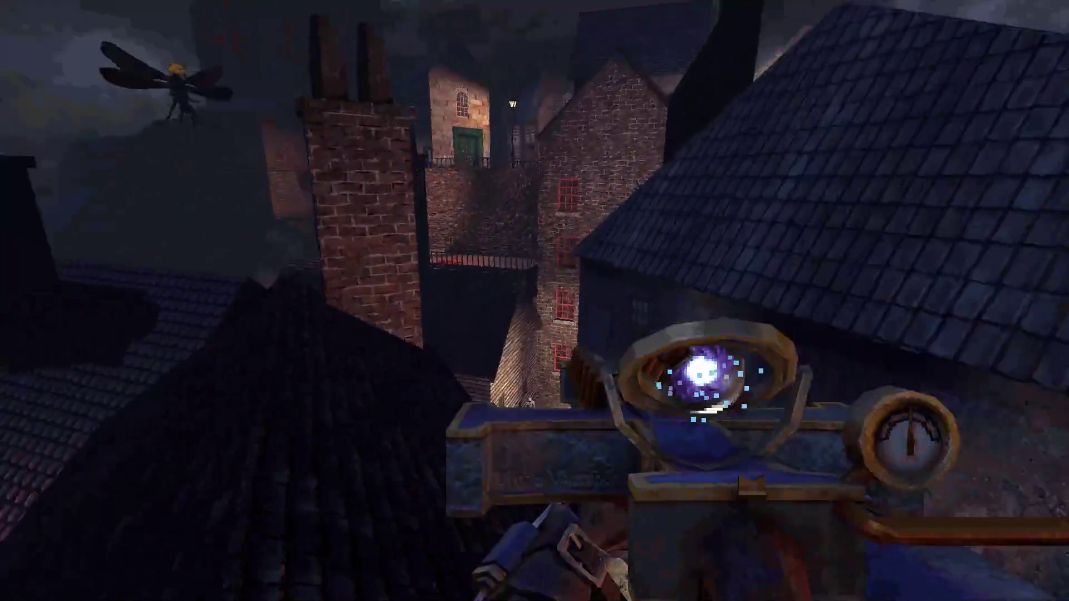
Run across the chimneyed rooftops toward the blue tiled roof and drop into the alley
key(w)
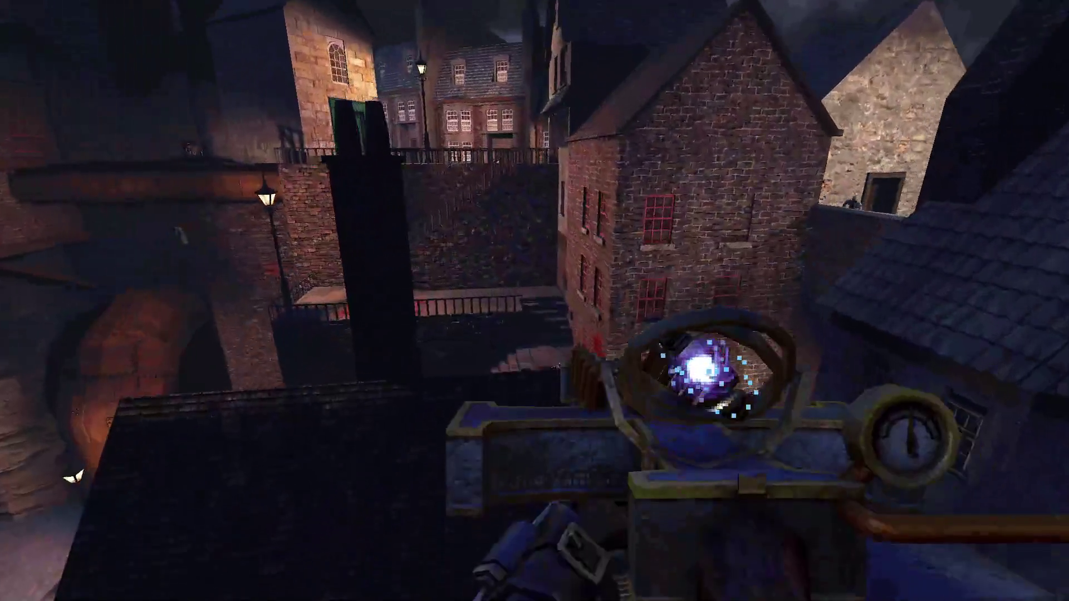
key(w)
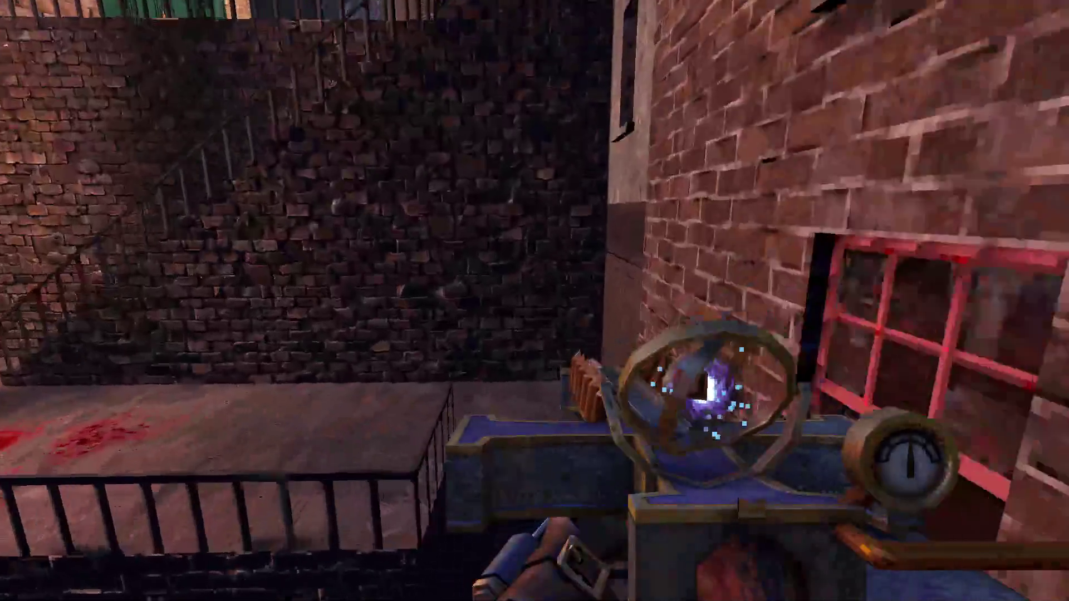
key(w)
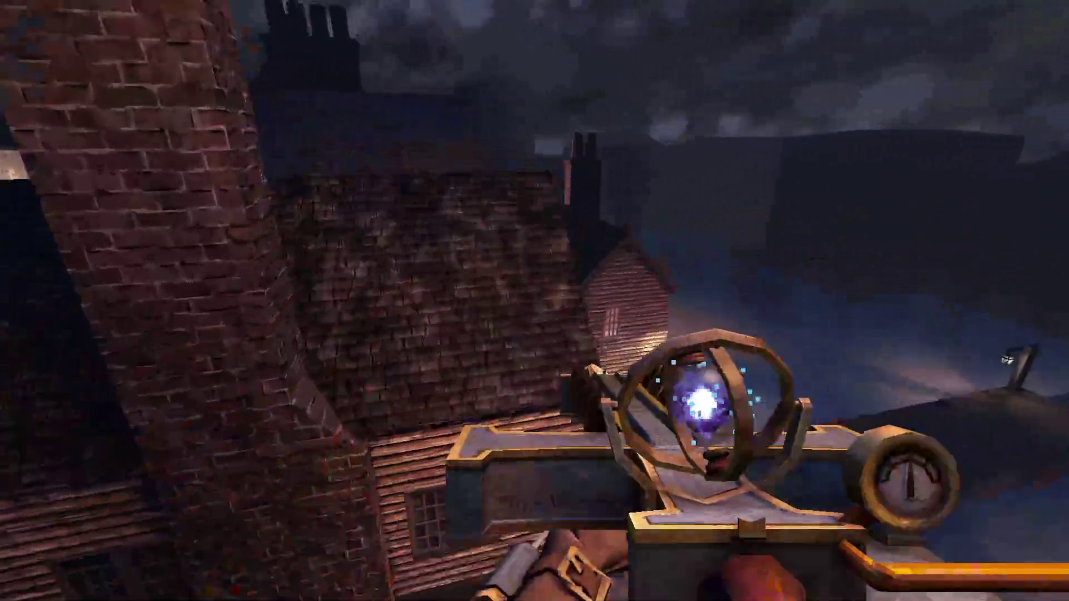
key(w)
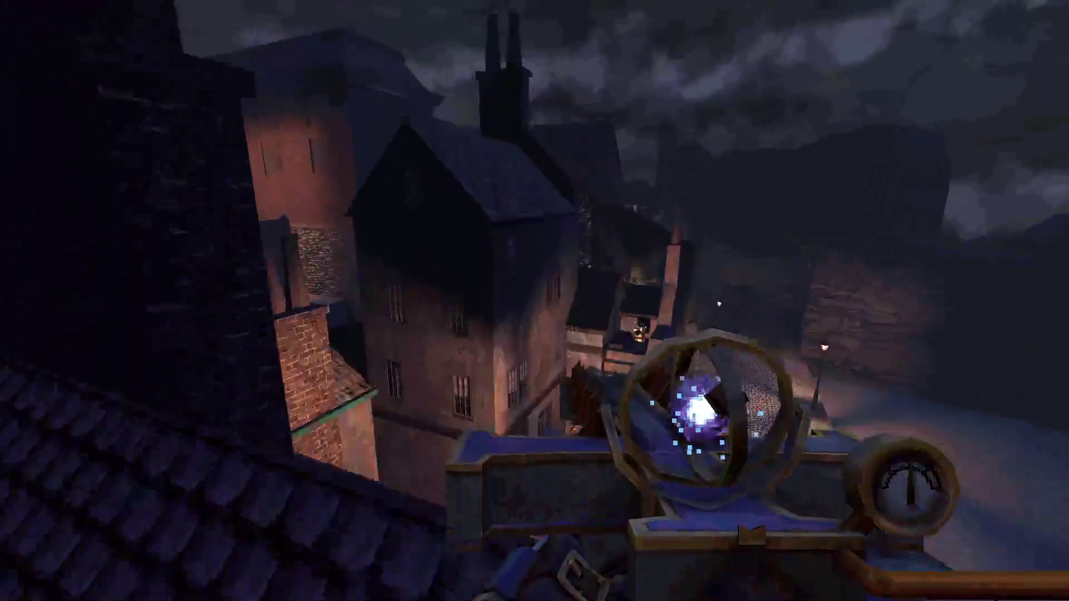
key(w)
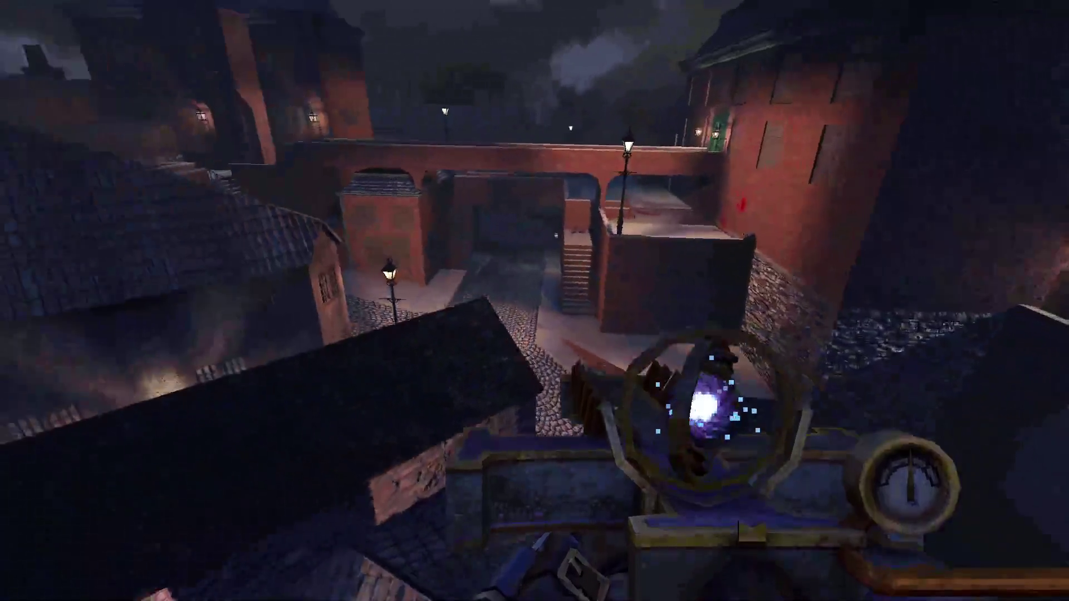
key(w)
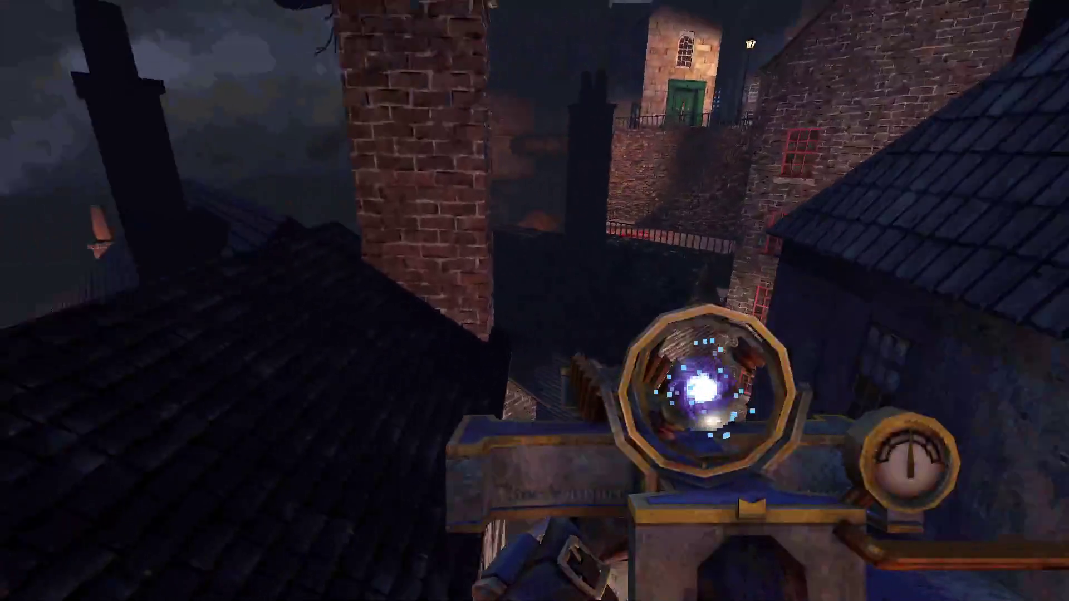
key(w)
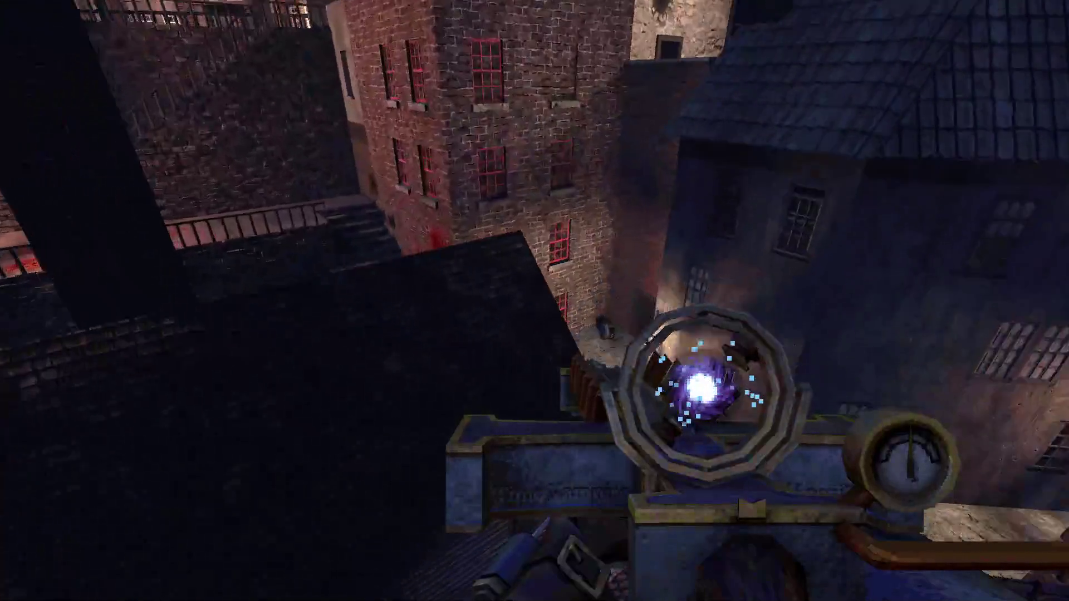
Reopen the development console to confirm god mode, then bring up the window switcher
key(w)
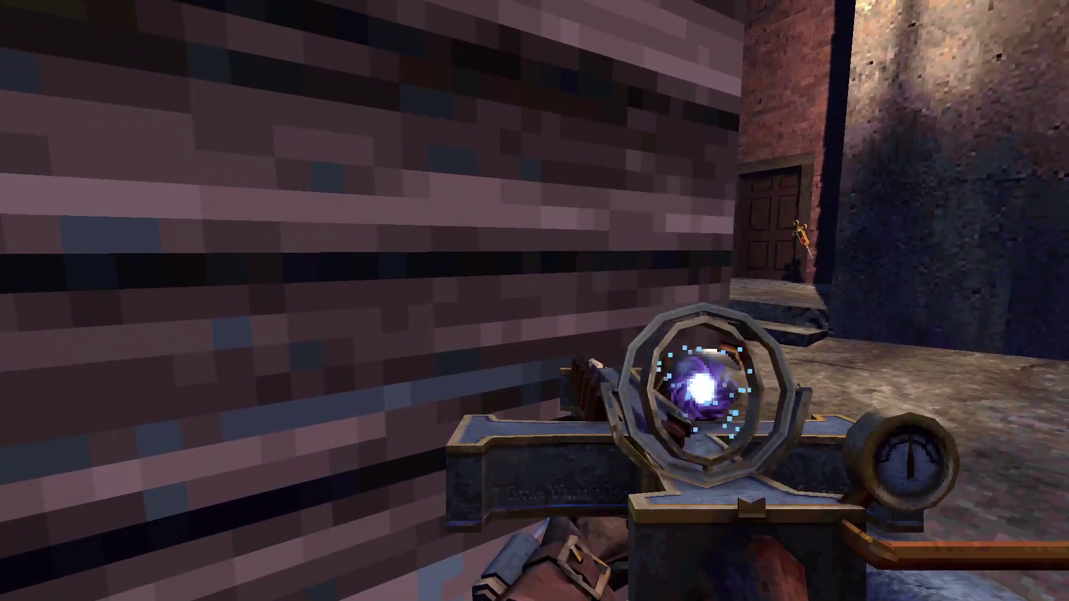
key(grave)
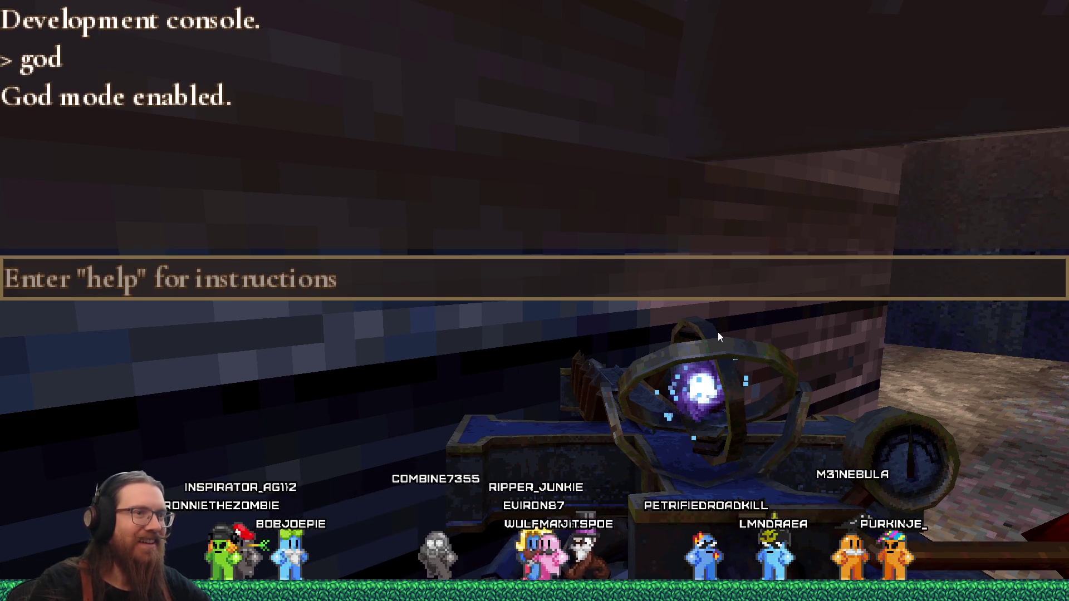
key(alt+Tab)
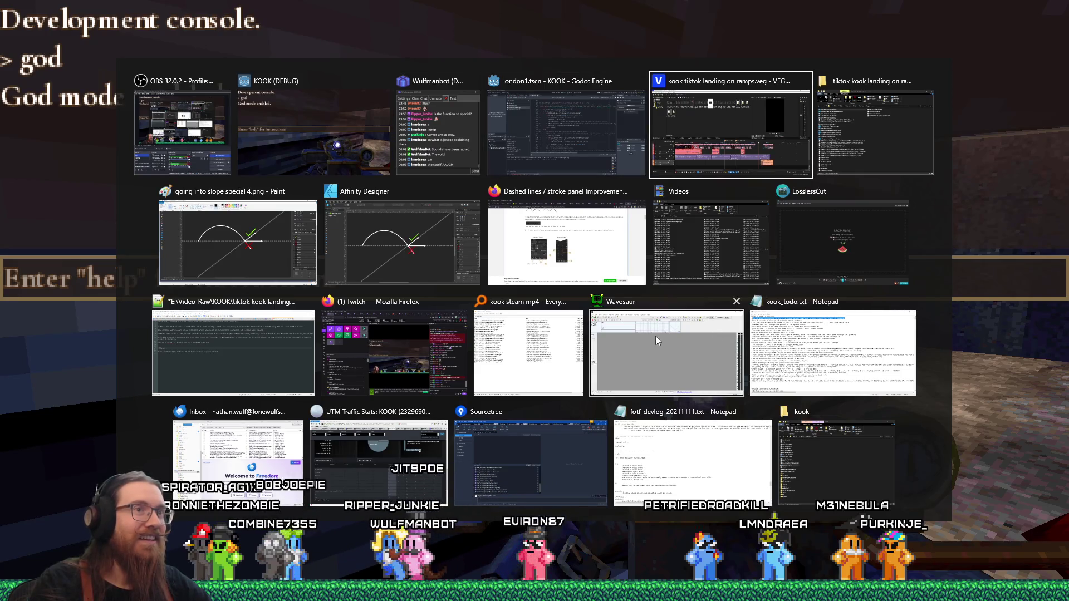
click(720, 242)
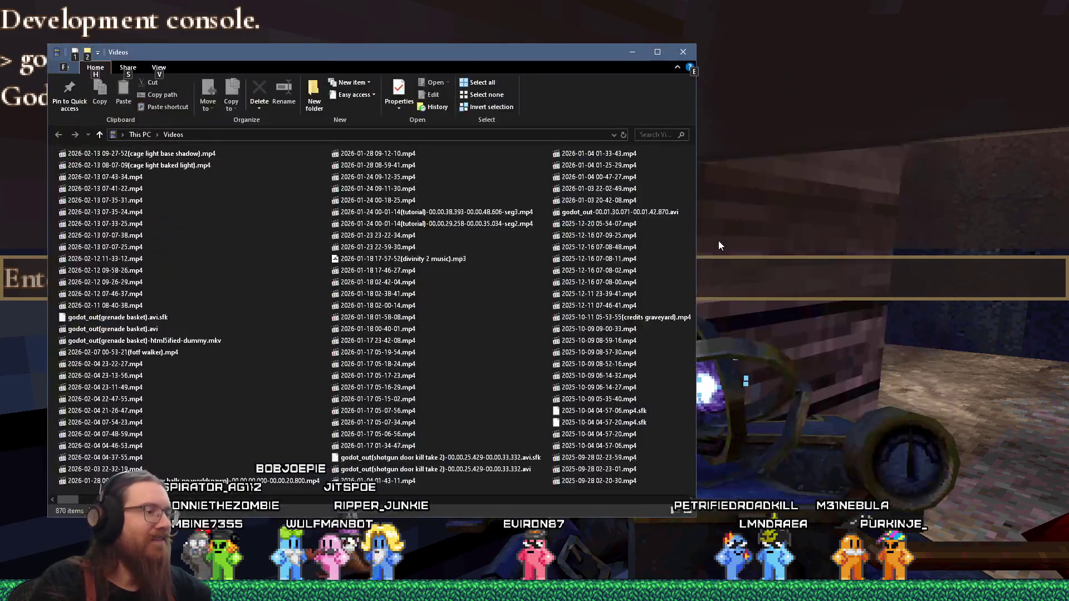
click(182, 186)
click(128, 154)
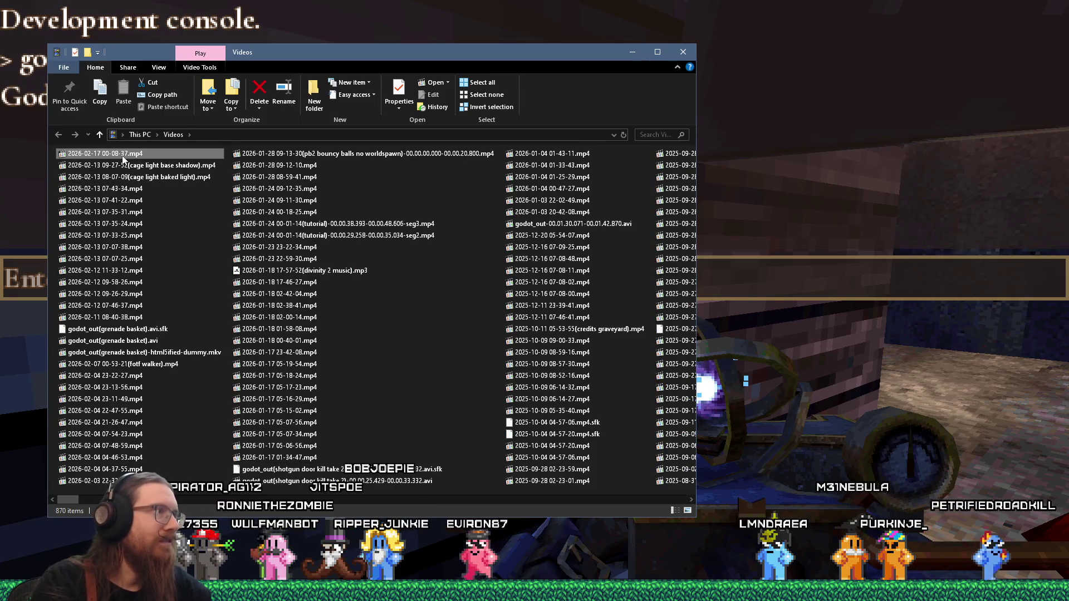
key(F2)
key(Right)
text((jumpin)
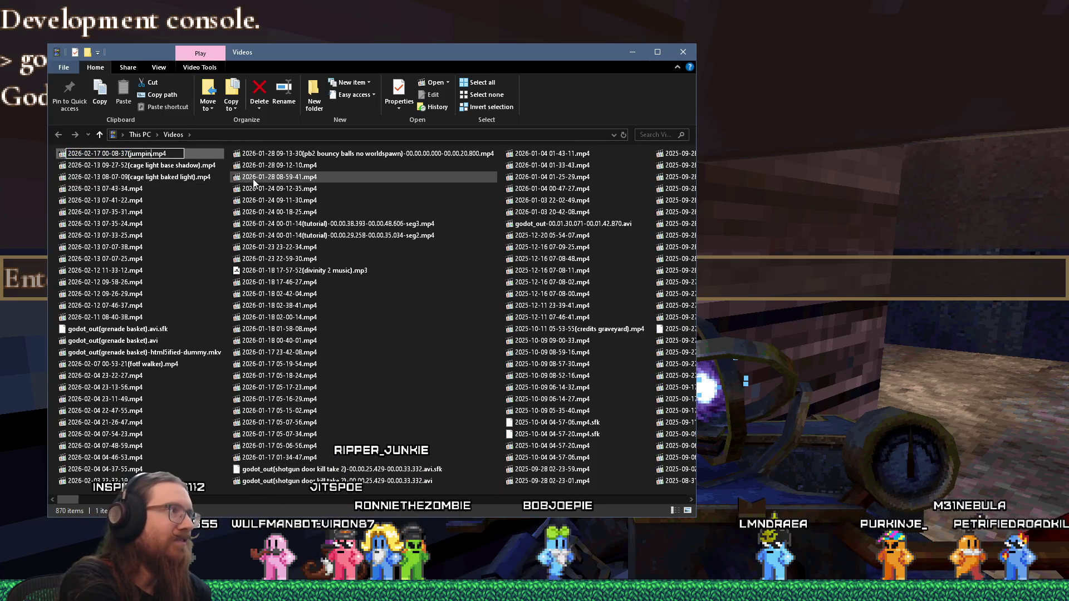
text(g around on roof)
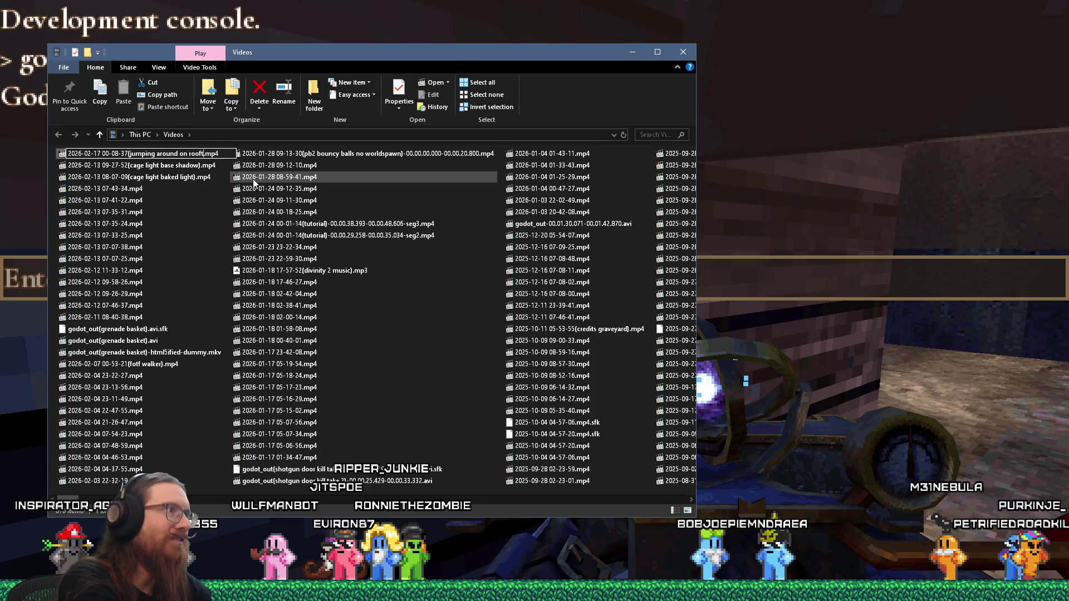
text(tops))
key(Return)
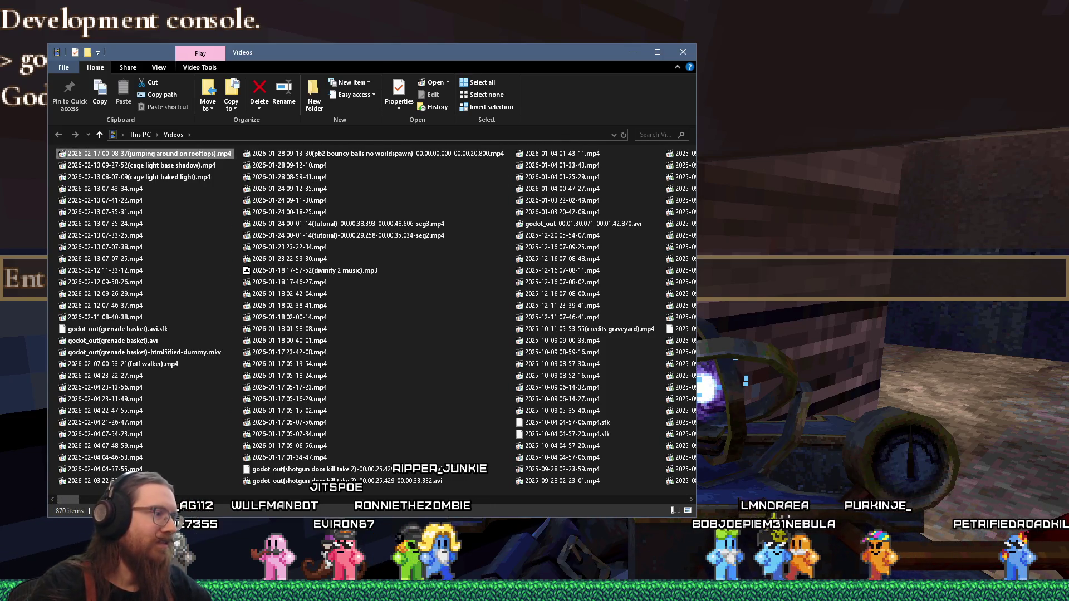
key(Return)
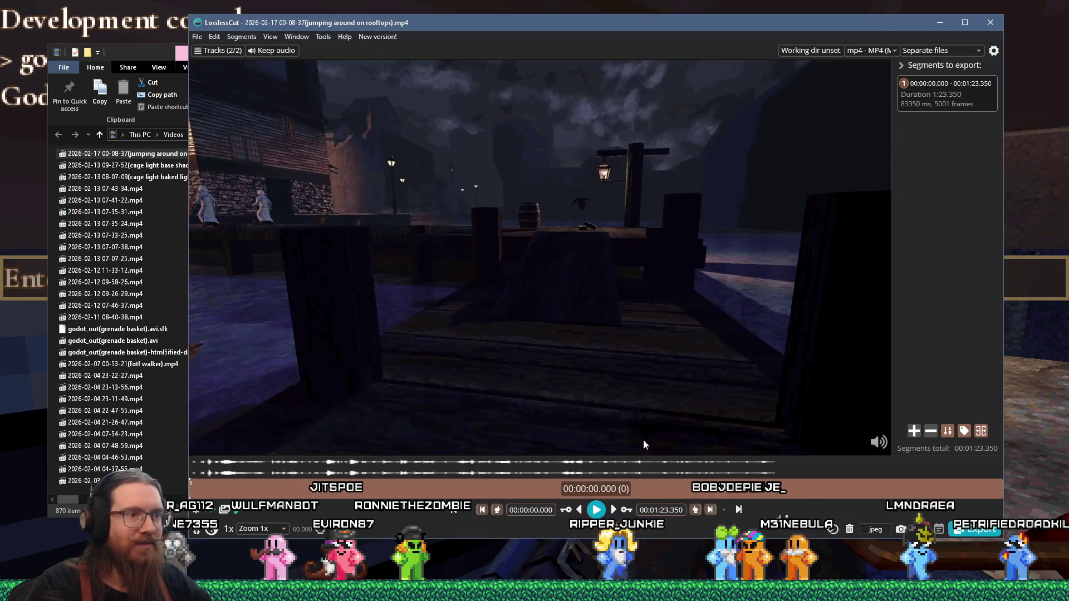
Scrub to the rooftop section and set the segment start at 00:01:13.095
key(space)
click(840, 478)
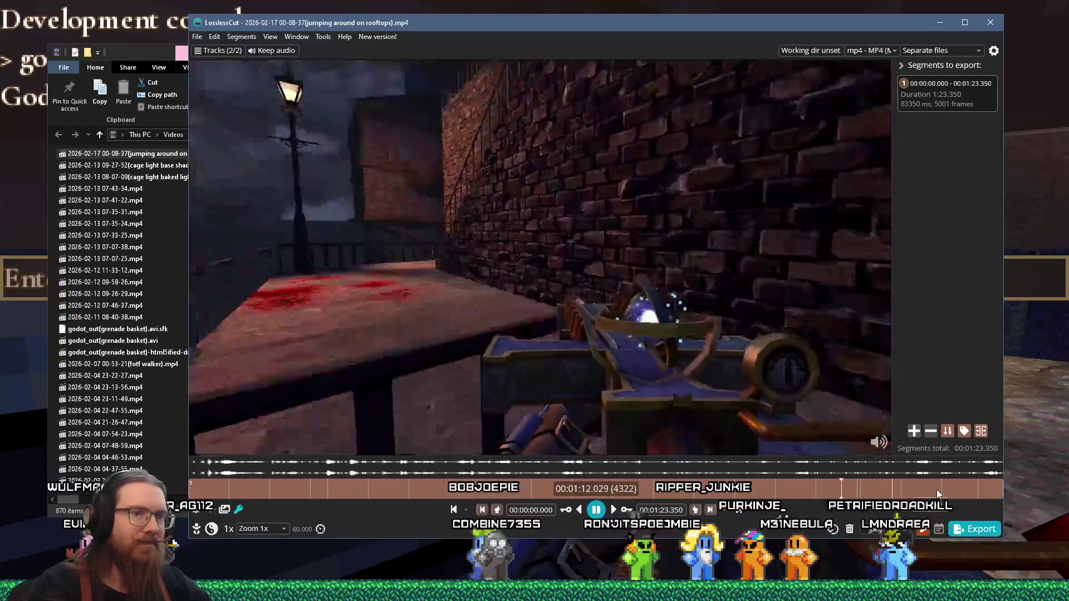
click(943, 489)
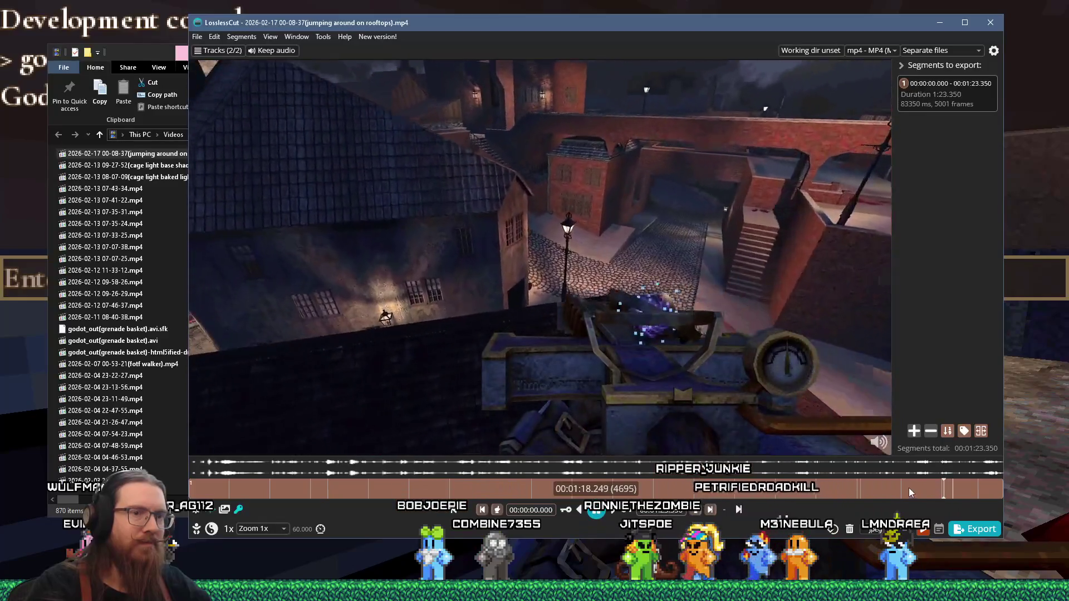
click(900, 488)
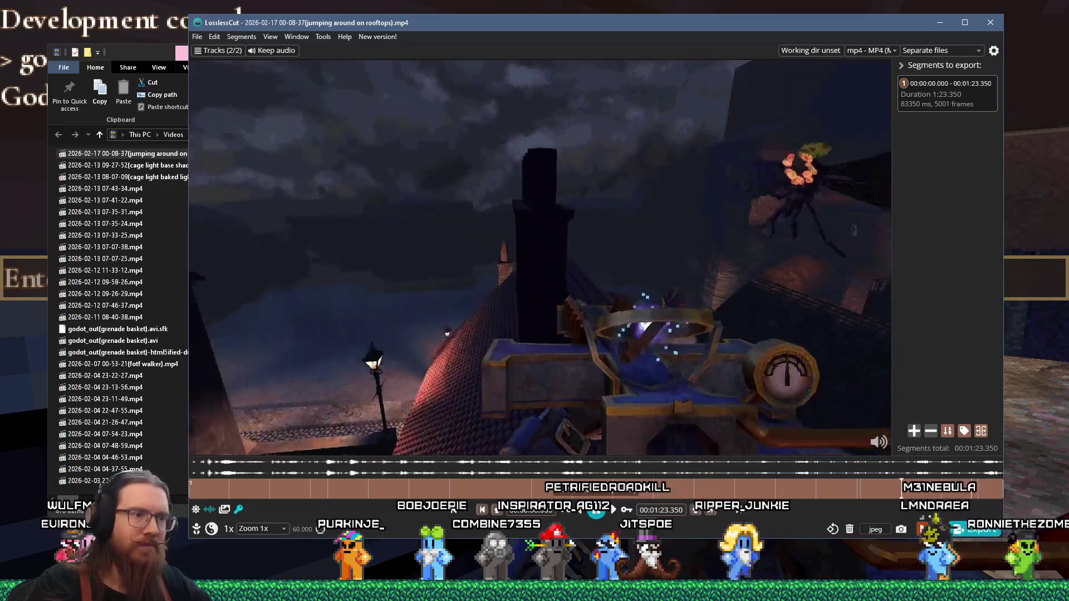
click(873, 487)
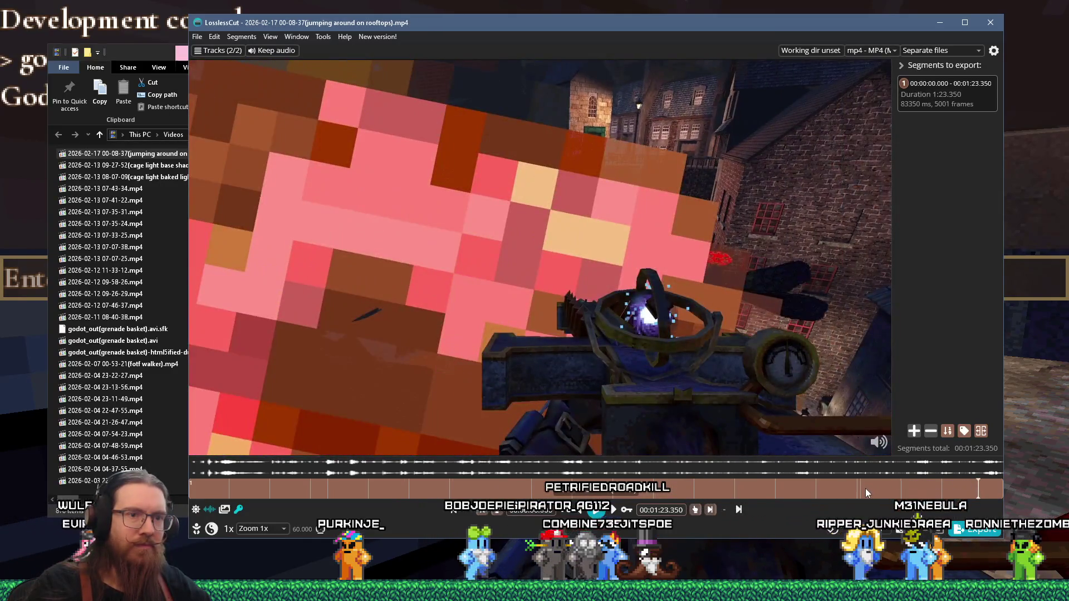
click(865, 488)
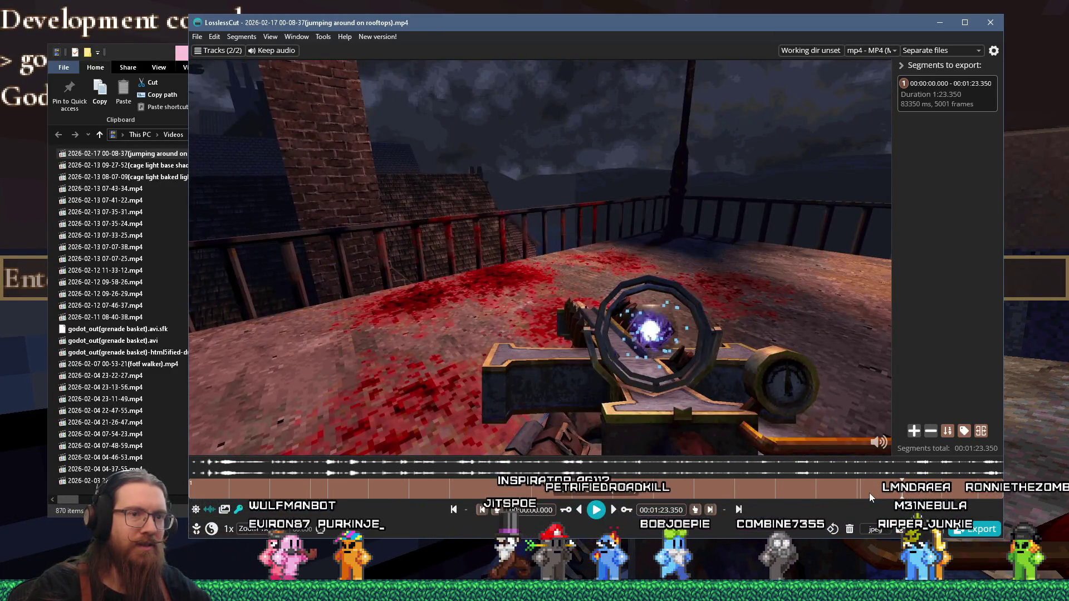
click(900, 494)
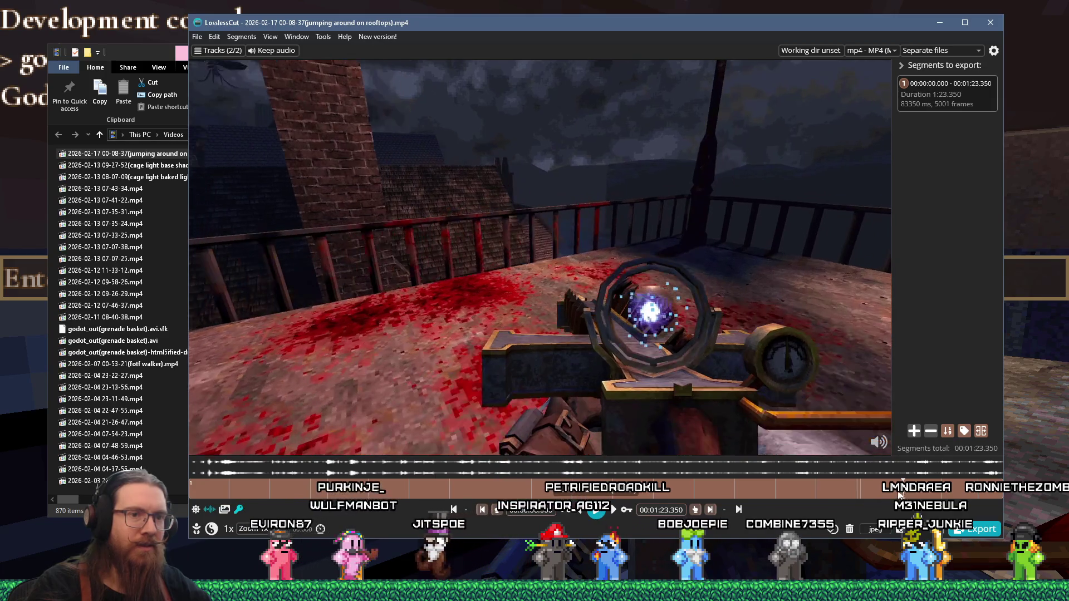
click(500, 512)
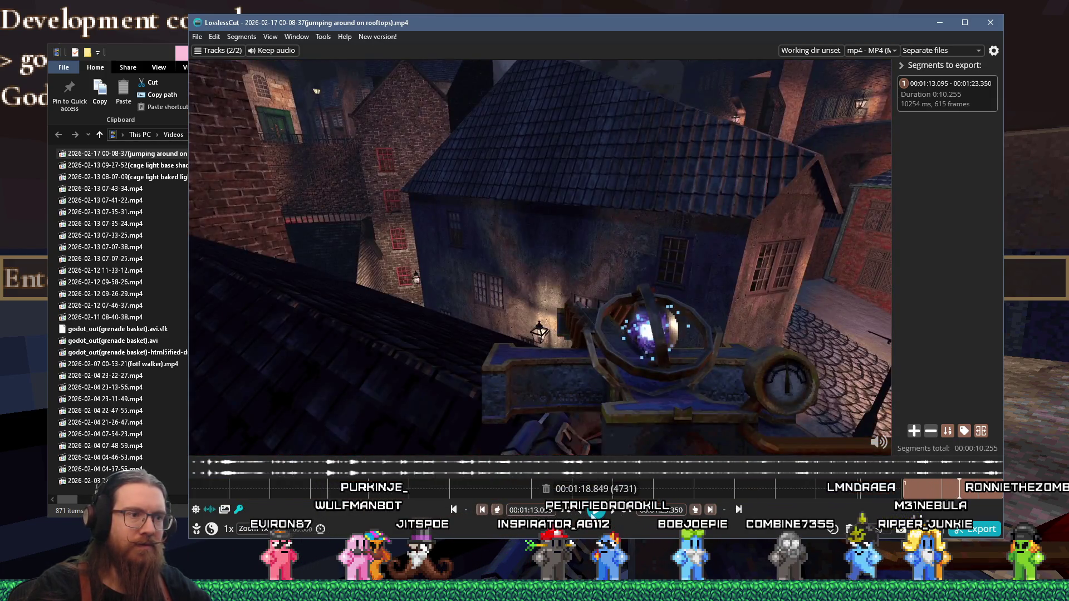
Preview the cut, set the segment end at 00:01:22.467 at the dark wall, and export it
click(595, 511)
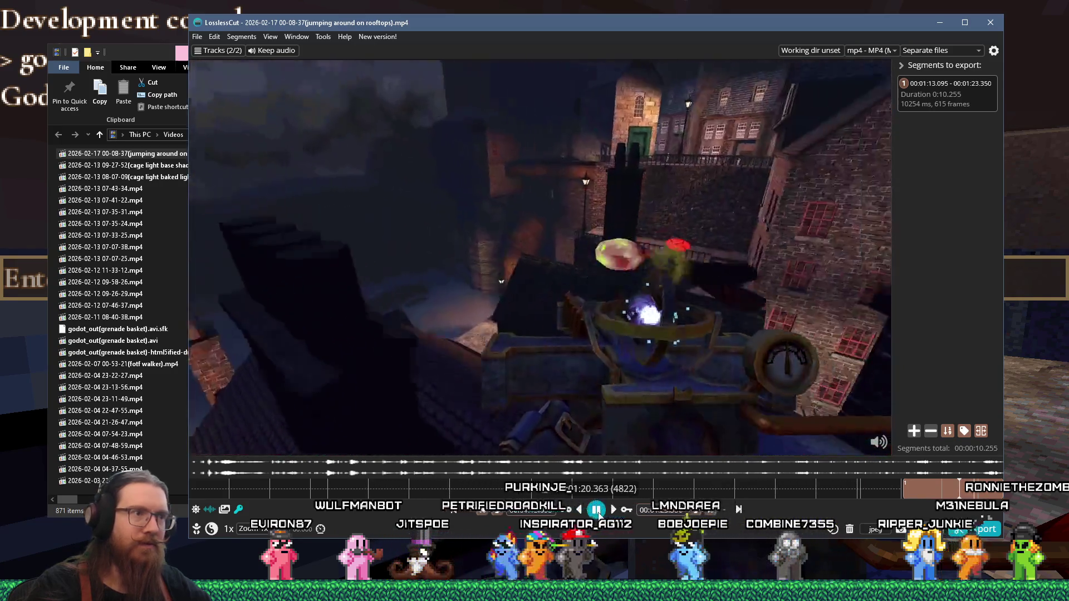
click(597, 510)
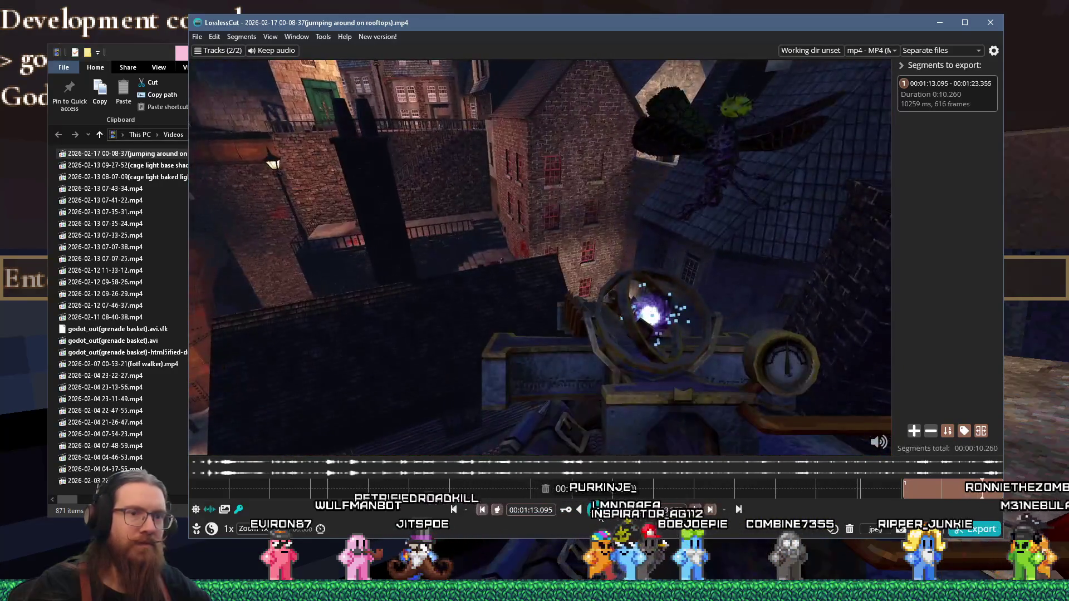
click(599, 512)
click(597, 511)
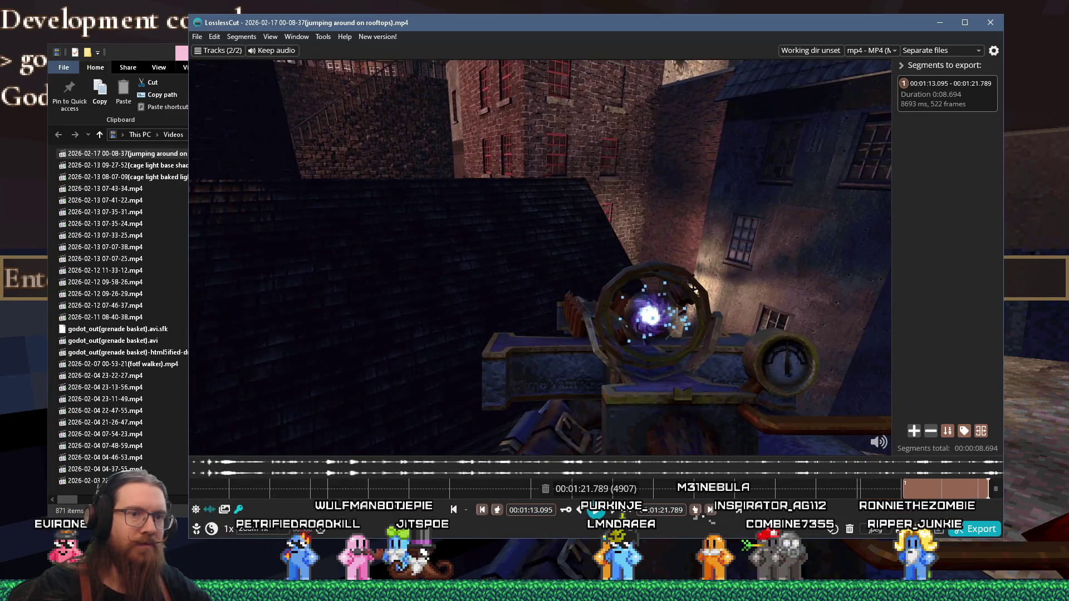
click(597, 511)
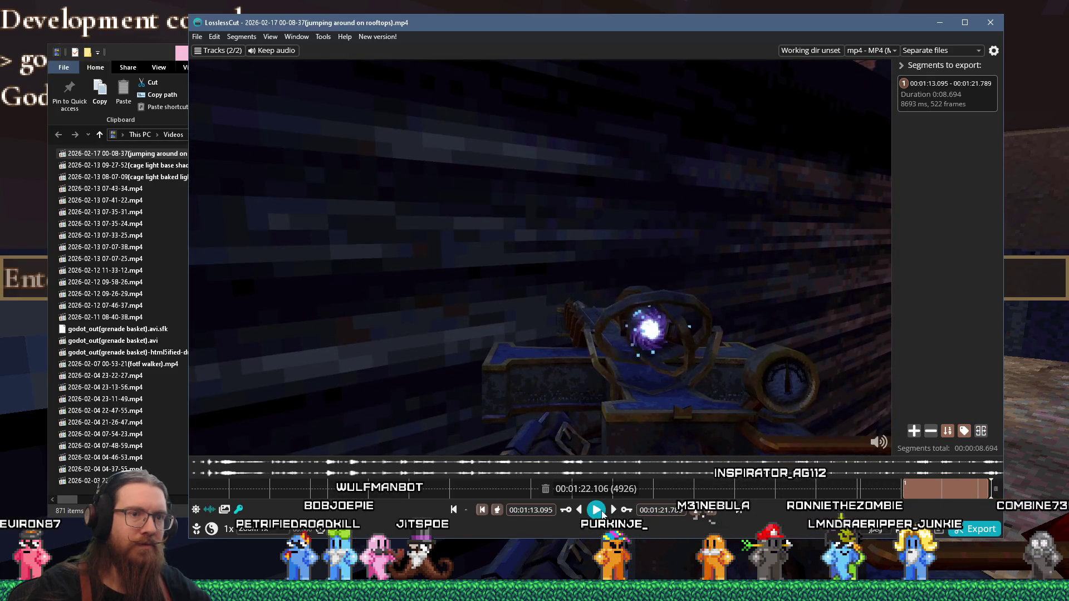
click(600, 511)
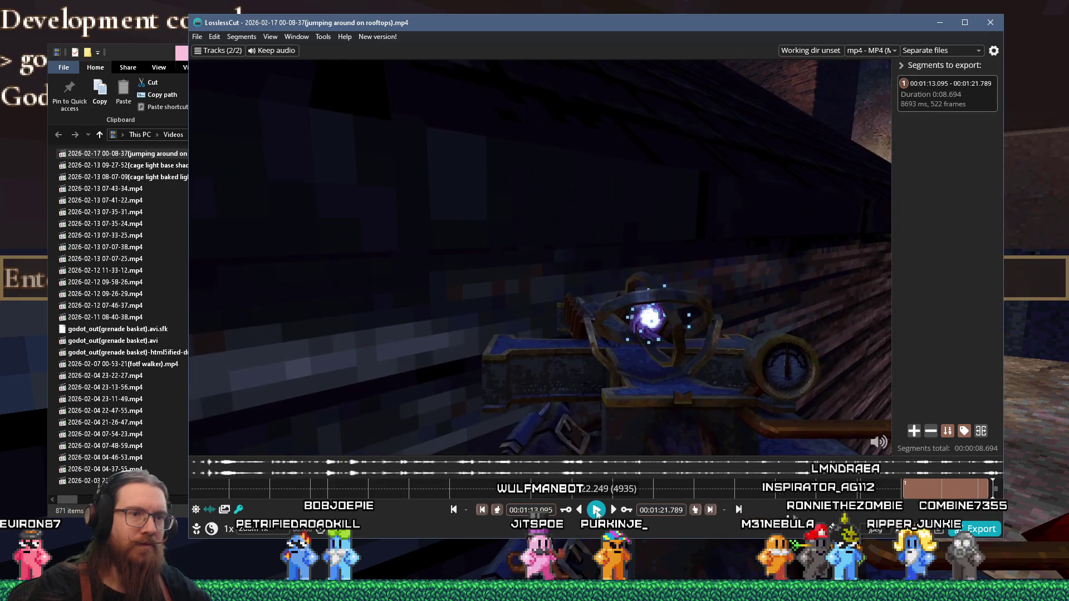
click(710, 510)
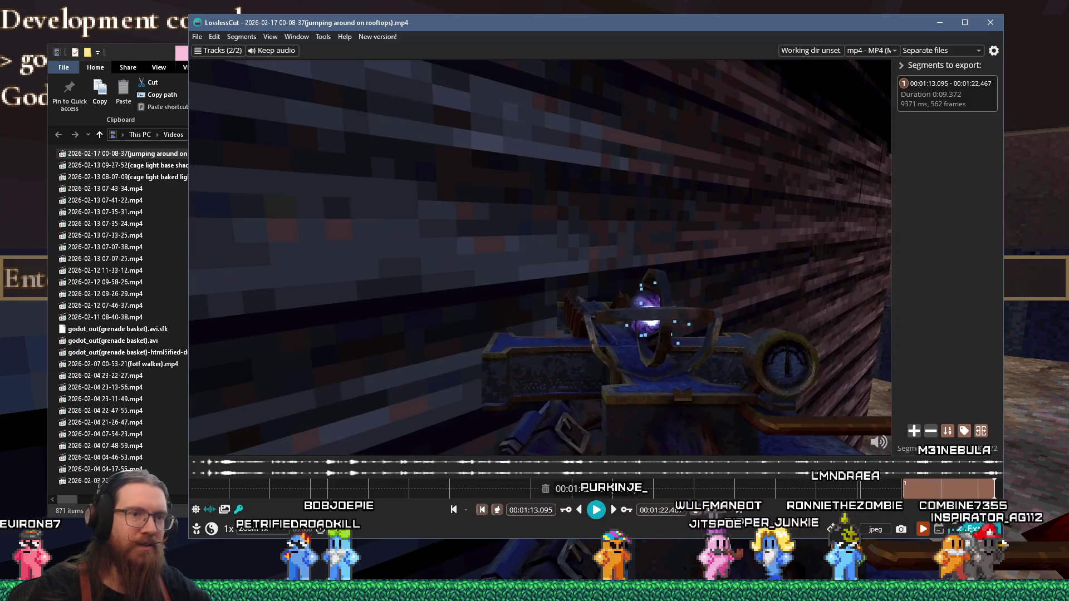
click(453, 348)
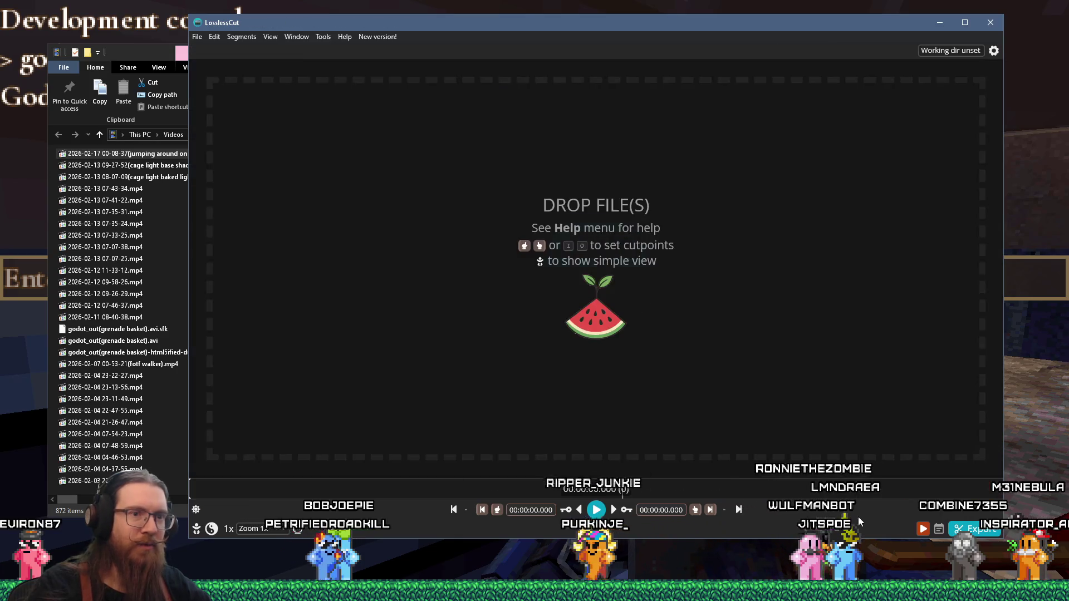
click(940, 22)
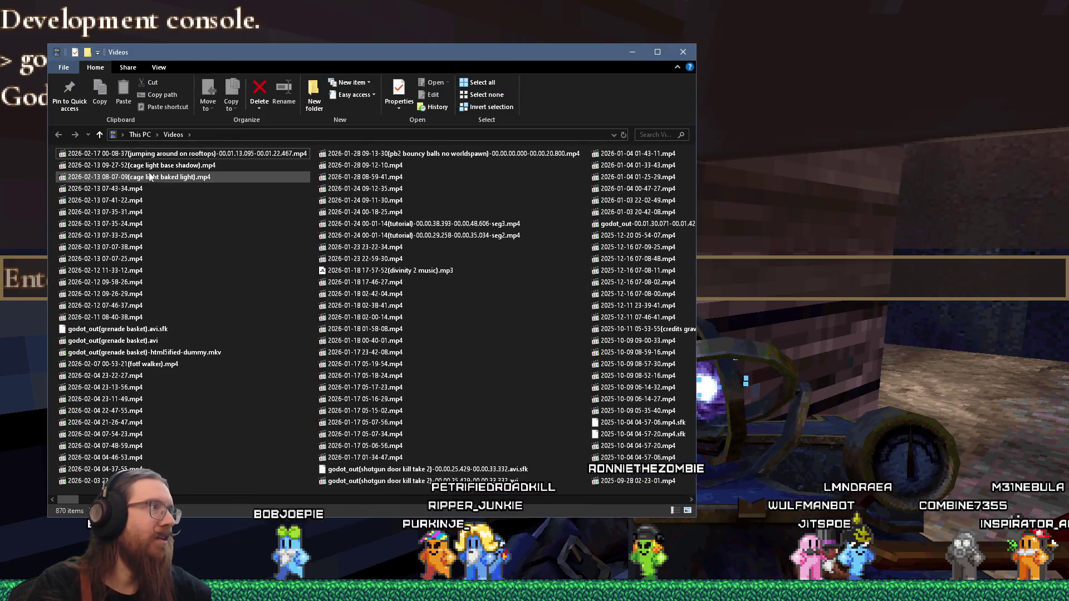
Copy the exported rooftop mp4 into the tiktok kook landing on ramps folder
right_click(161, 157)
key(alt+Tab)
key(alt+Tab)
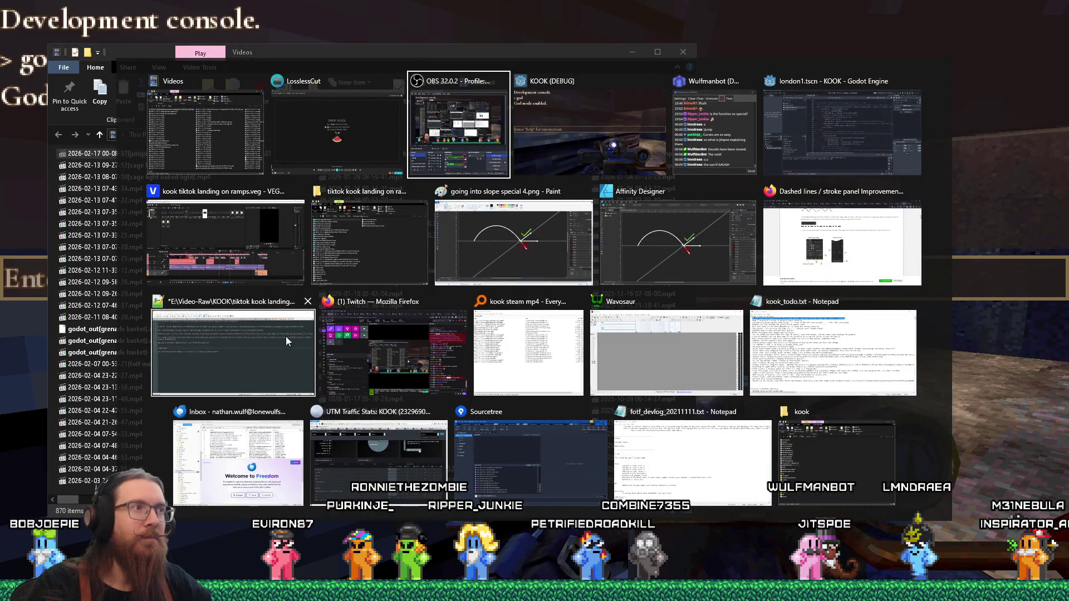
click(395, 262)
right_click(565, 319)
click(609, 132)
Drop the rooftop clip onto the end of the VEGAS Pro timeline
key(alt+Tab)
key(alt+Tab)
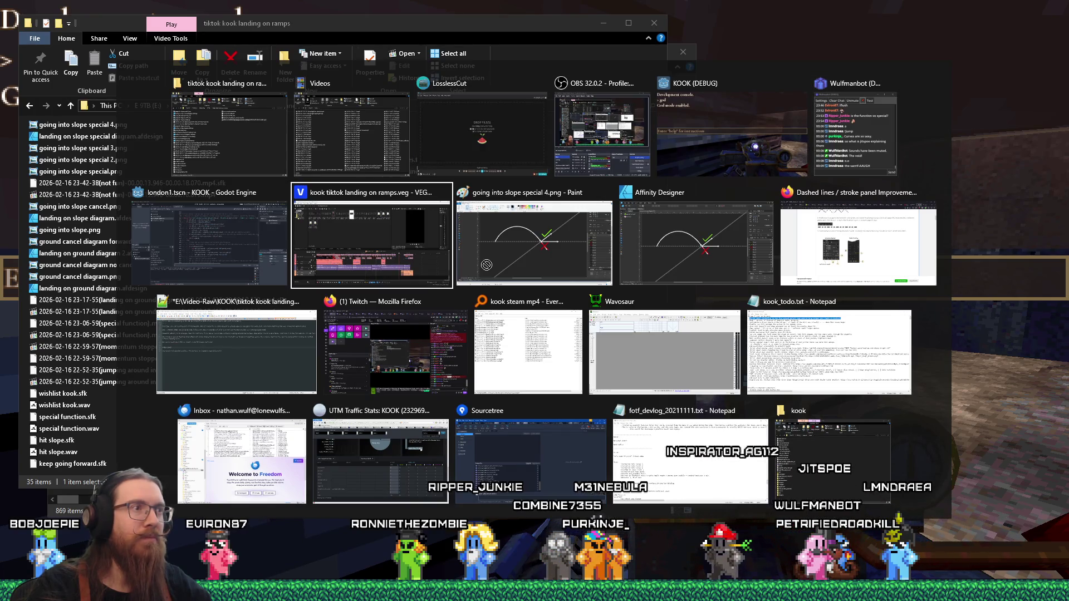
key(alt)
drag(857, 389, 886, 386)
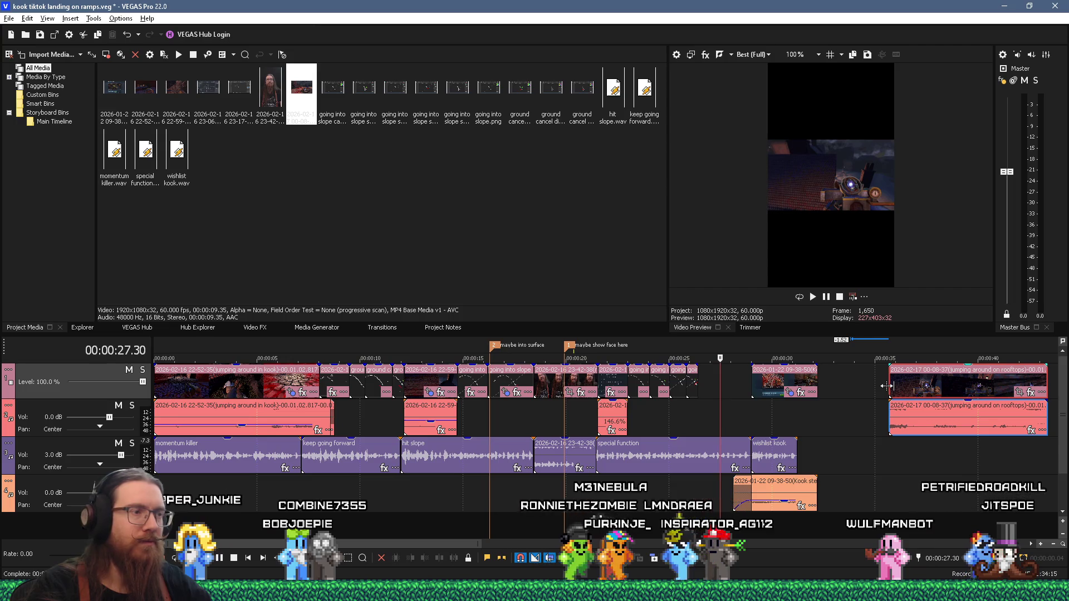
Undo the drop, trim the rooftop clip's start and preview from about 26 s
key(ctrl+z)
right_click(255, 417)
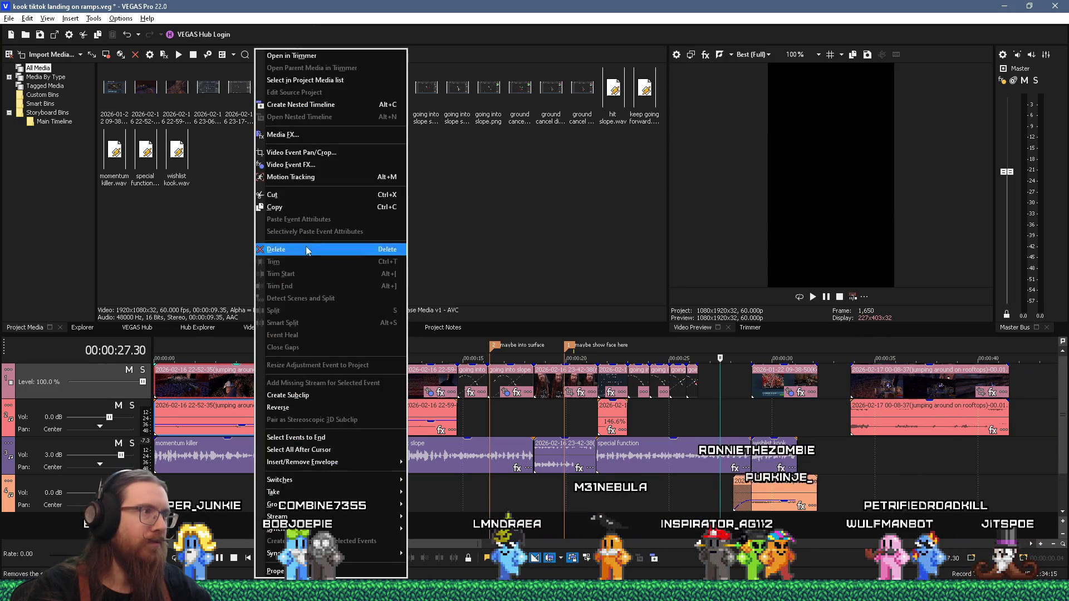
click(289, 205)
right_click(881, 381)
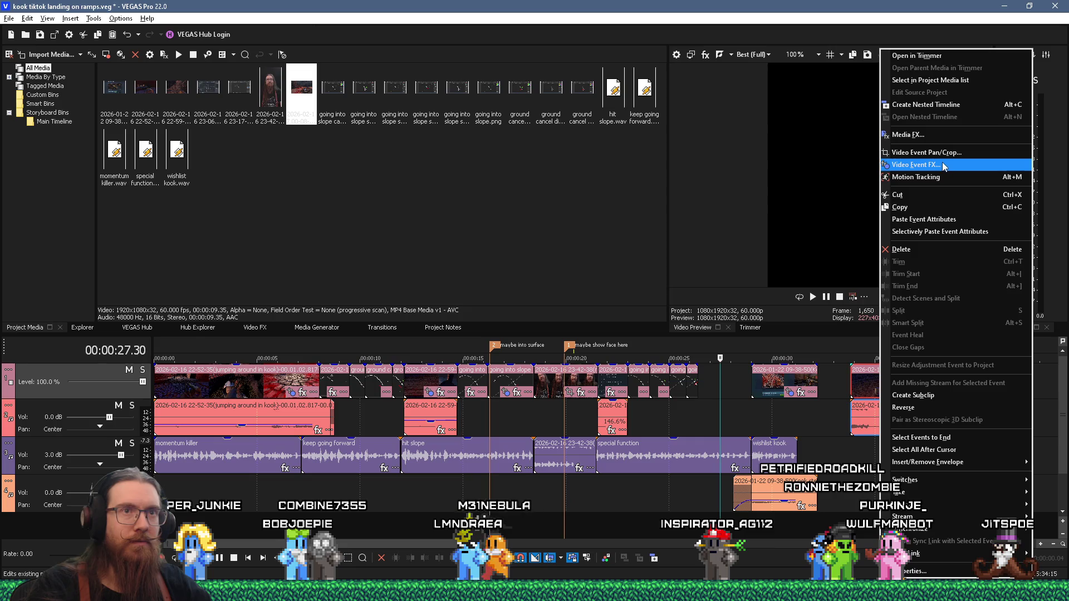
click(946, 209)
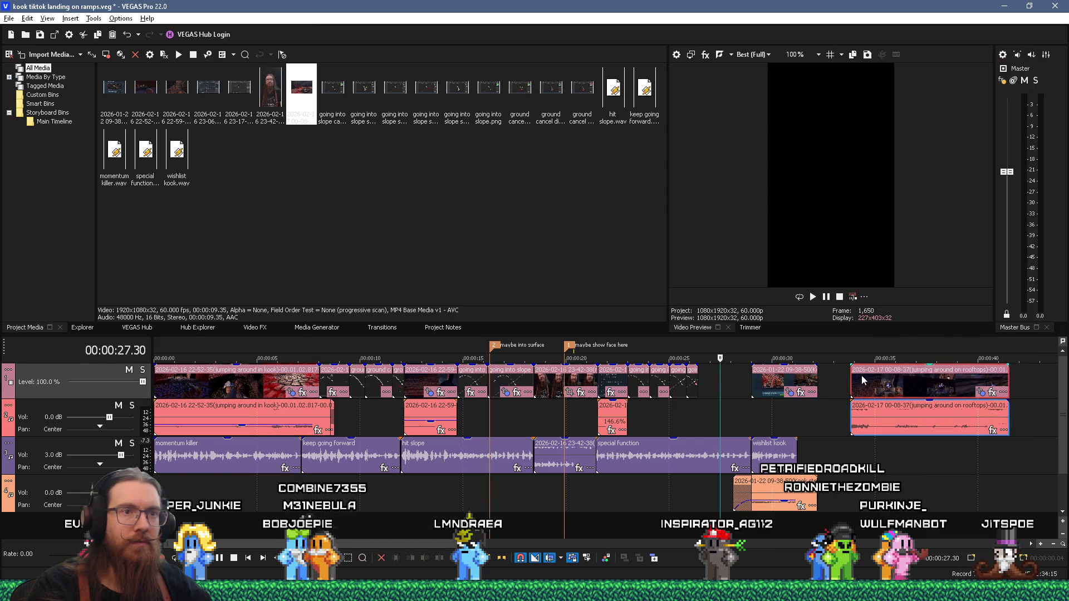
mouse_move(852, 383)
mouse_down()
mouse_move(860, 383)
mouse_move(722, 393)
mouse_up()
key(space)
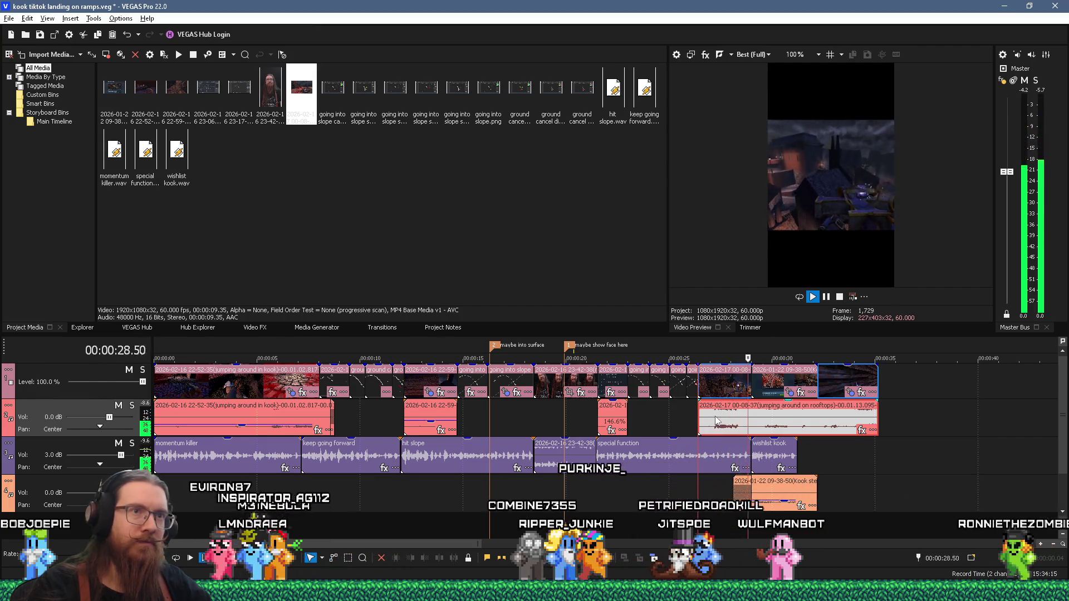
key(space)
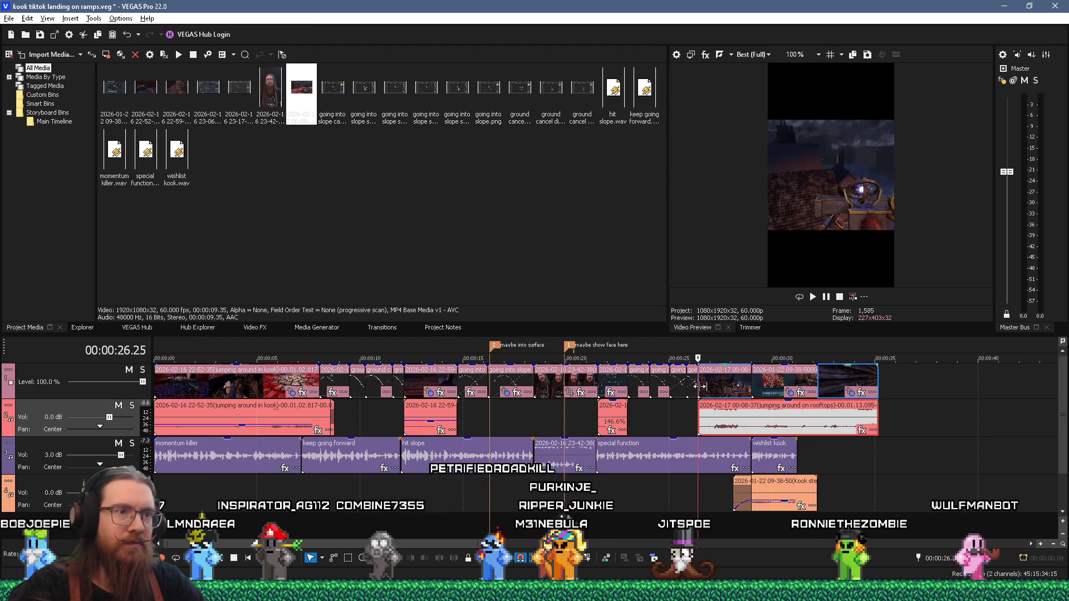
Fine-tune the rooftop clip's start so it follows on at about 26.25 s, then shorten its end
drag(699, 386, 711, 386)
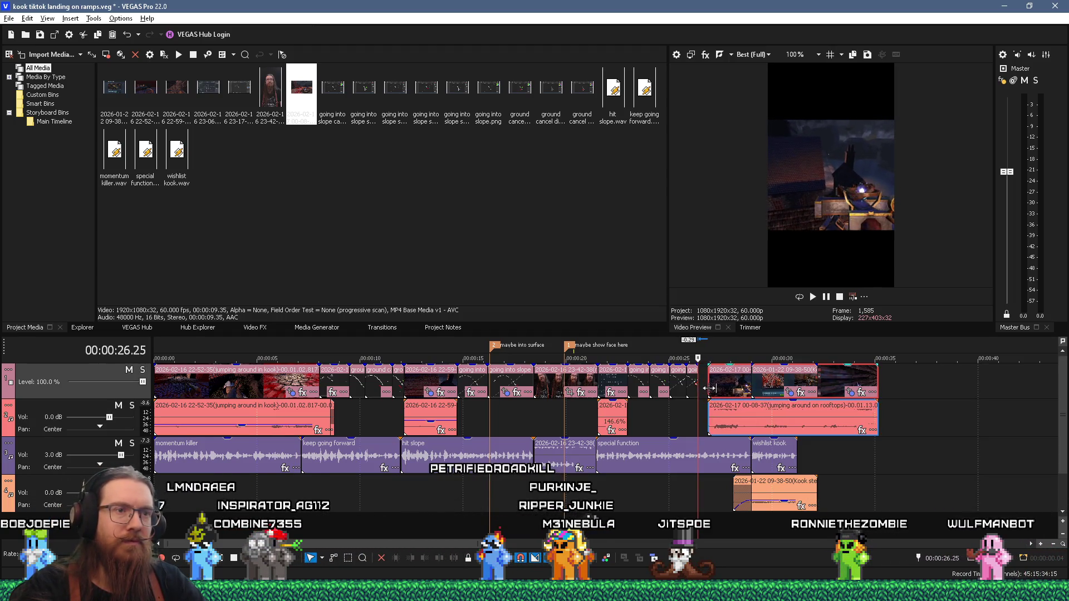
drag(714, 393, 717, 391)
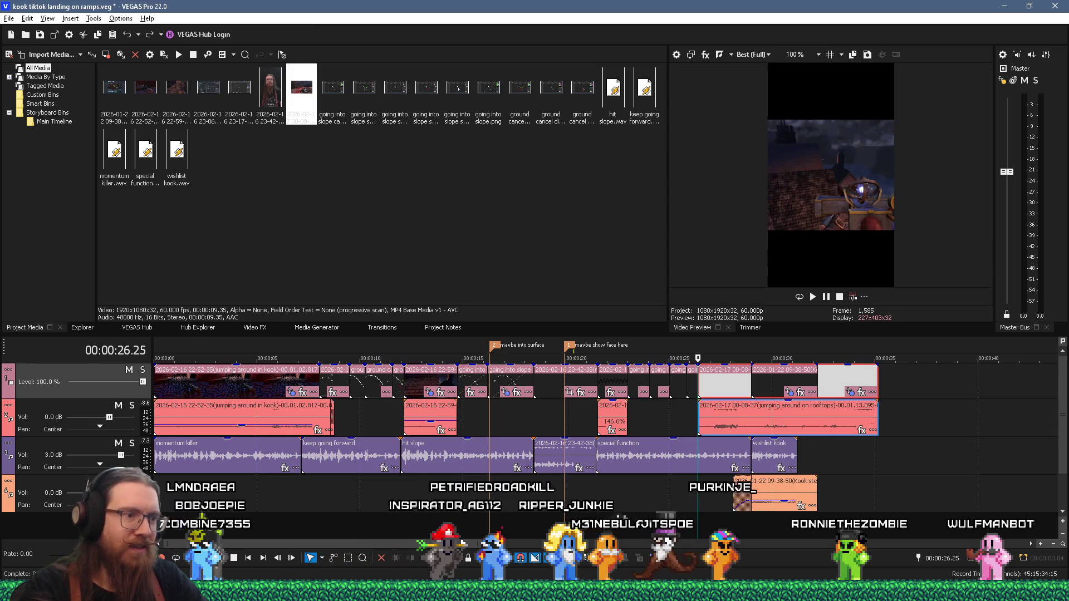
mouse_move(699, 392)
mouse_down()
mouse_move(726, 391)
mouse_move(700, 424)
mouse_up()
key(space)
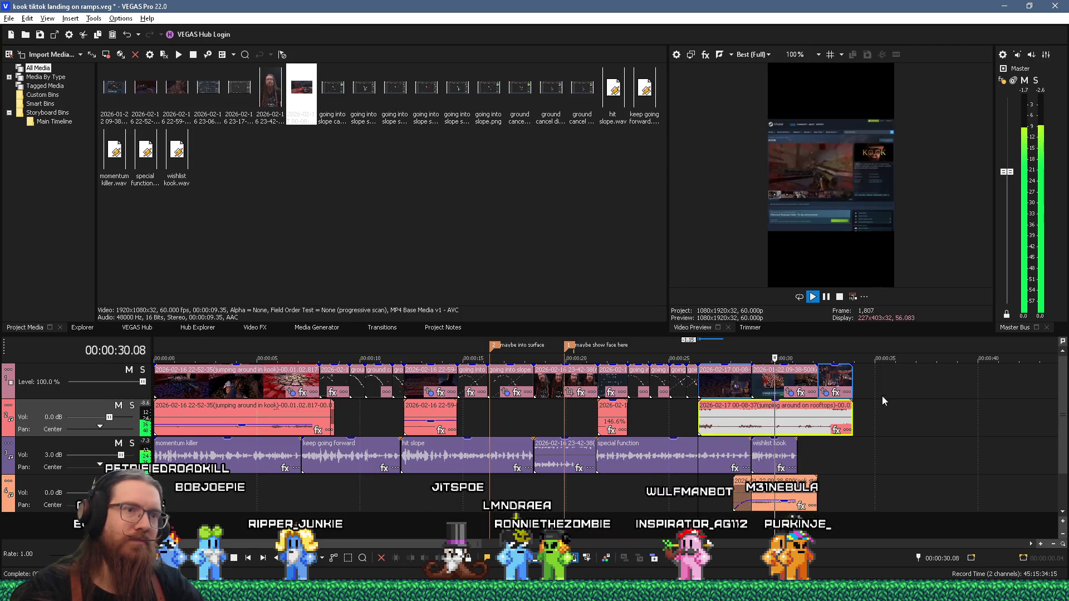
drag(852, 382, 757, 389)
click(683, 423)
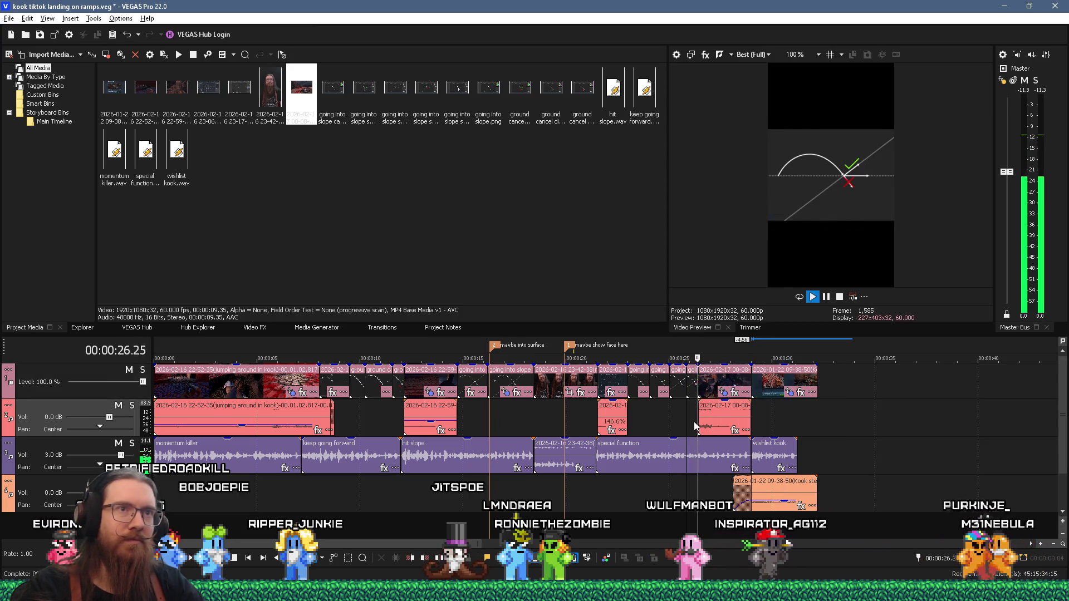
mouse_move(696, 423)
mouse_down()
mouse_move(686, 423)
mouse_move(712, 404)
mouse_up()
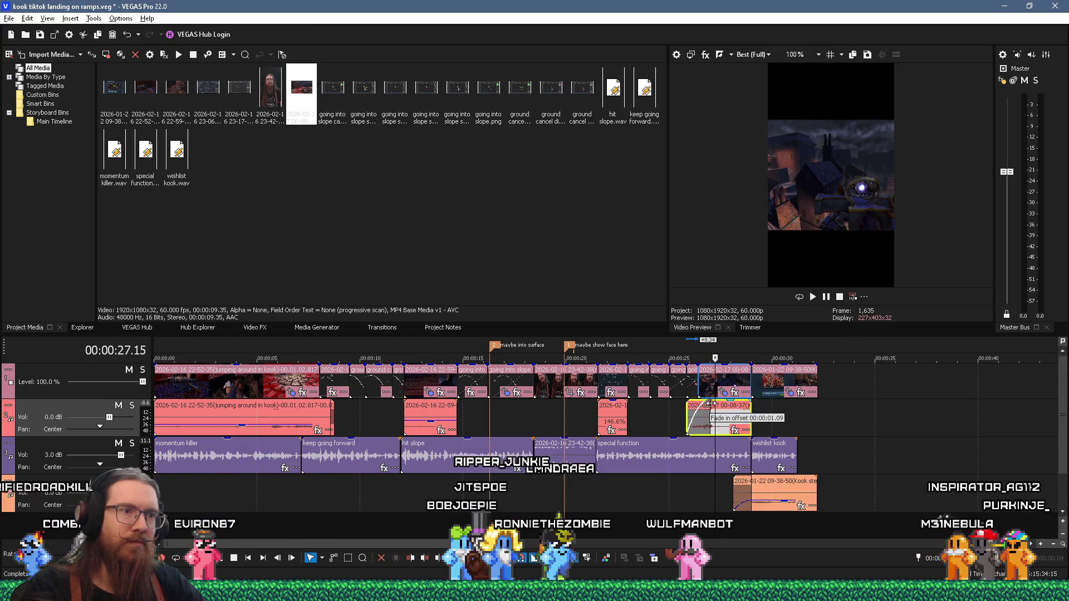
key(space)
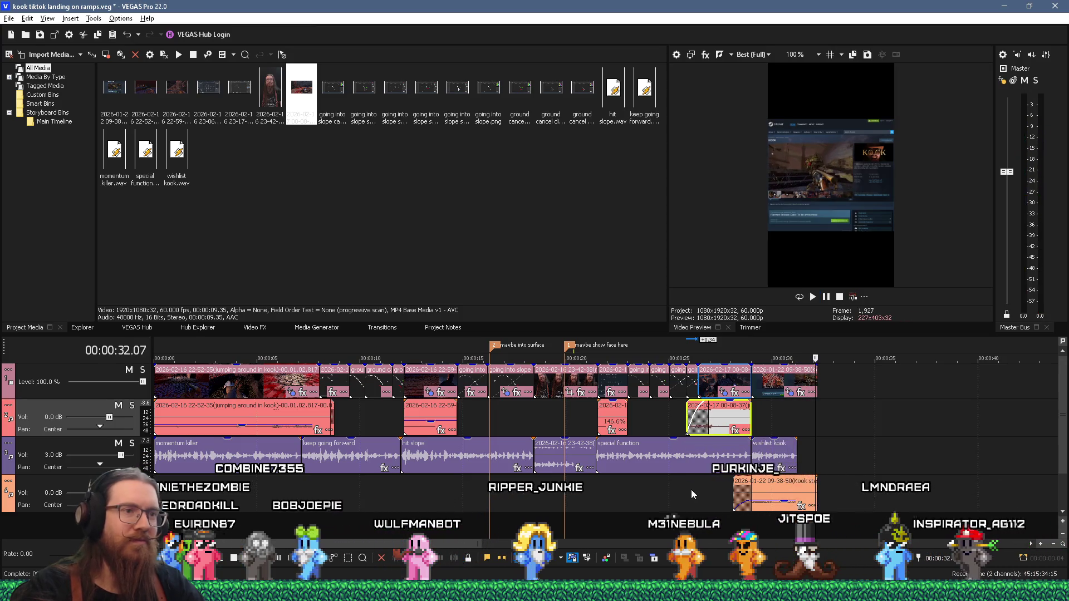
key(space)
scroll(760, 506, up, 5)
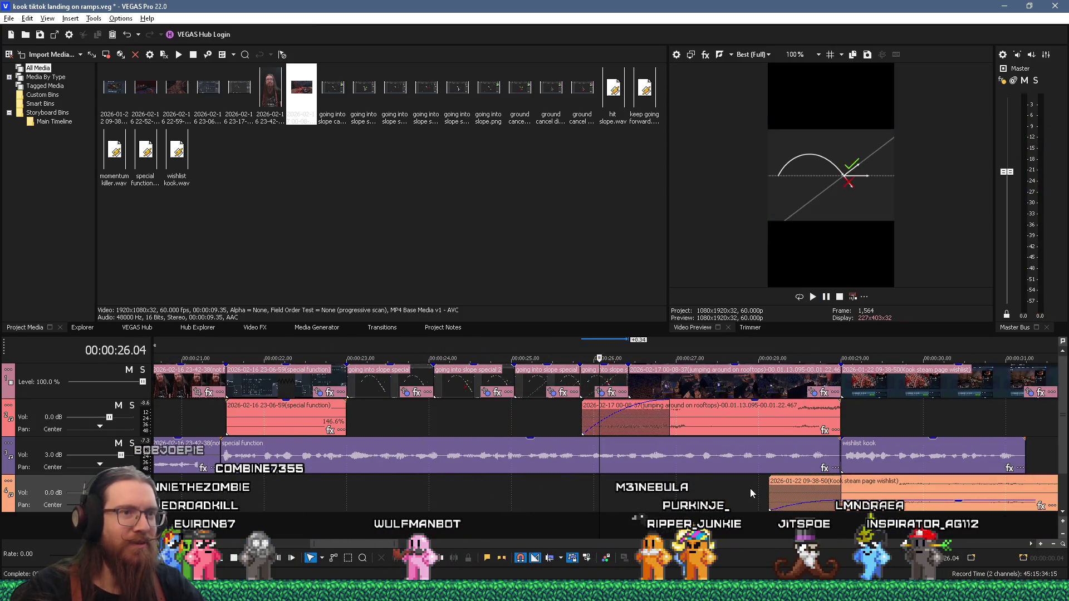
drag(835, 411, 847, 413)
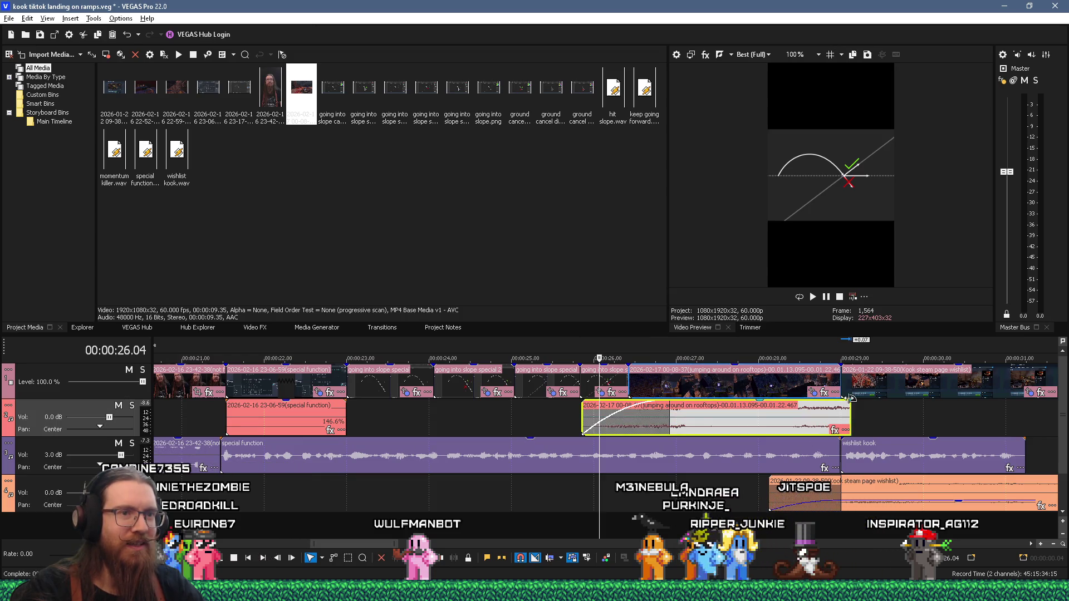
click(602, 493)
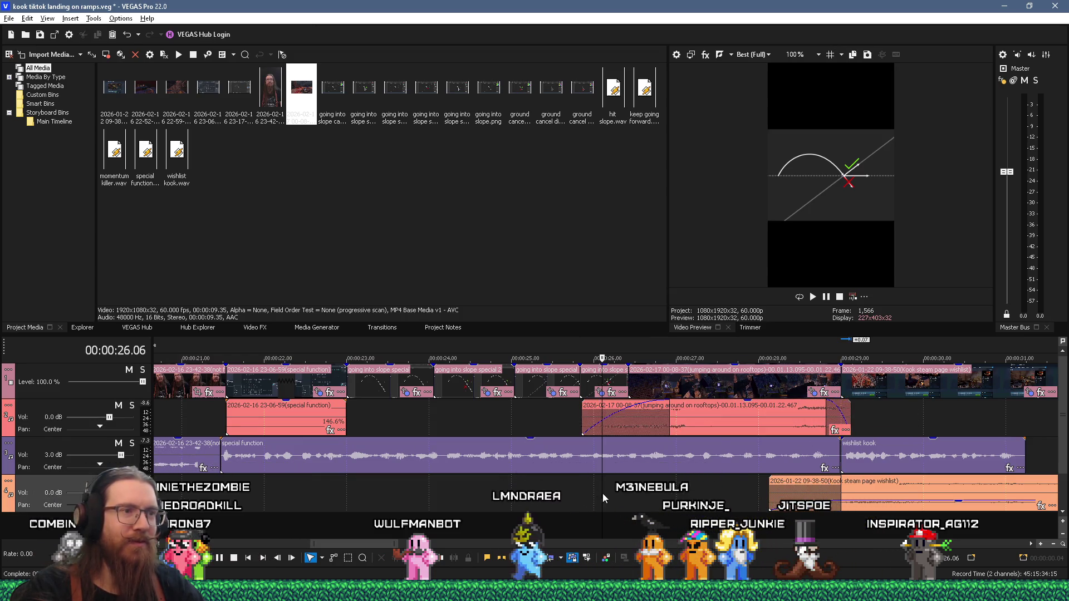
key(space)
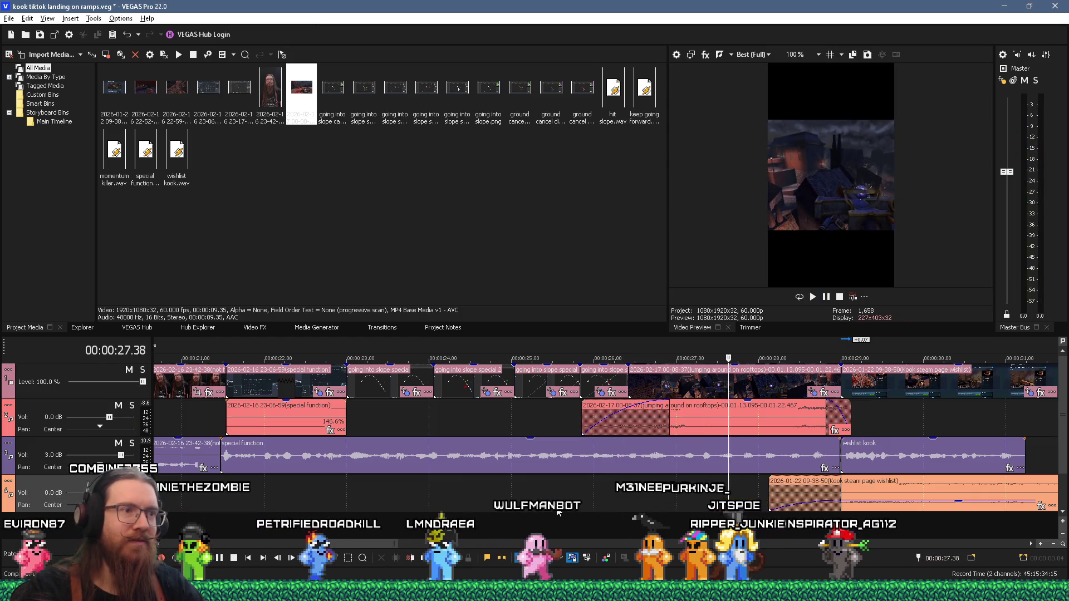
key(space)
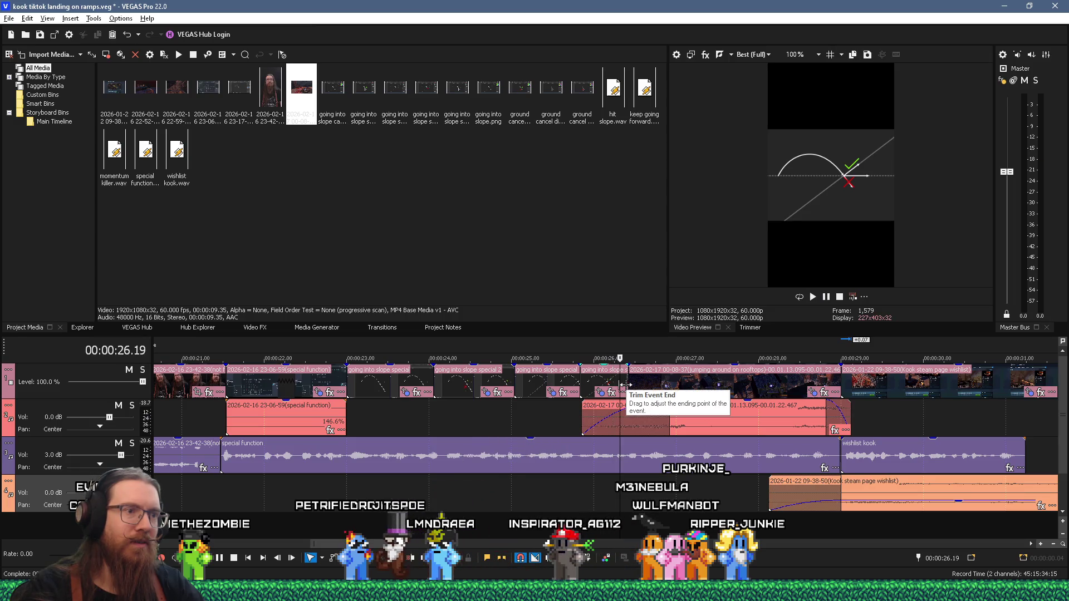
drag(626, 385, 621, 389)
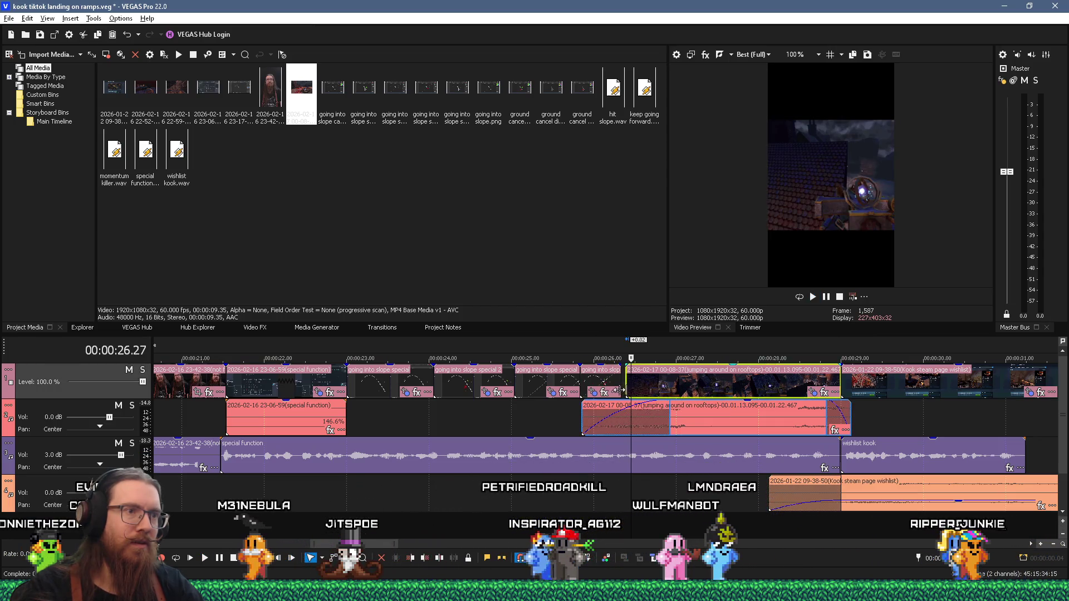
drag(622, 390, 623, 390)
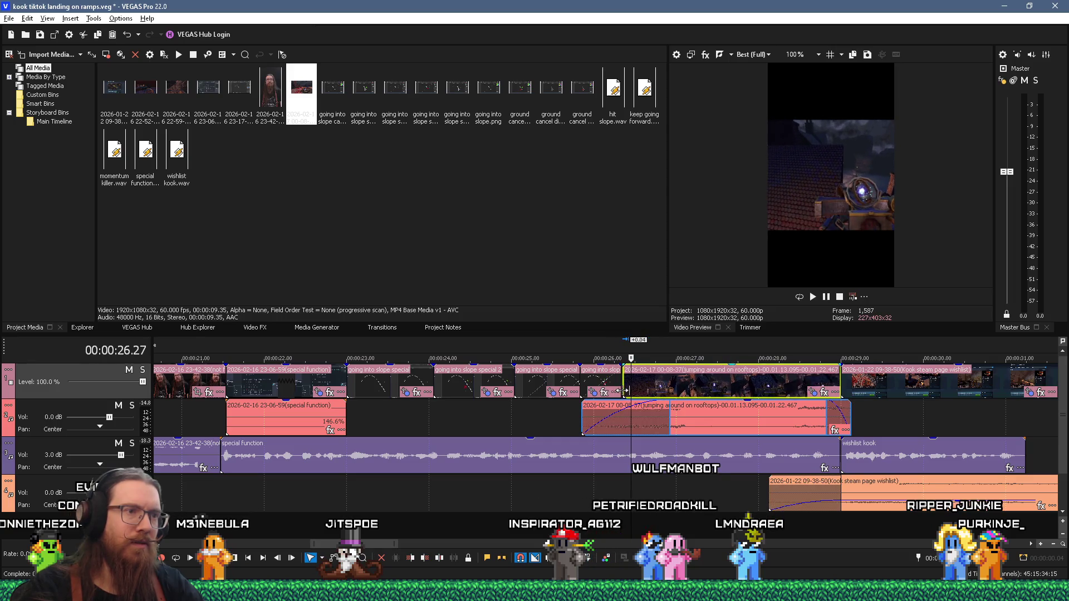
scroll(613, 390, up, 5)
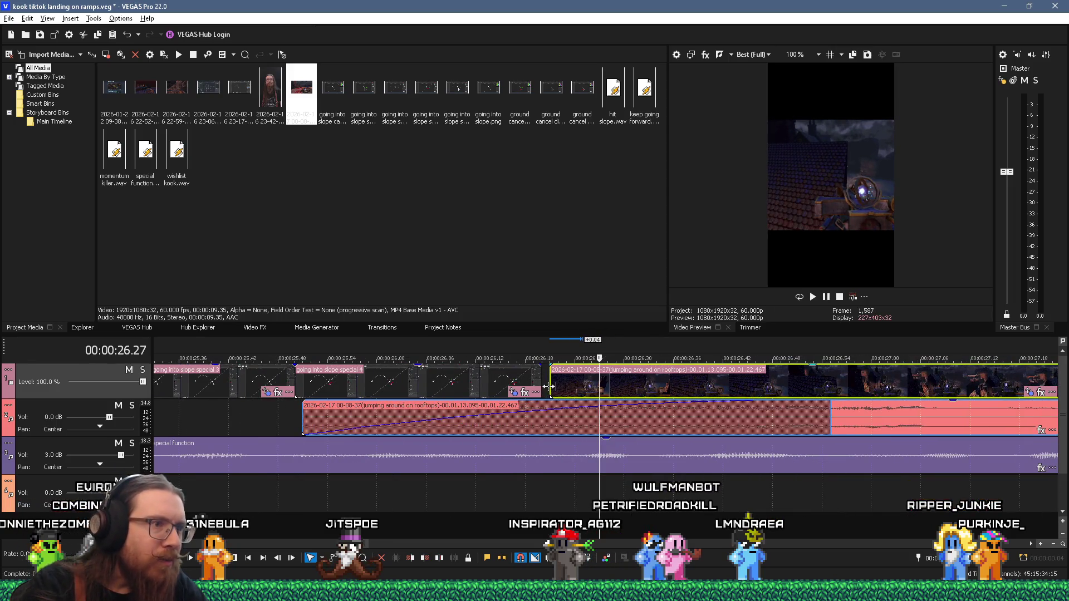
drag(549, 386, 541, 388)
key(space)
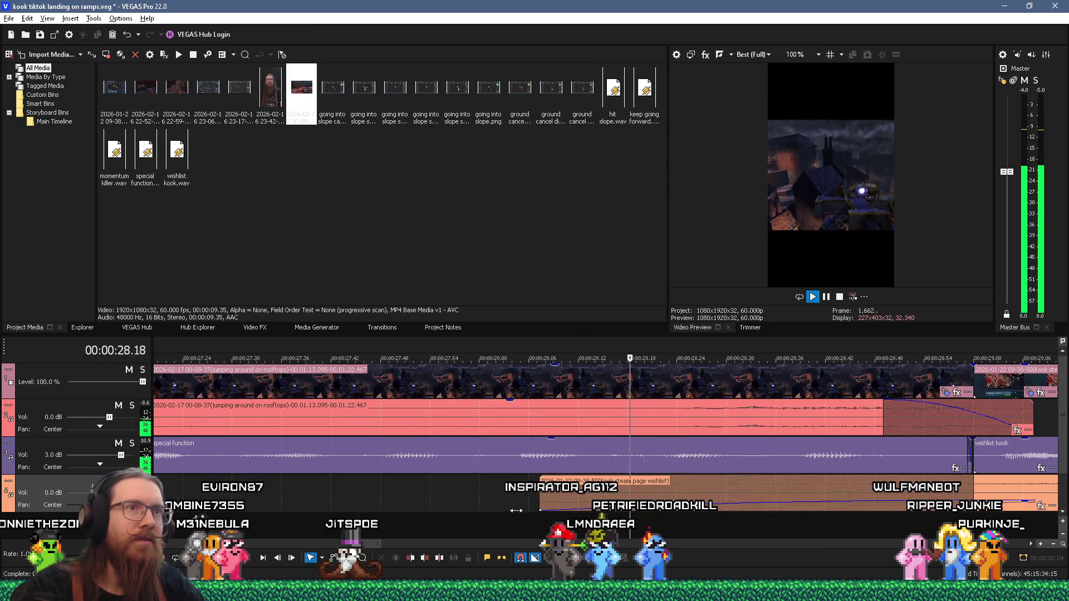
key(space)
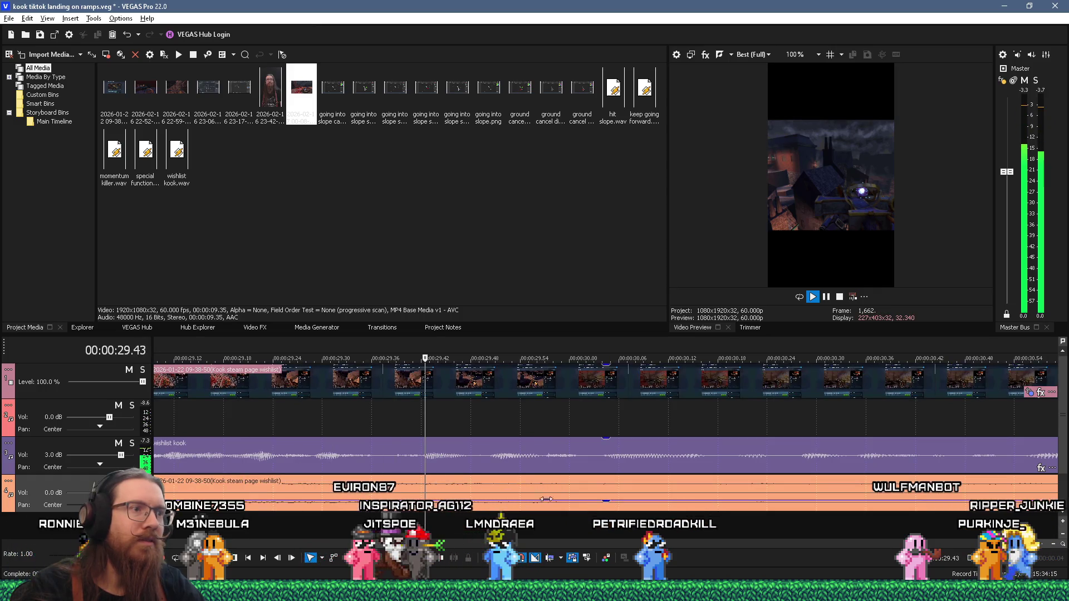
scroll(482, 373, down, 5)
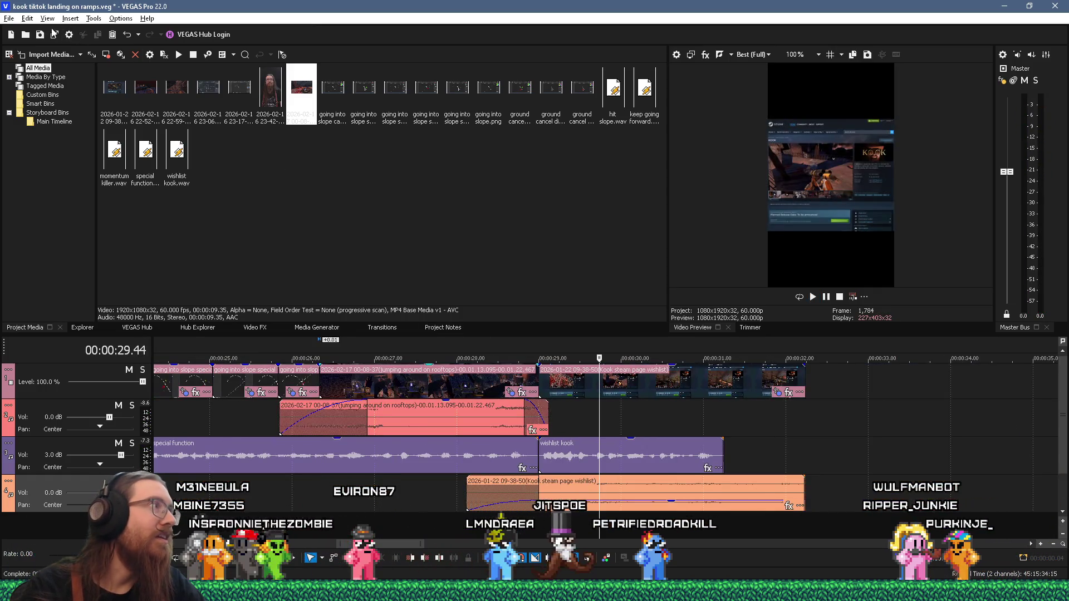
click(444, 499)
key(space)
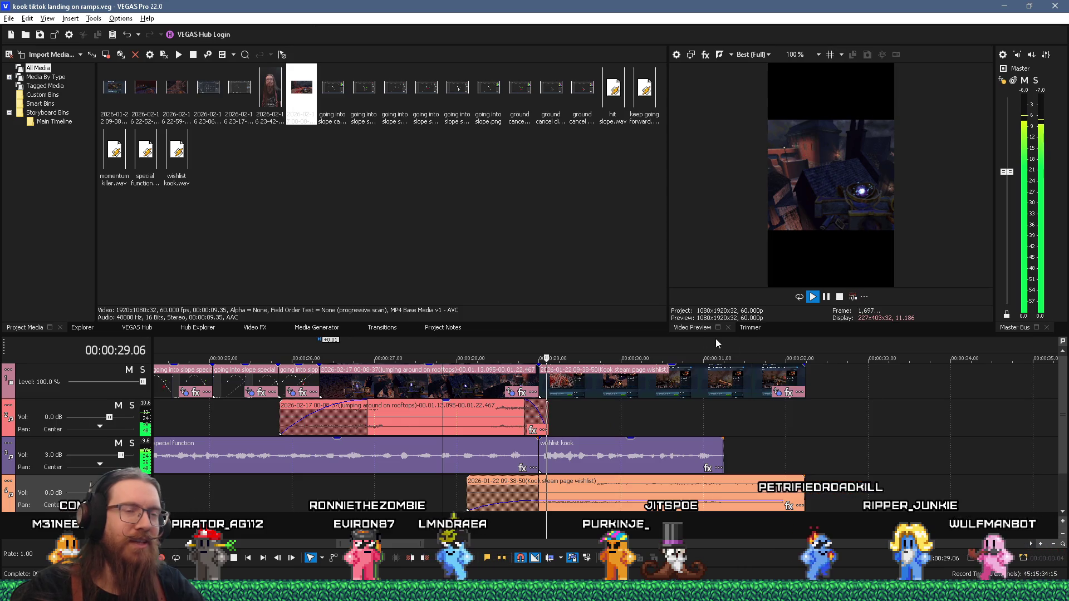
scroll(736, 348, down, 5)
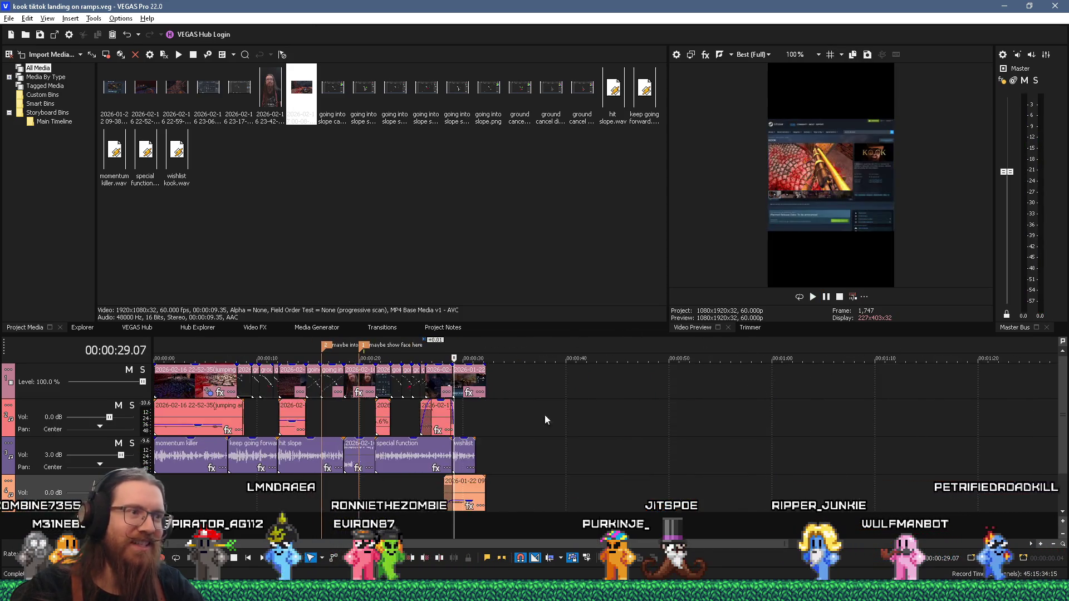
scroll(557, 460, up, 5)
click(488, 494)
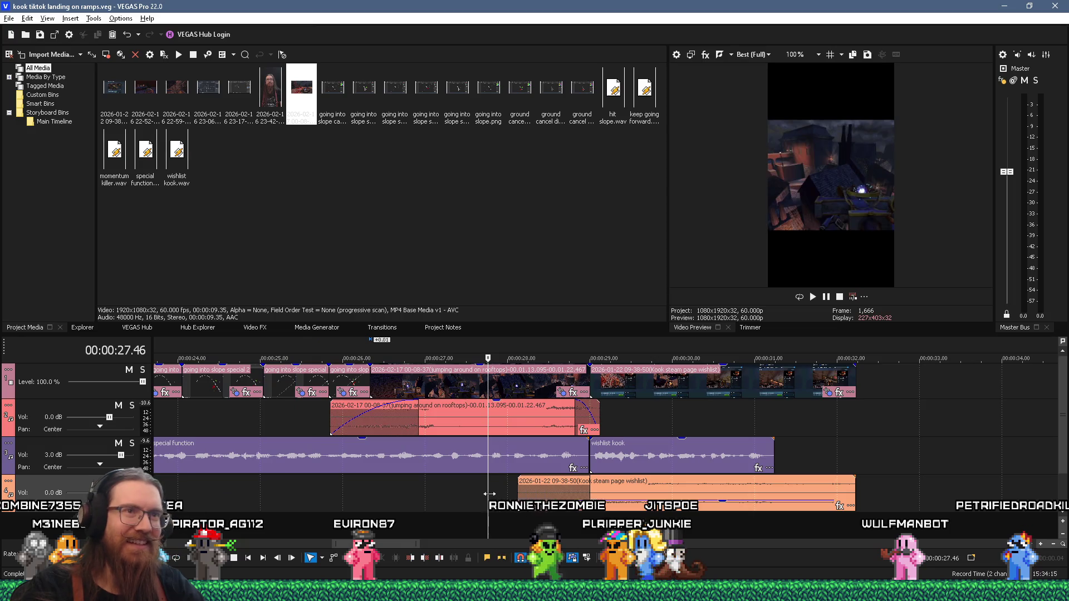
key(space)
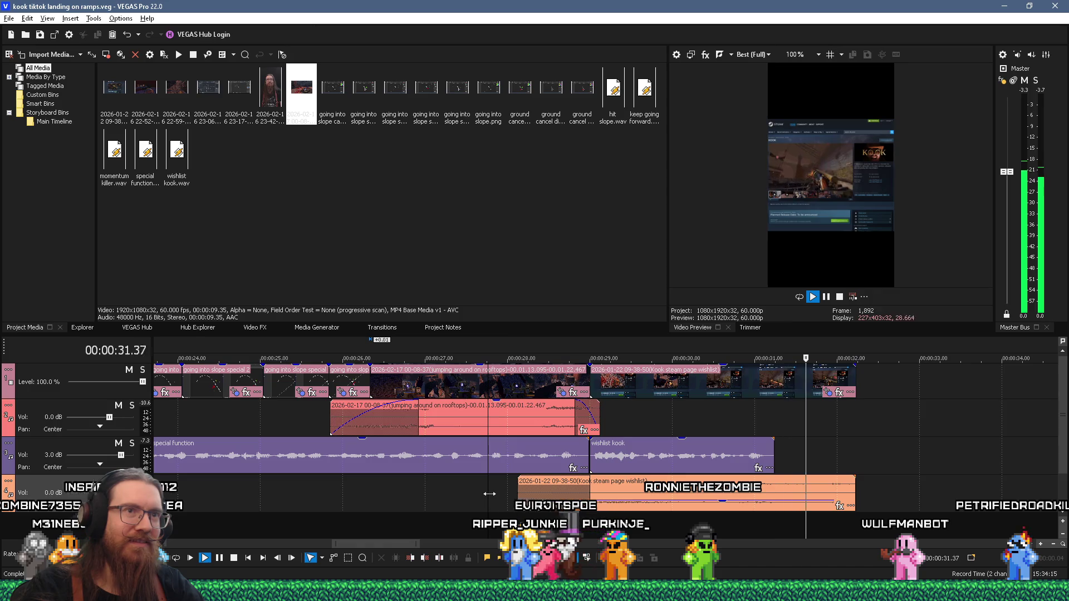
key(space)
scroll(488, 493, down, 5)
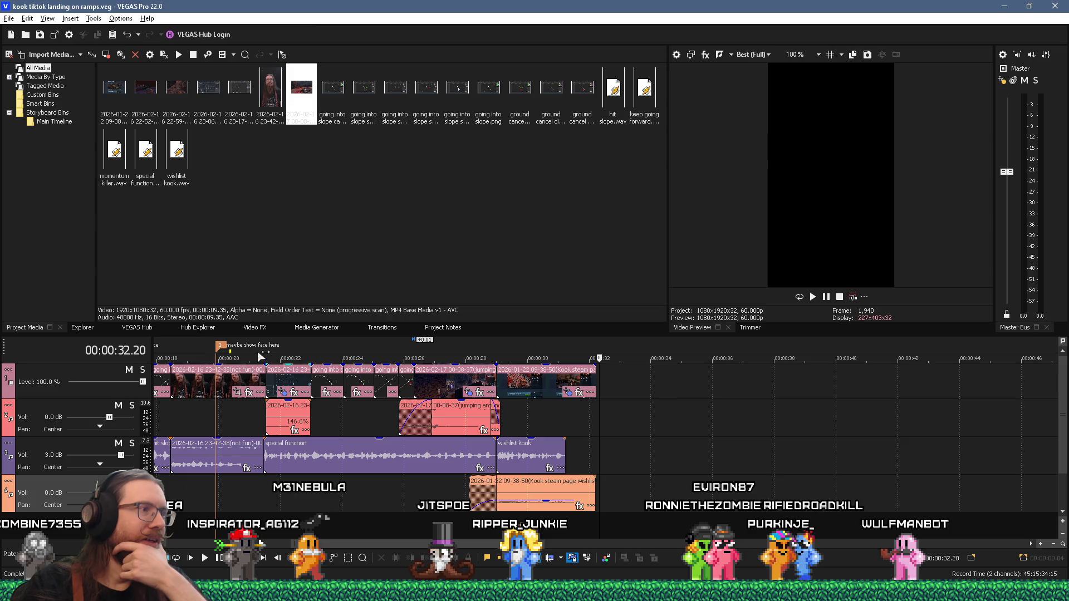
Render As MP4 using Sony AVC/MVC with the Internet 1920x1080-60p-maybebest template
key(alt+f)
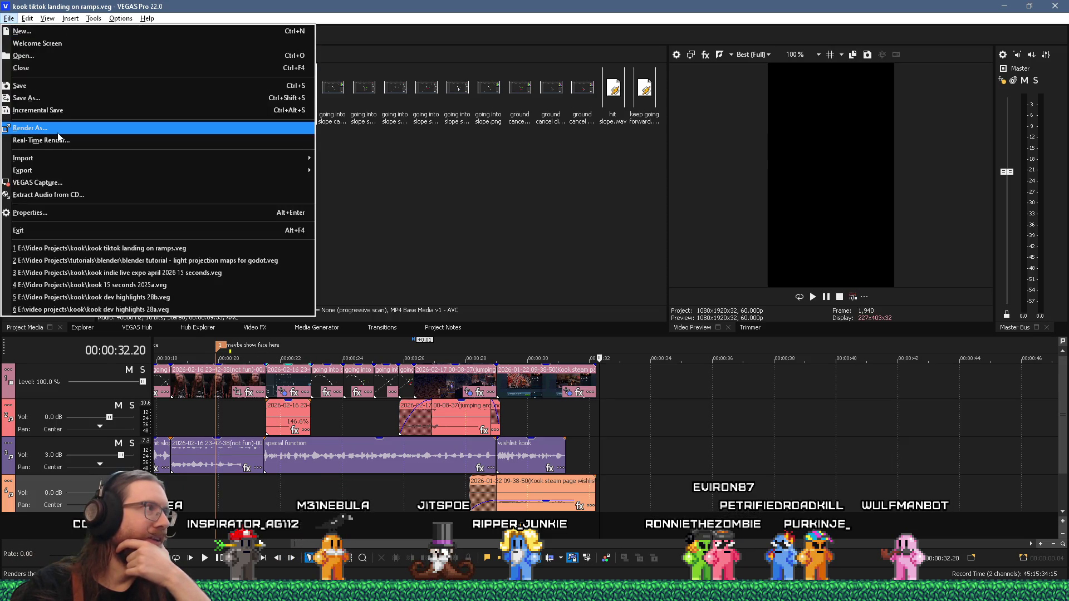
click(58, 134)
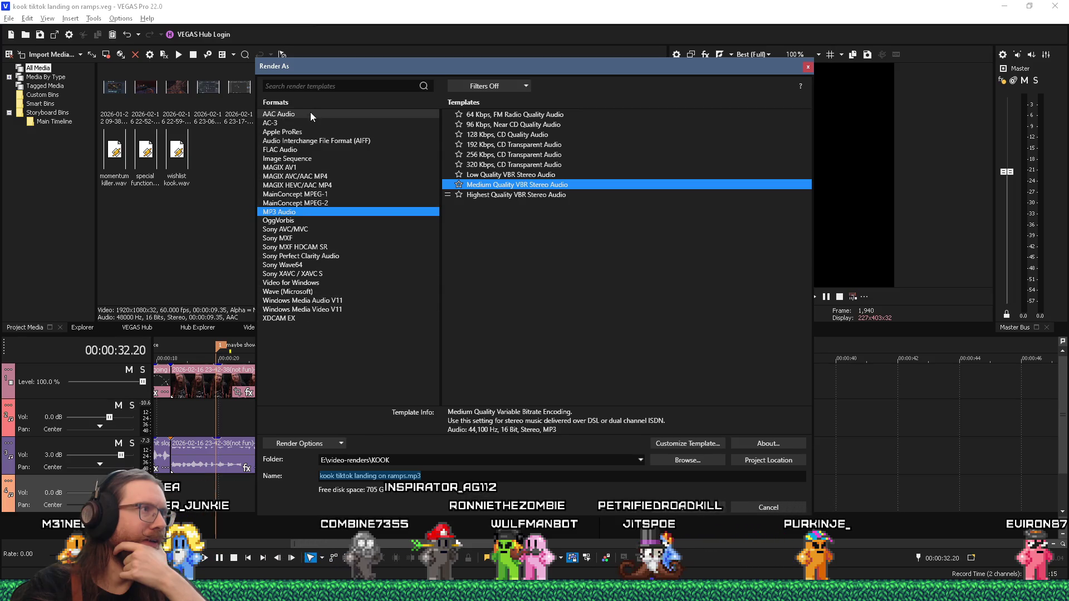
click(315, 230)
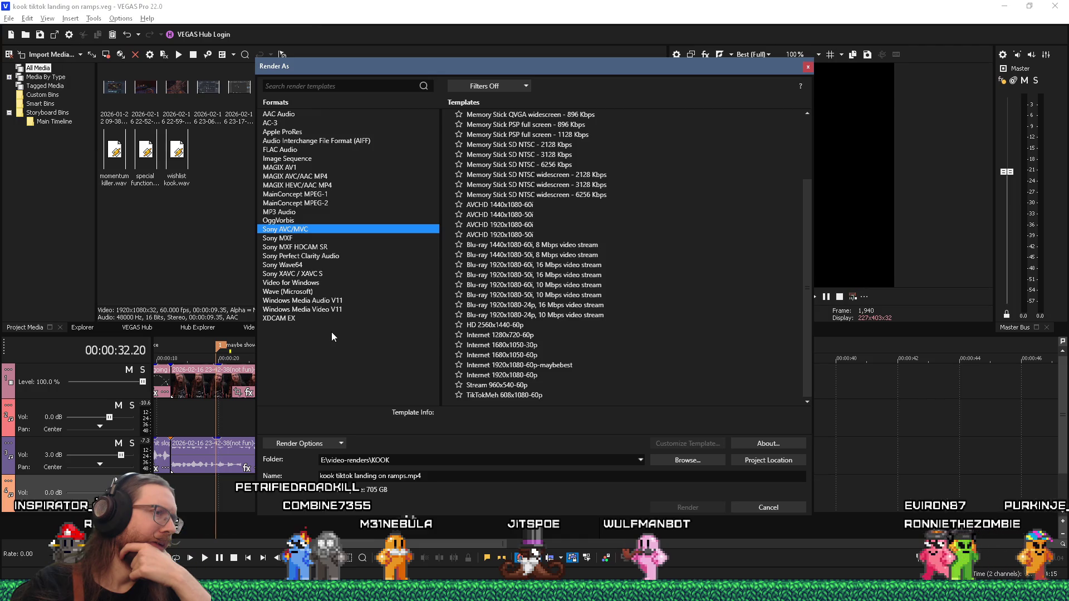
scroll(551, 355, up, 3)
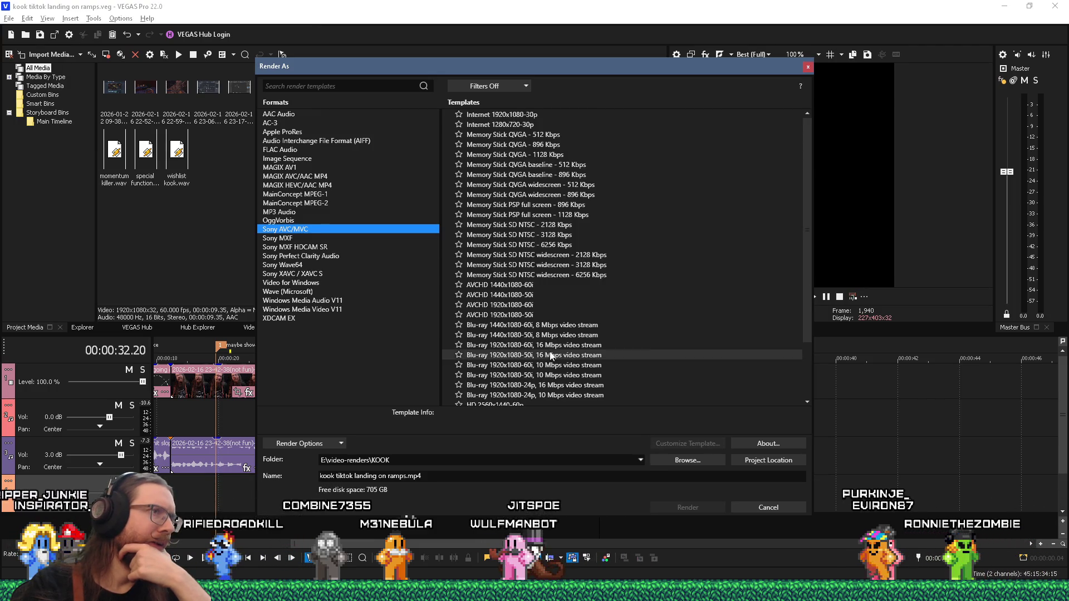
scroll(550, 355, down, 3)
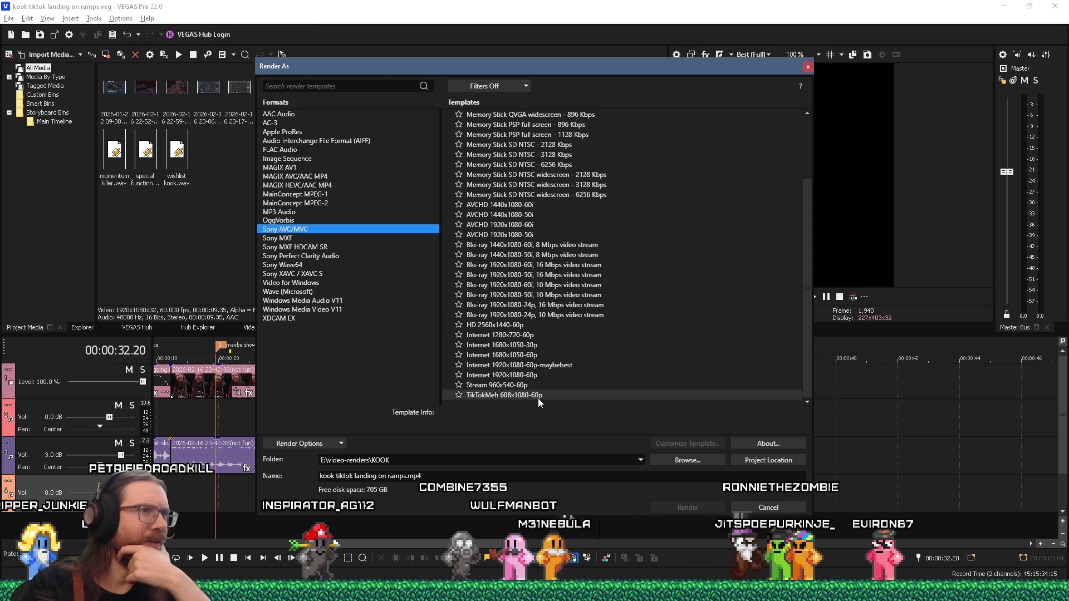
scroll(536, 394, up, 3)
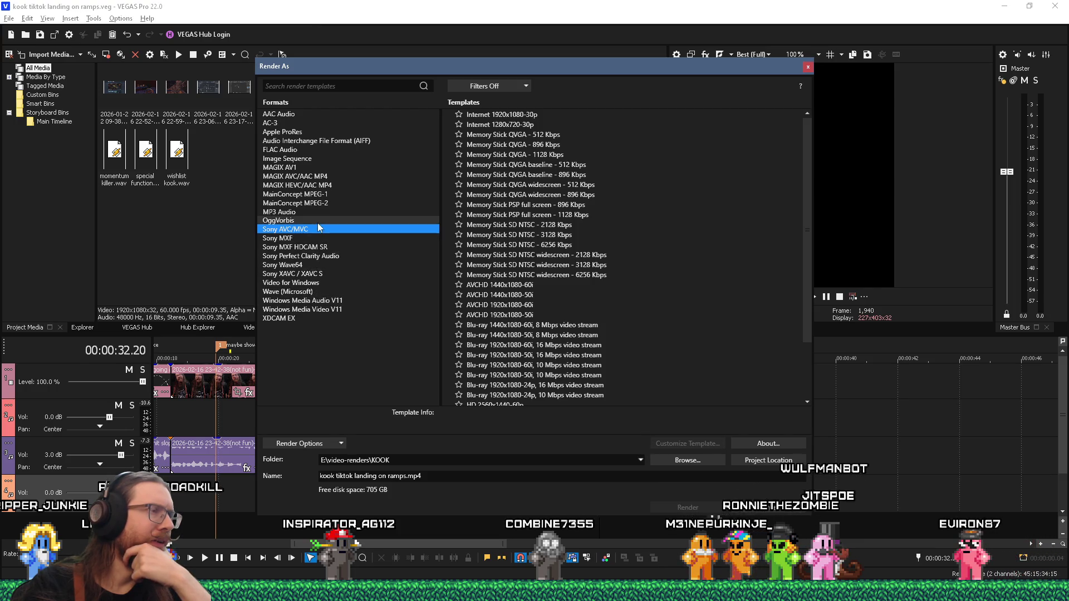
scroll(577, 401, down, 3)
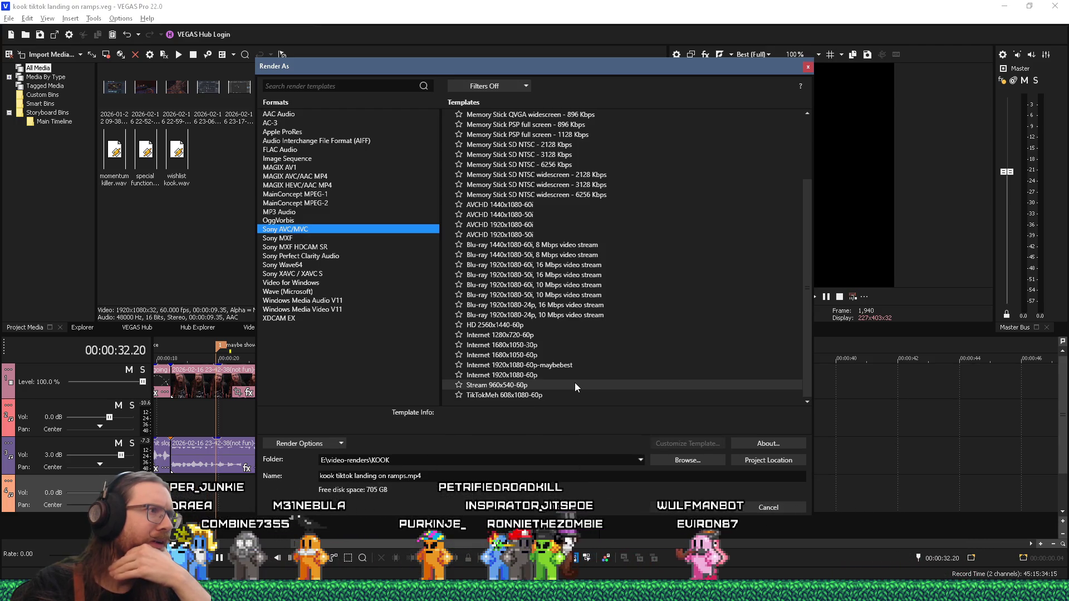
scroll(538, 328, up, 3)
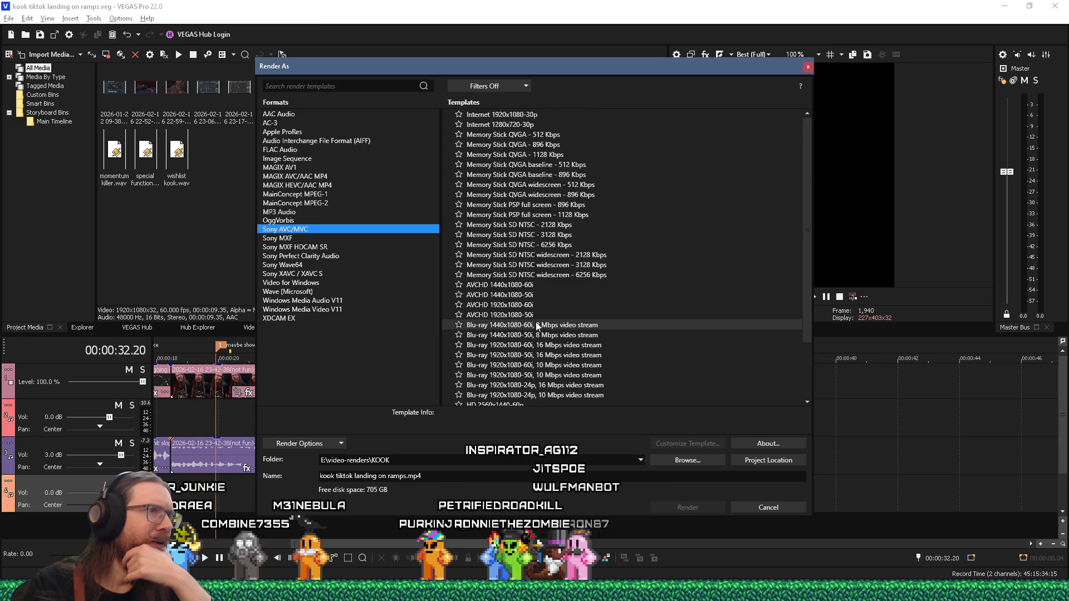
scroll(537, 327, down, 3)
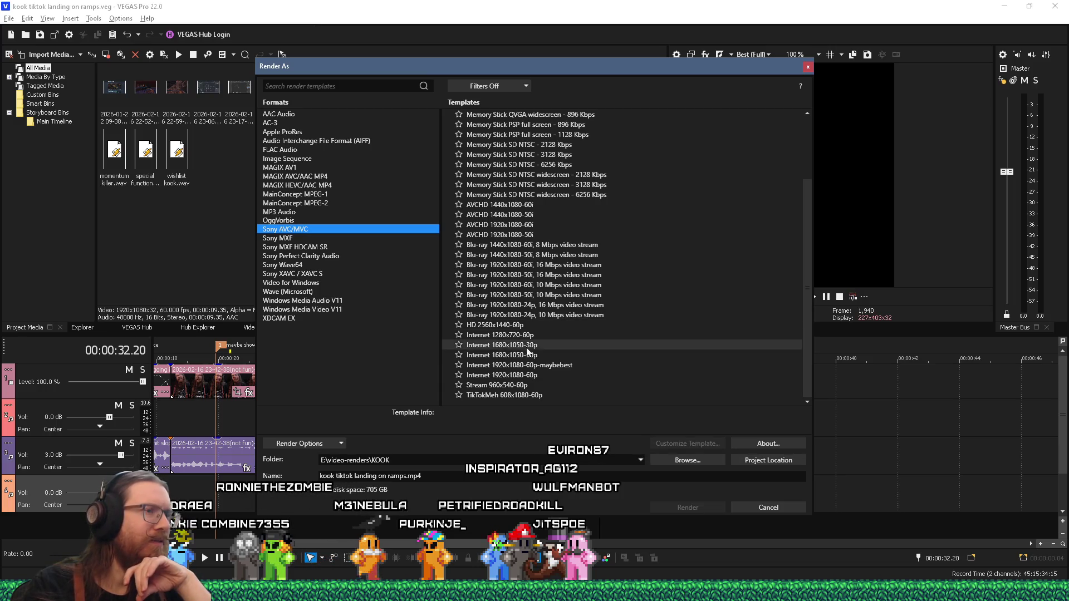
click(520, 365)
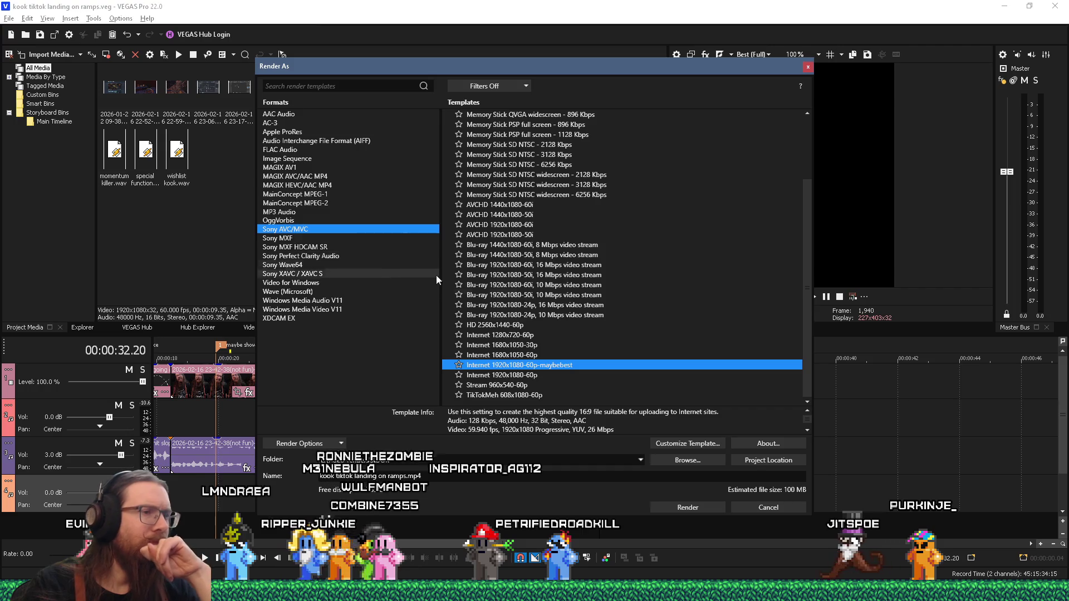
click(680, 447)
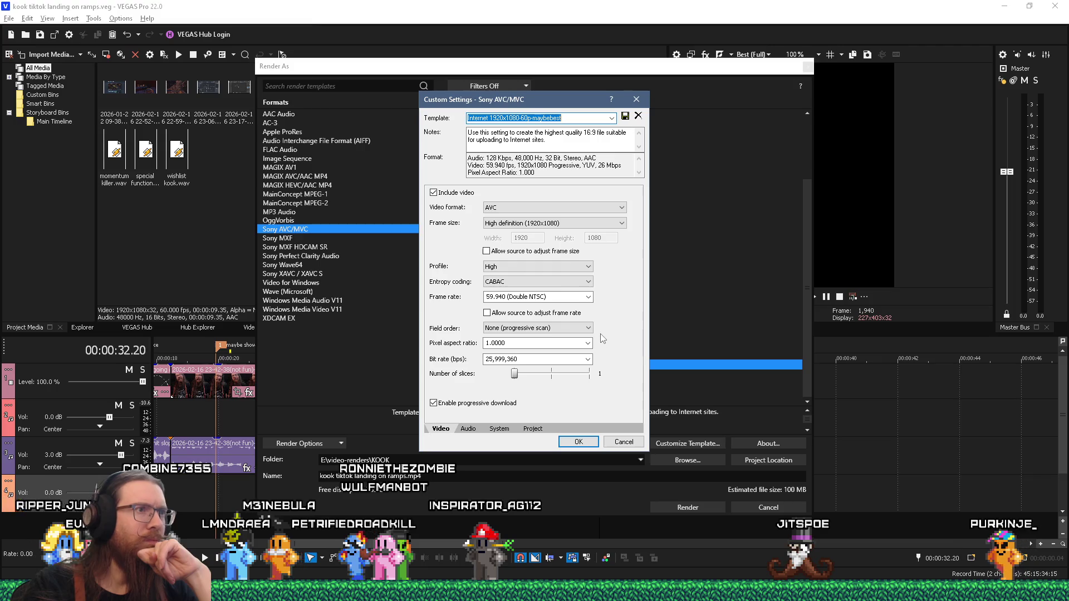
click(591, 209)
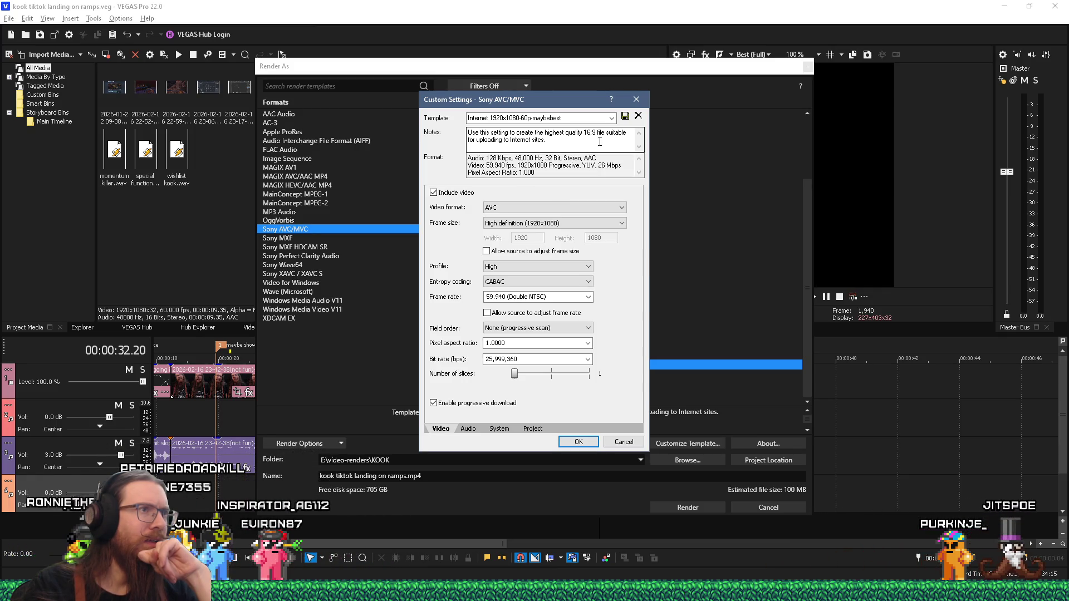
click(638, 99)
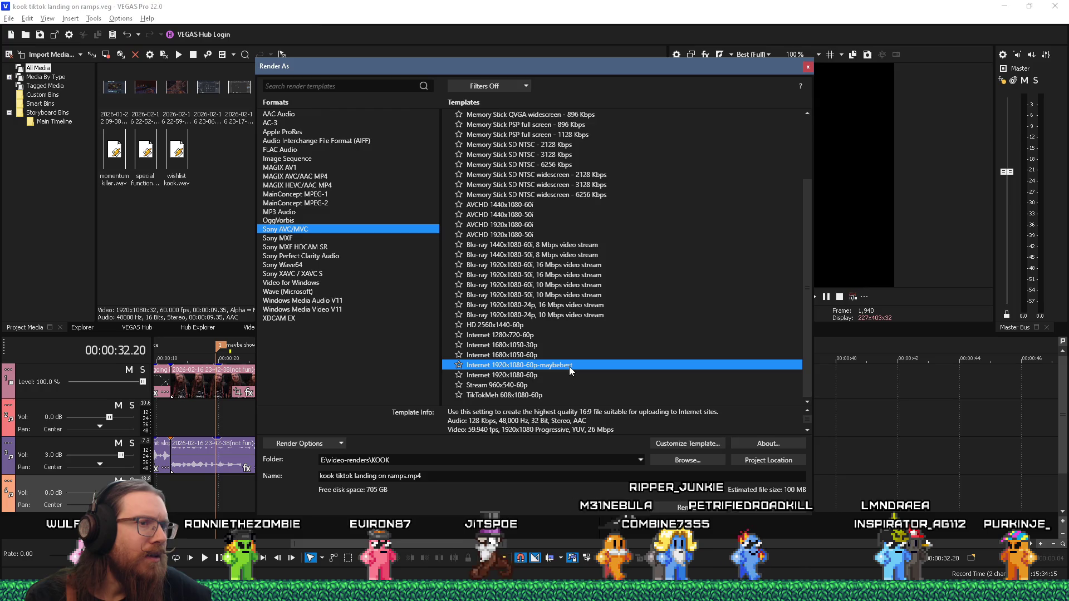
click(679, 444)
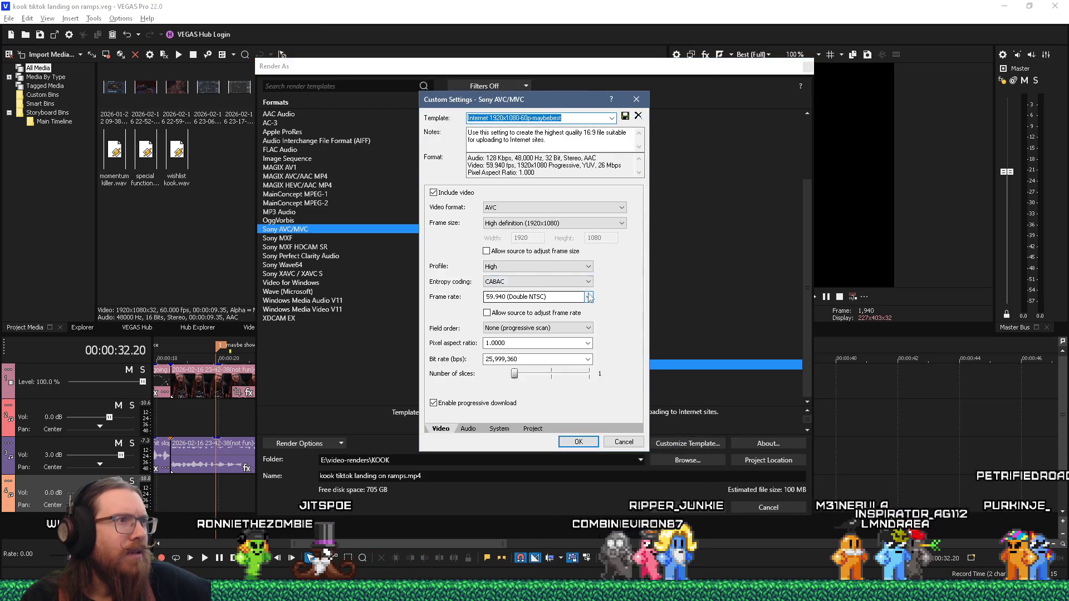
click(567, 209)
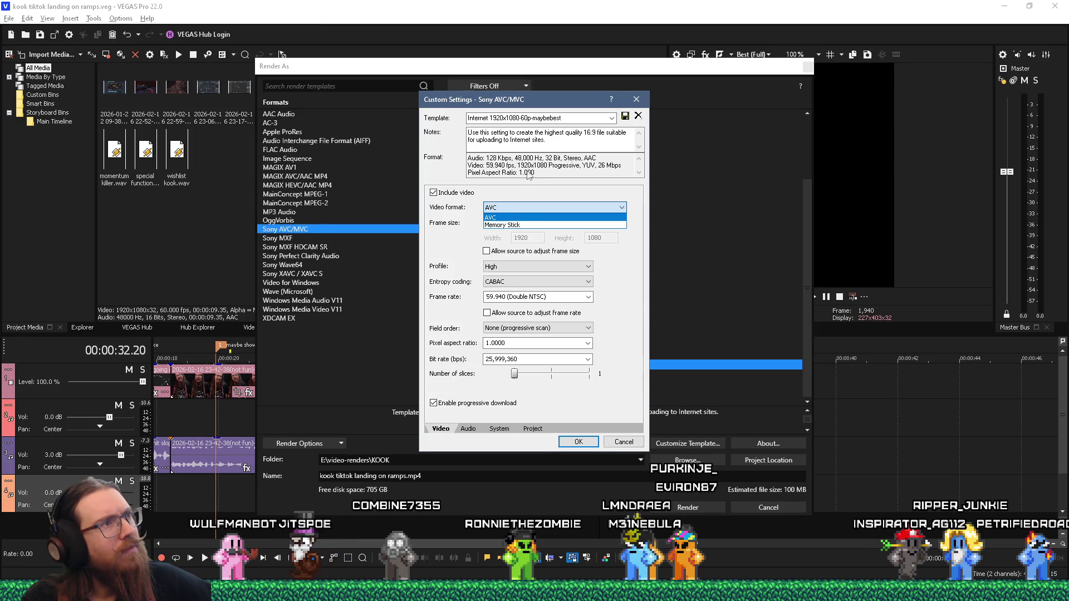
click(637, 100)
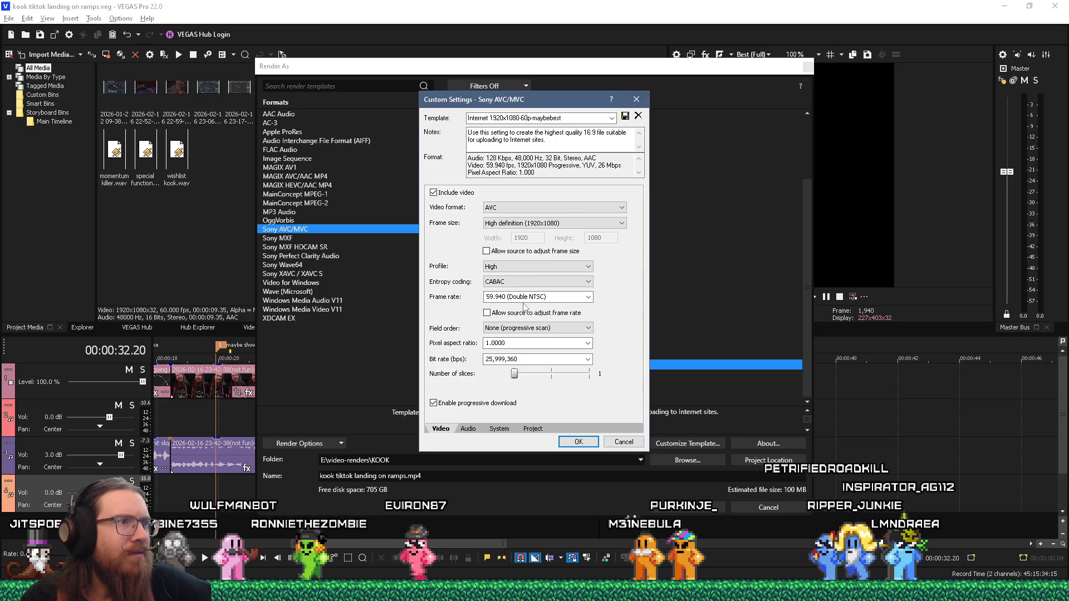
click(637, 99)
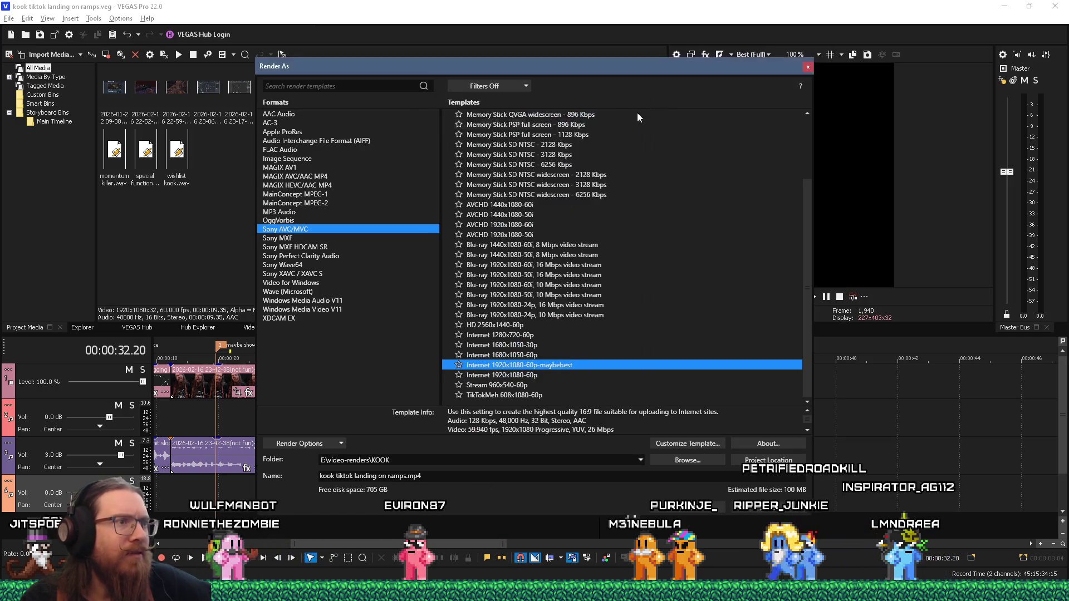
Change the Render As format from Internet 1920x1080-60p to MAGIX AVC/AAC MP4, passing MAGIX AV1
click(534, 377)
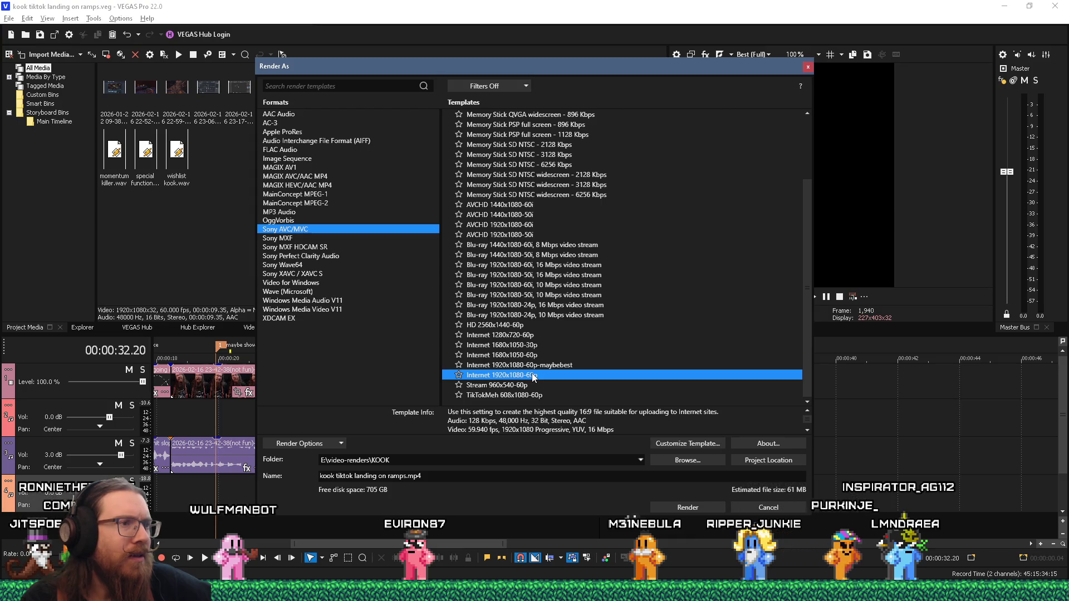
scroll(533, 376, up, 3)
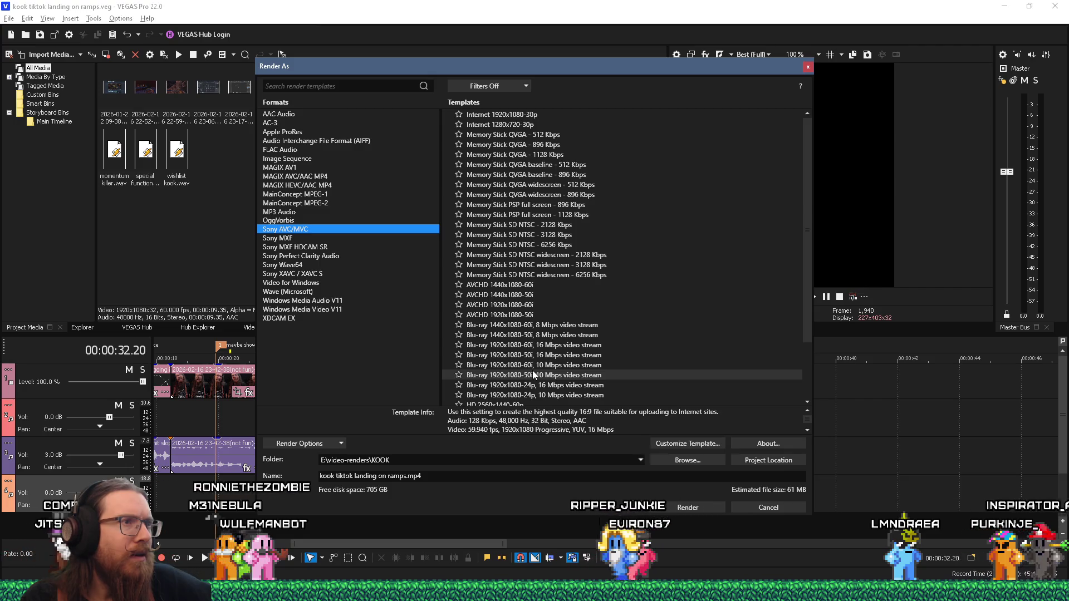
scroll(533, 375, down, 3)
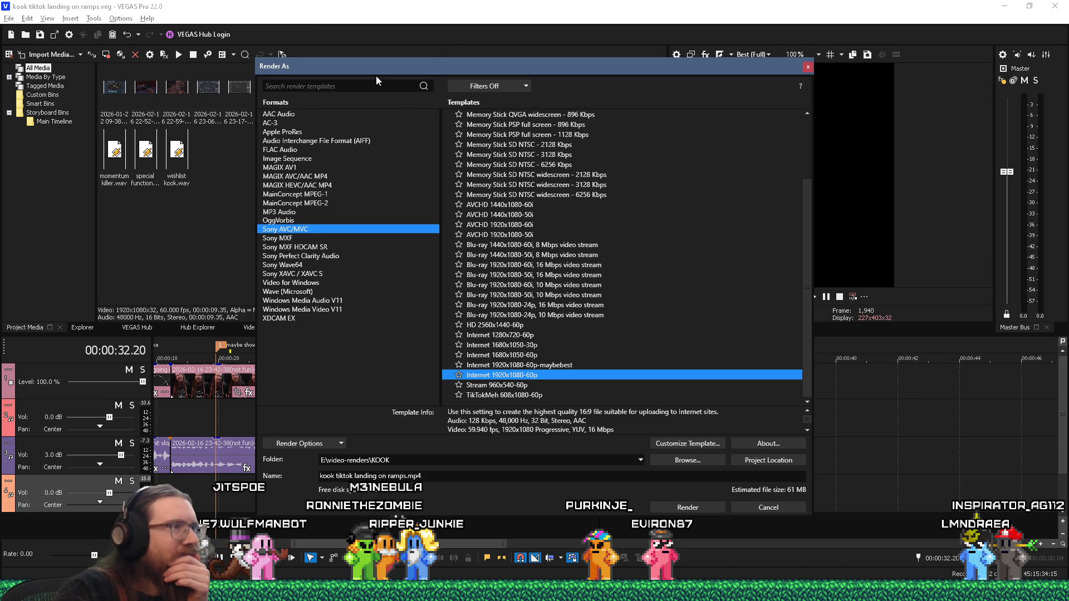
click(315, 167)
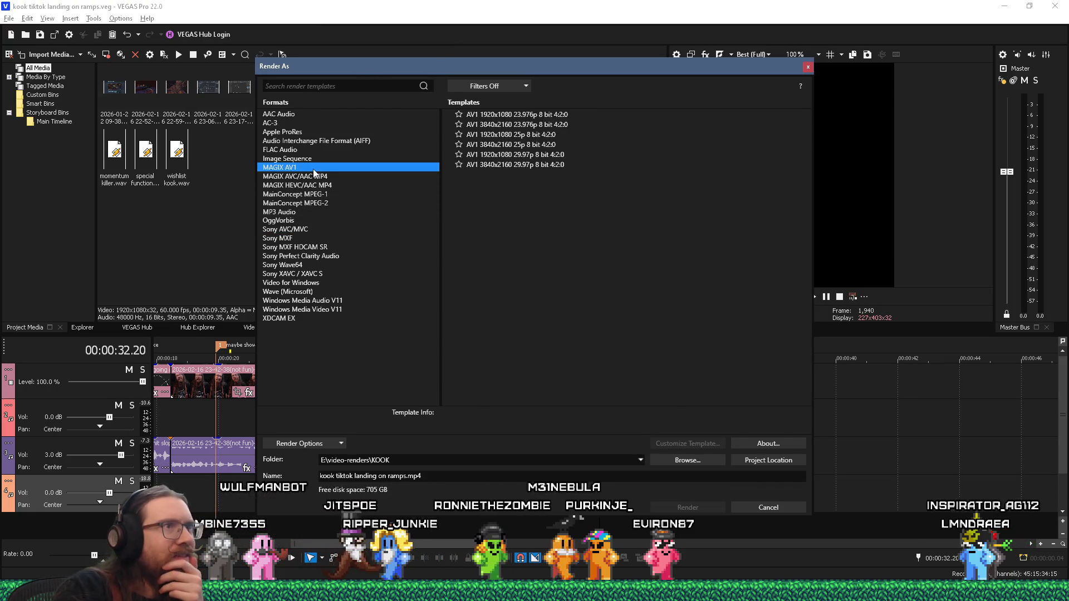
click(315, 177)
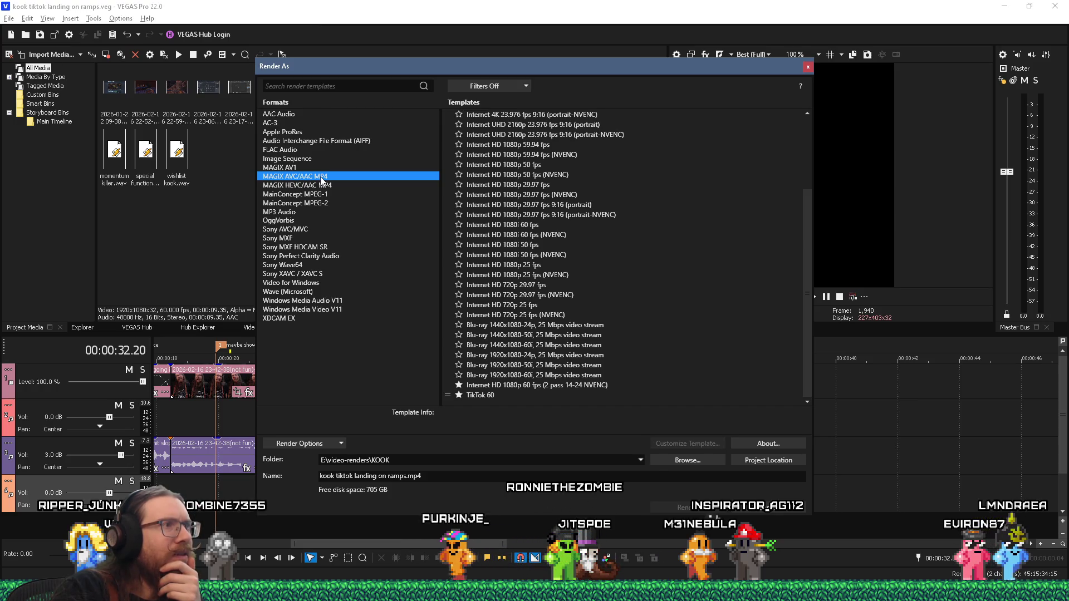
Choose the TikTok 60 template, keep NV Encoder in its custom settings, and render to MP4
click(482, 396)
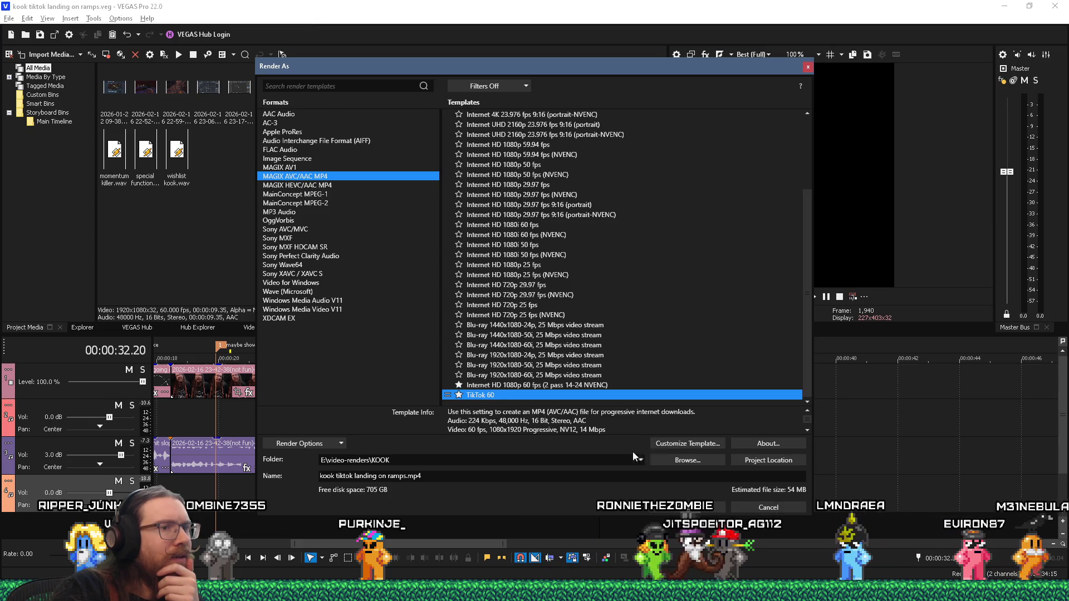
click(683, 447)
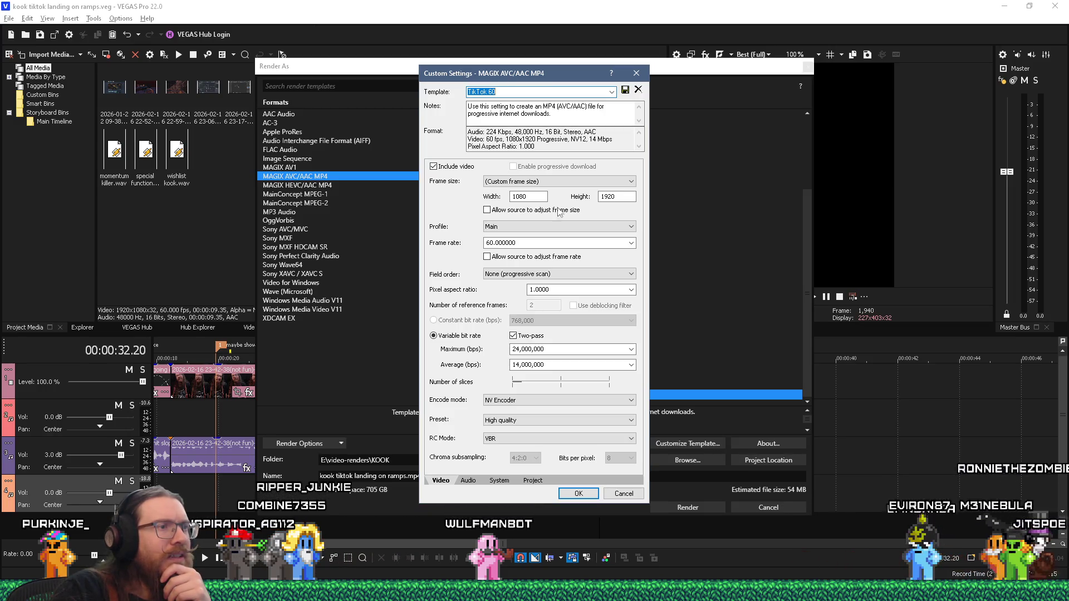
click(619, 398)
click(619, 398)
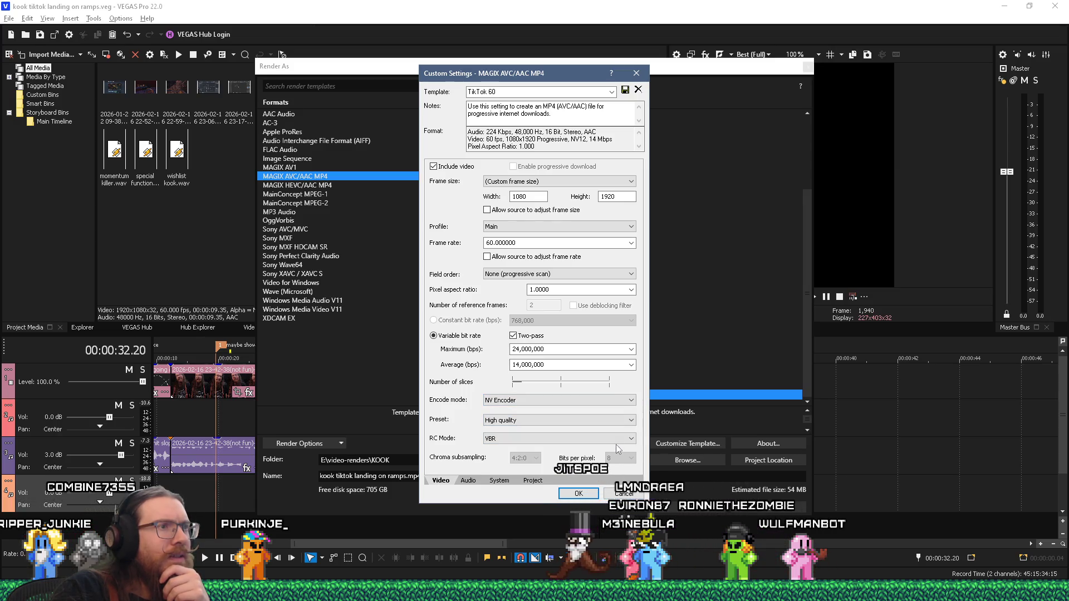
click(579, 494)
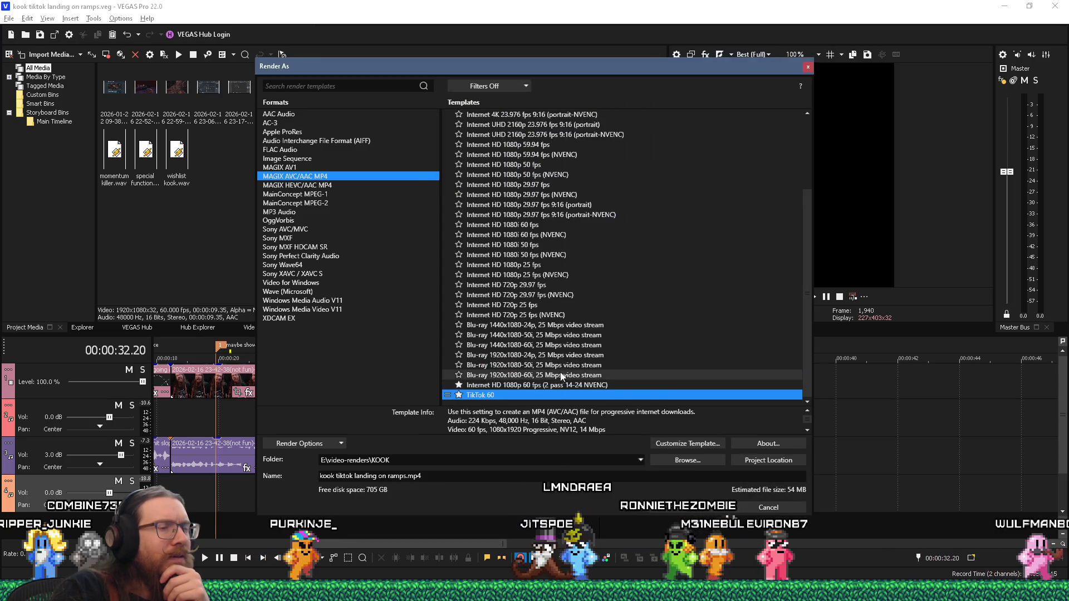
click(681, 509)
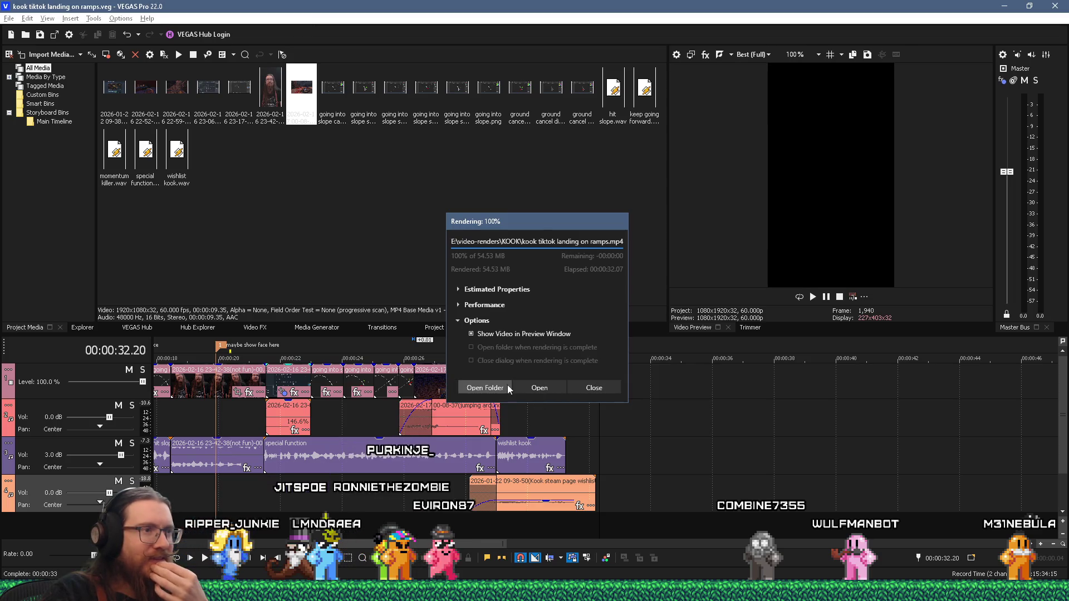
Open the KOOK video-renders folder that holds the finished 'kook tiktok landing on ramps.mp4'
click(485, 388)
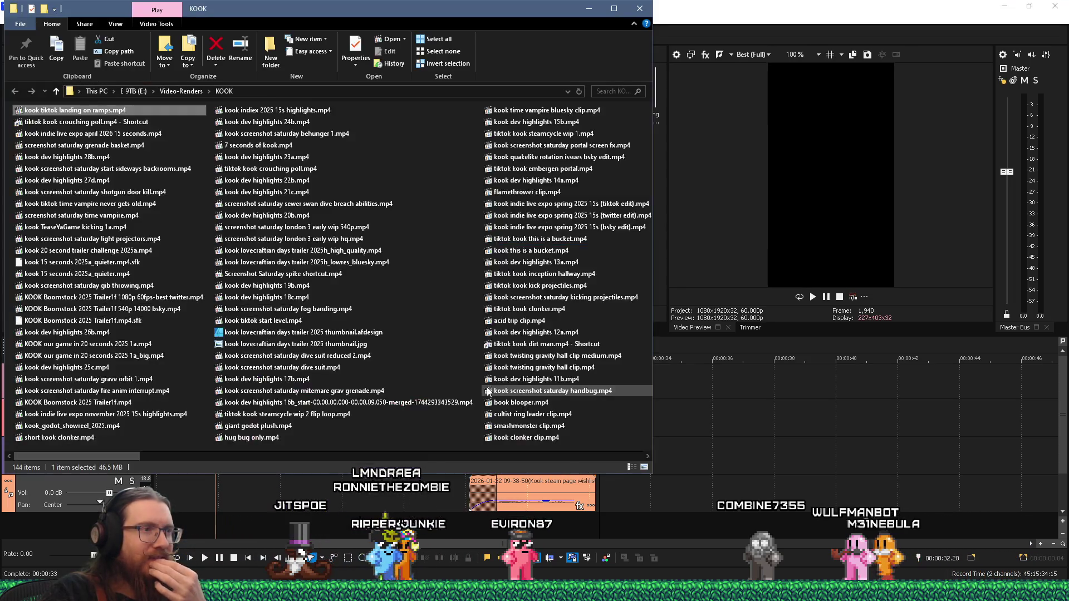
Review the Details tab in the Properties of 'kook tiktok landing on ramps.mp4' for size and metadata
right_click(125, 111)
click(167, 403)
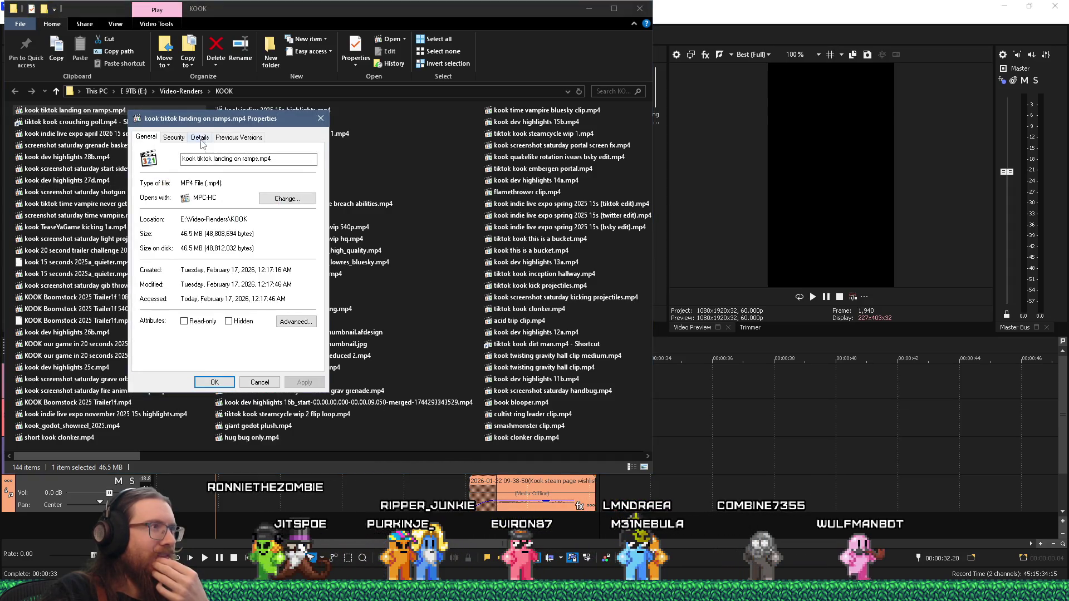
click(200, 137)
scroll(279, 288, down, 12)
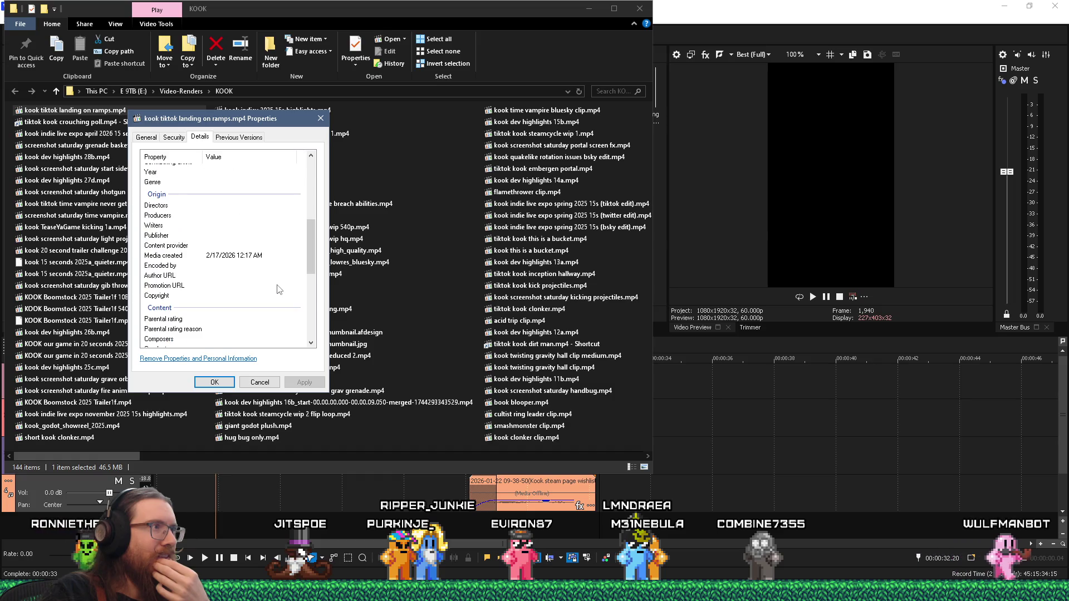
scroll(278, 287, down, 2)
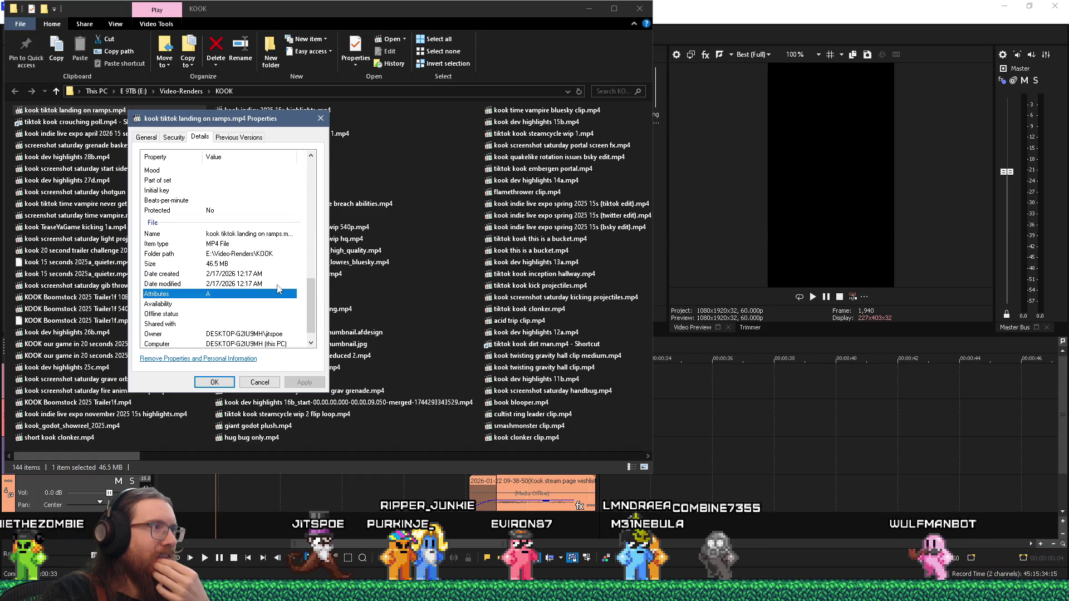
scroll(278, 287, up, 12)
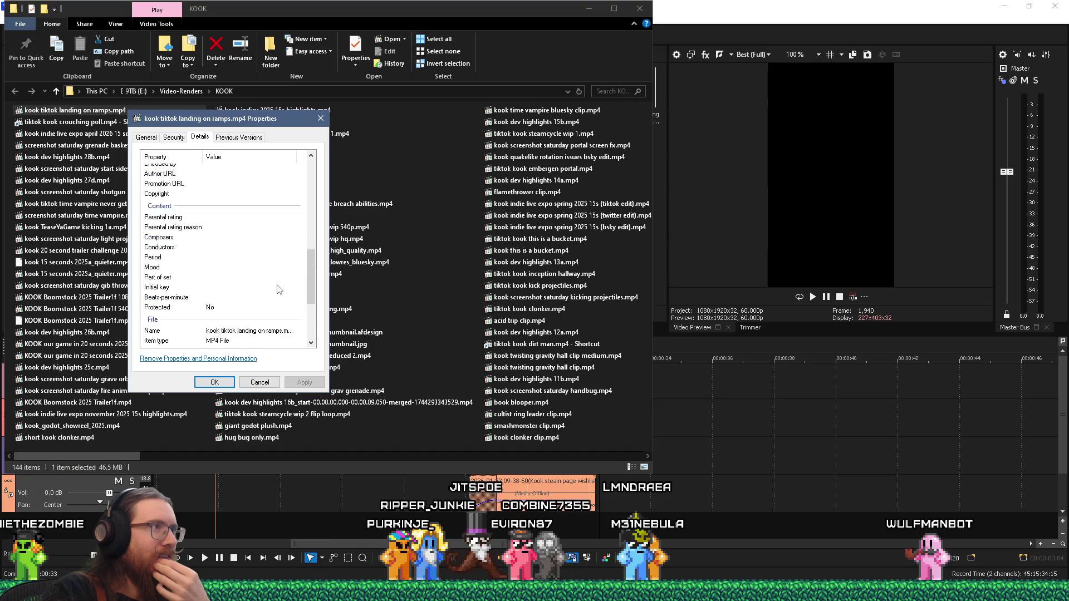
key(Escape)
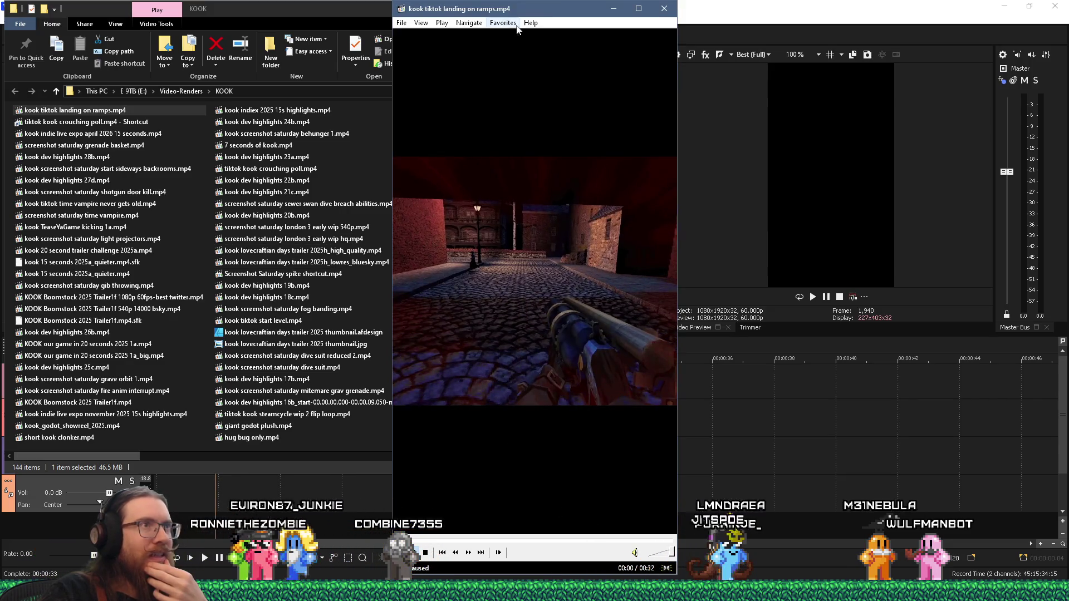
Confirm the video is 1080x1920 at 60 fps, play the 32-second render through, and close MPC-HC
right_click(503, 214)
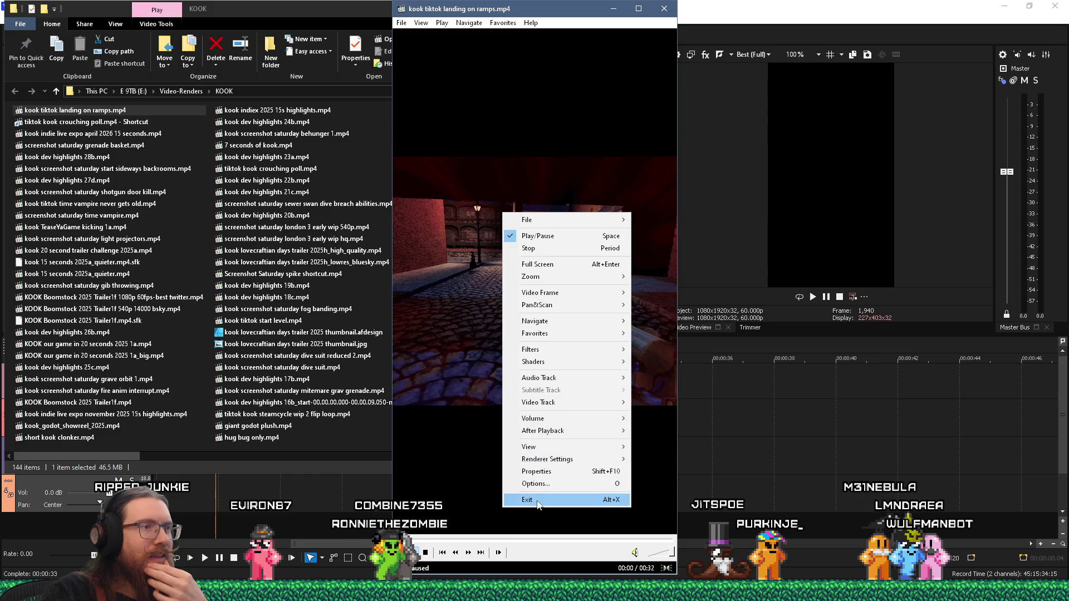
click(548, 471)
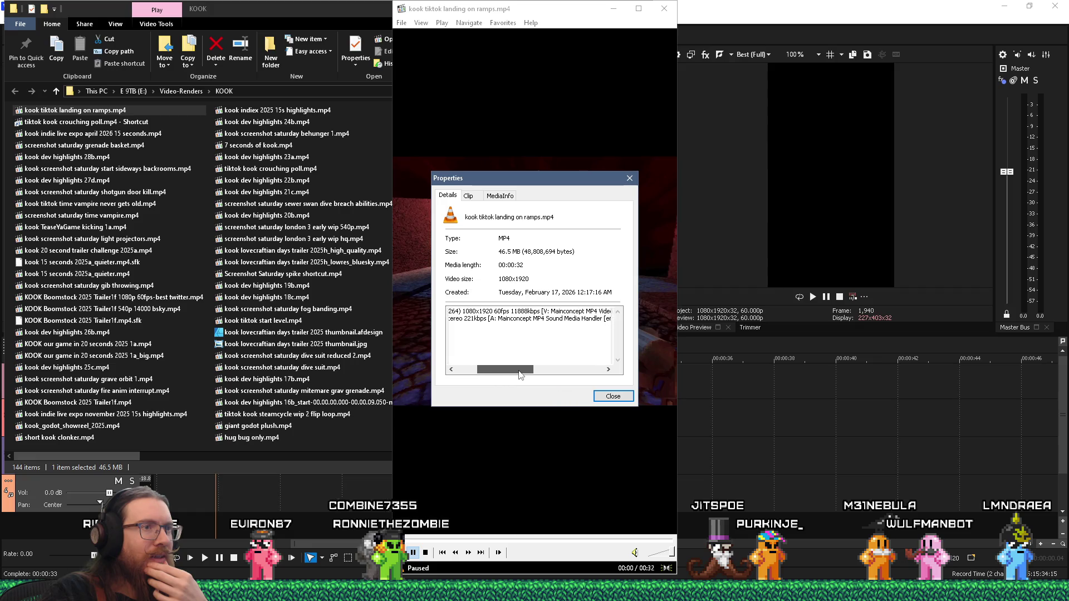
drag(535, 371, 594, 372)
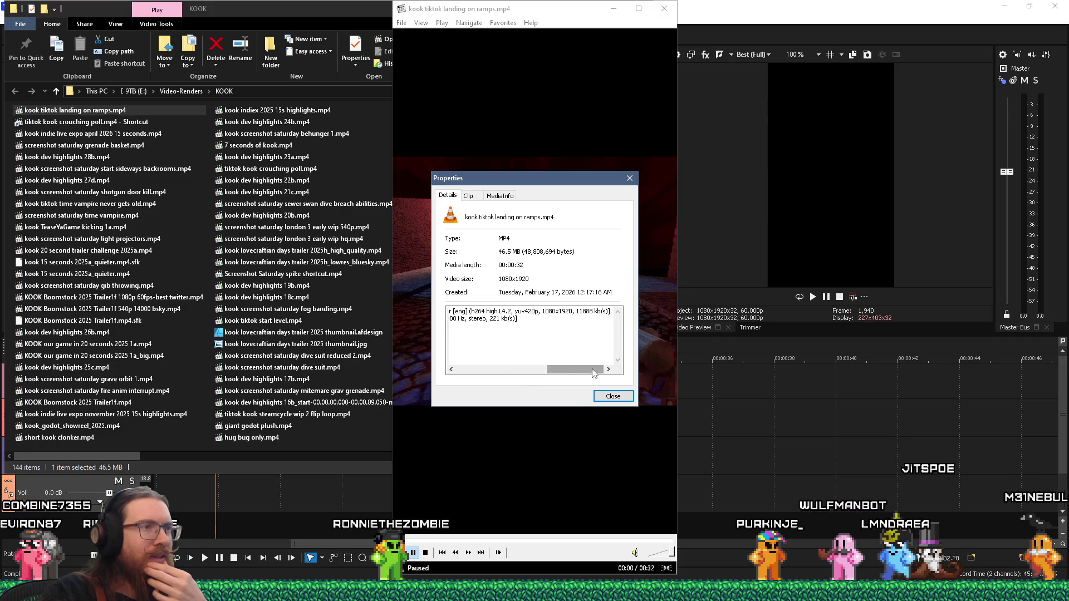
click(630, 178)
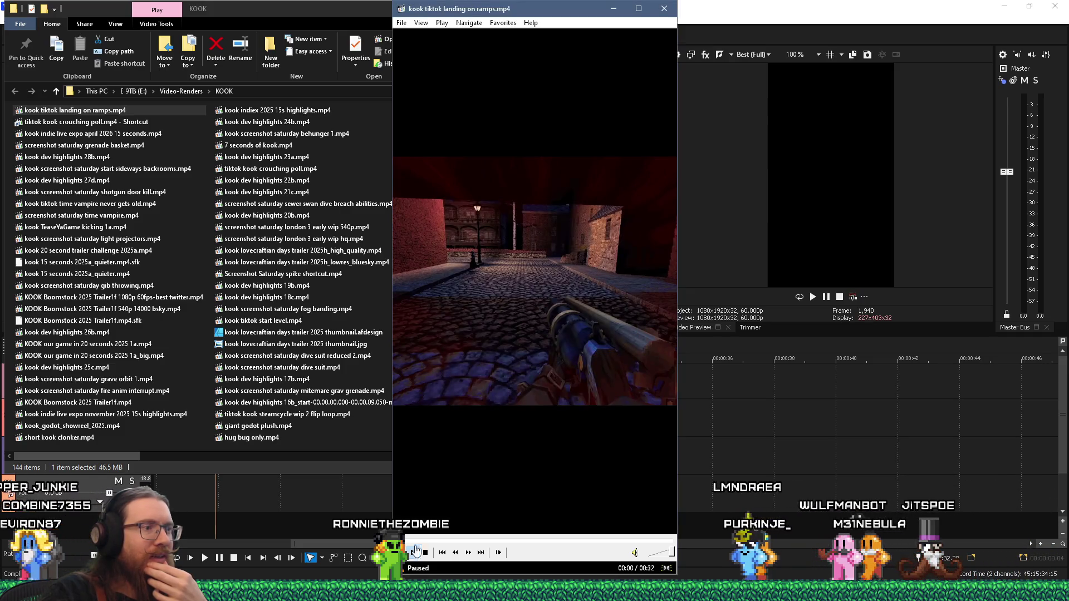
key(space)
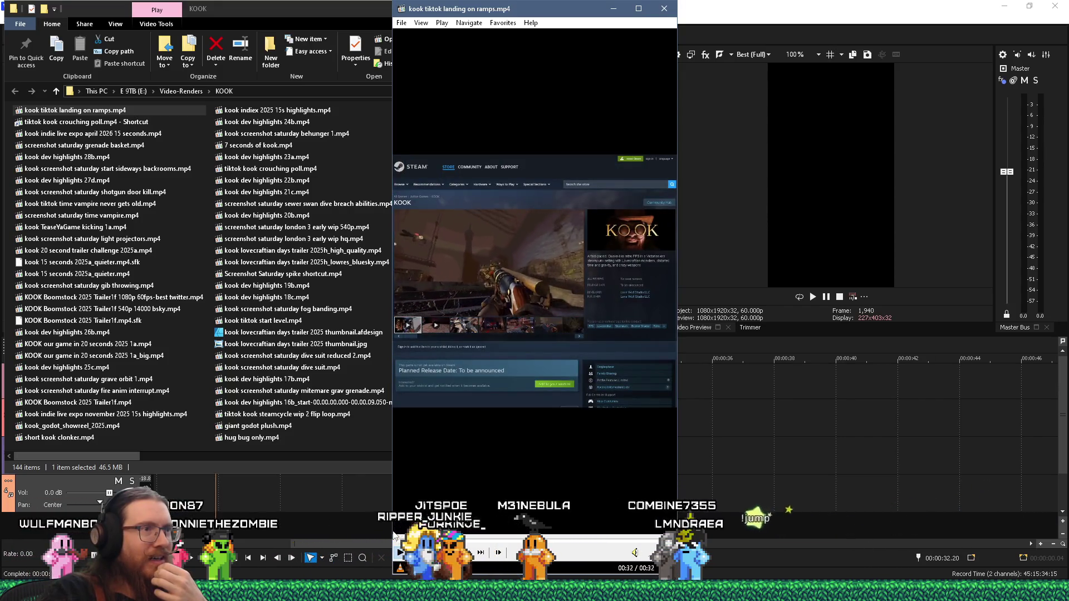
click(664, 8)
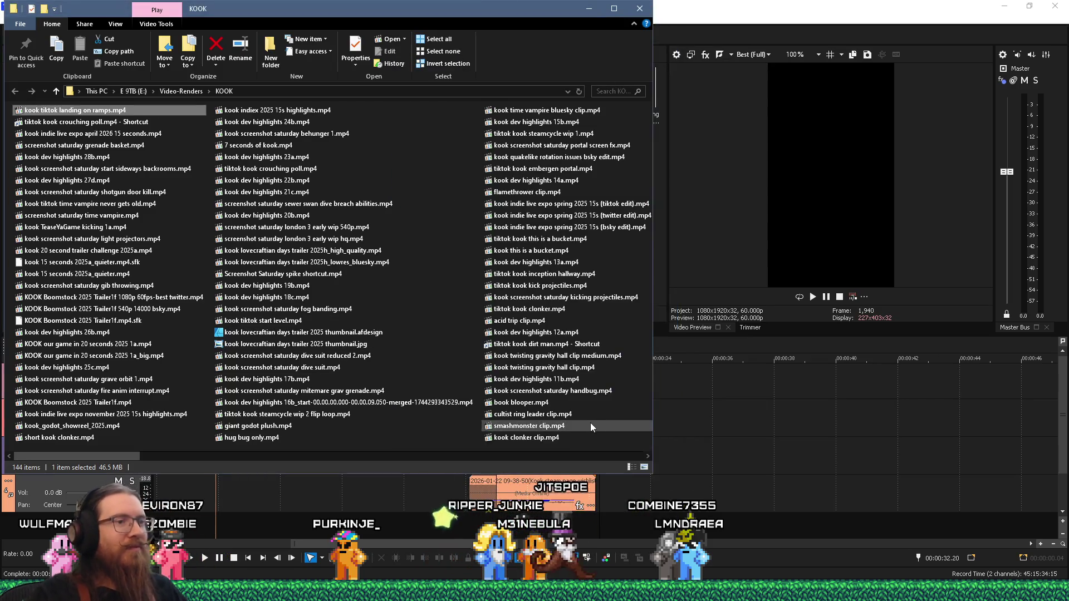
Move the phone's Explorer window aside and open its Internal storage
mouse_move(591, 424)
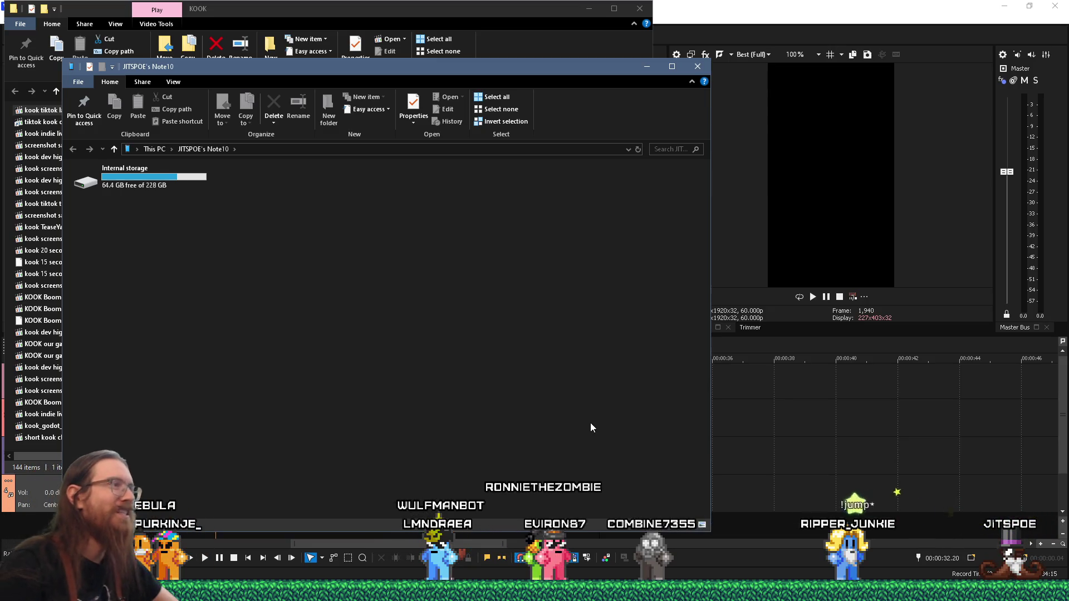
drag(470, 69, 730, 81)
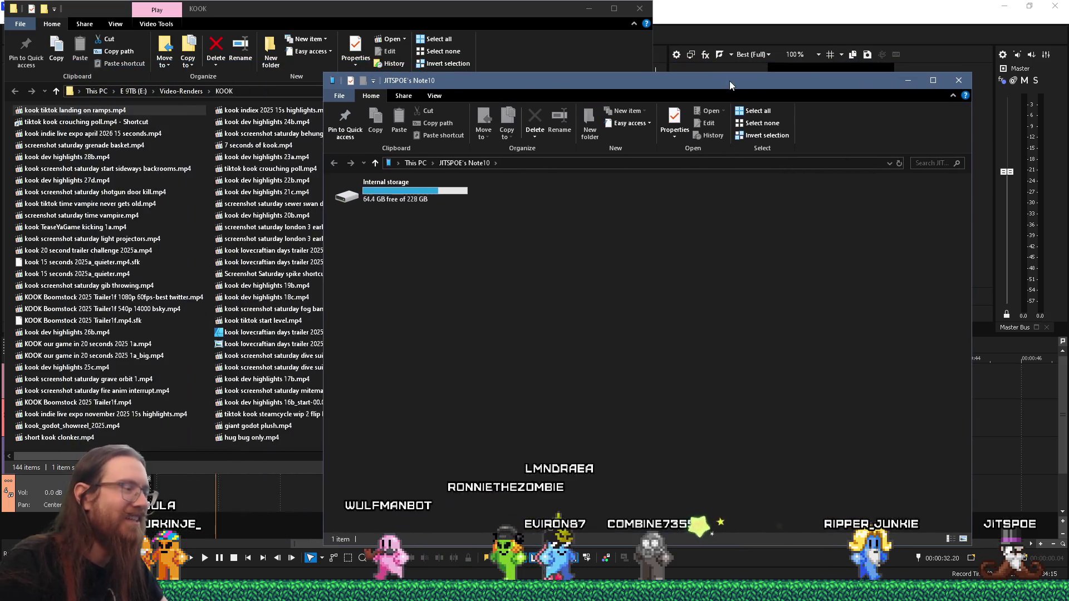
click(451, 198)
double_click(451, 198)
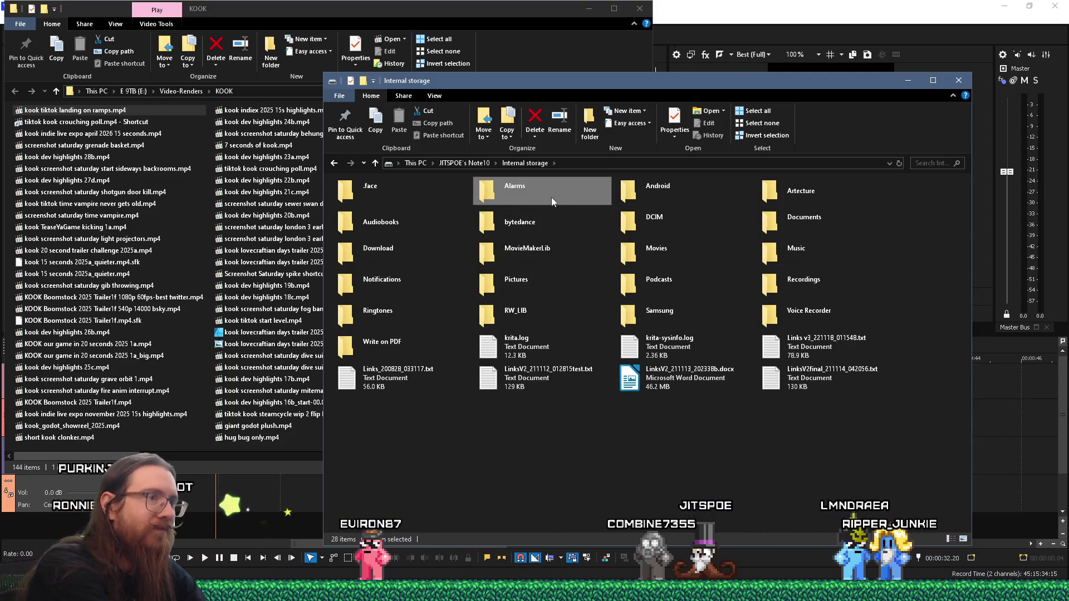
key(v)
key(Return)
key(BackSpace)
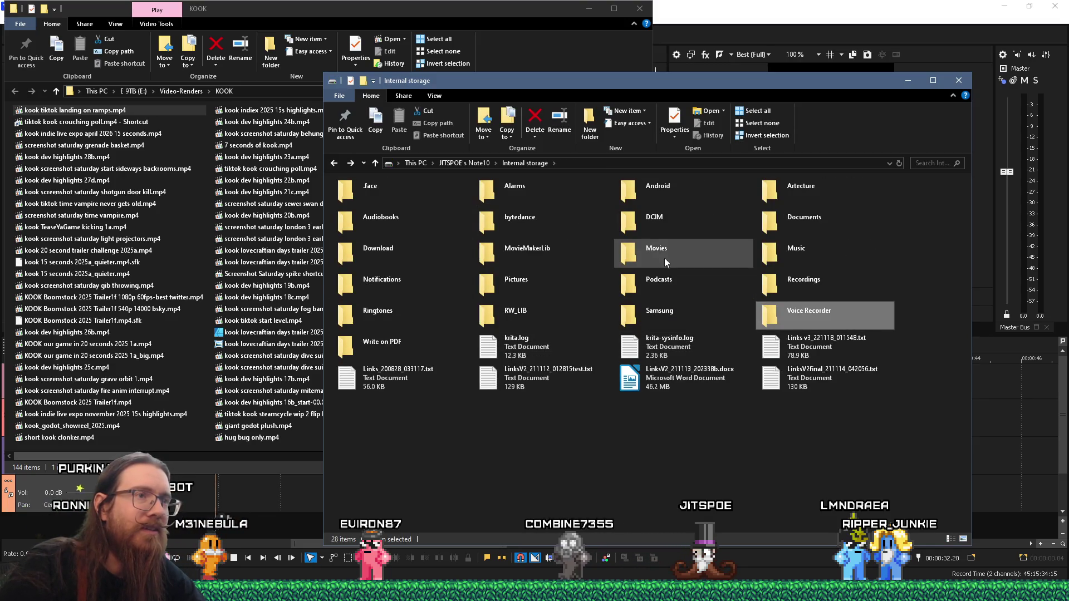
Copy 'kook tiktok landing on ramps.mp4' into DCIM > Video Editor, then close the phone window
double_click(652, 230)
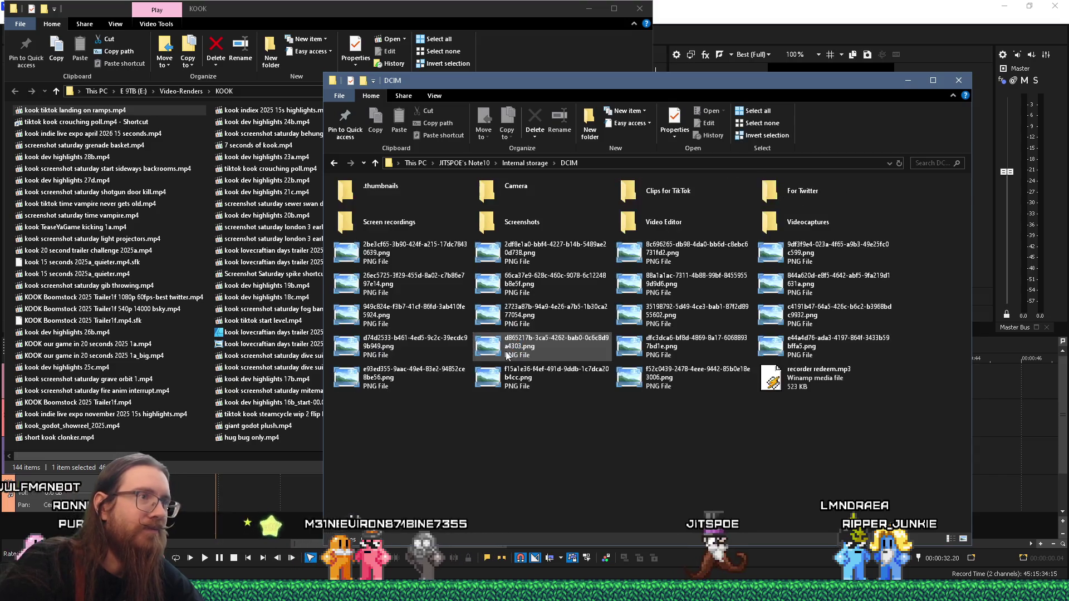
double_click(679, 217)
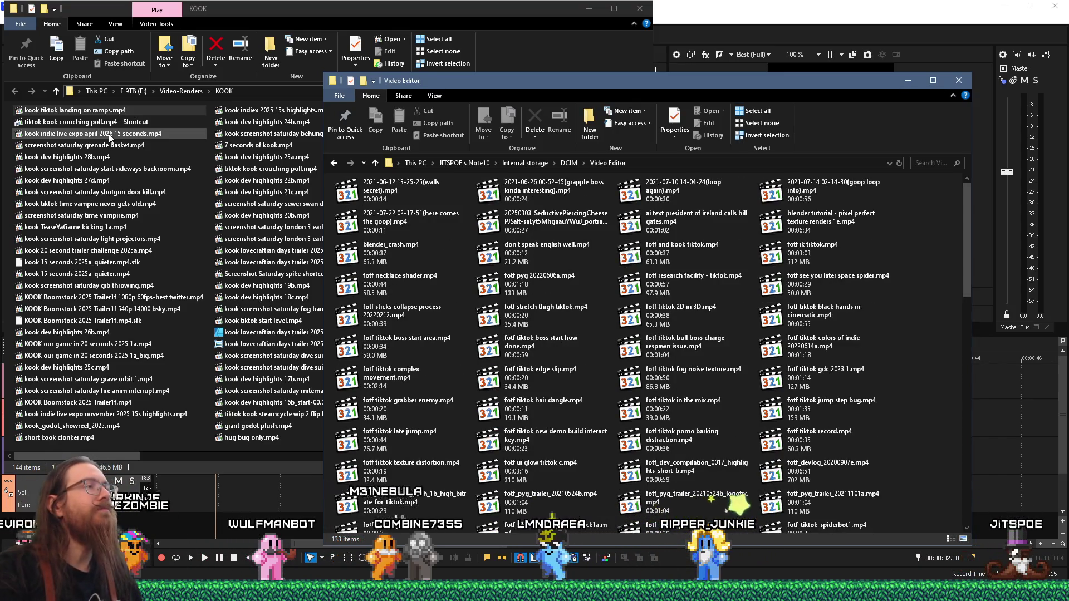
mouse_move(121, 113)
mouse_down()
mouse_move(924, 211)
mouse_move(947, 229)
mouse_move(847, 227)
mouse_up()
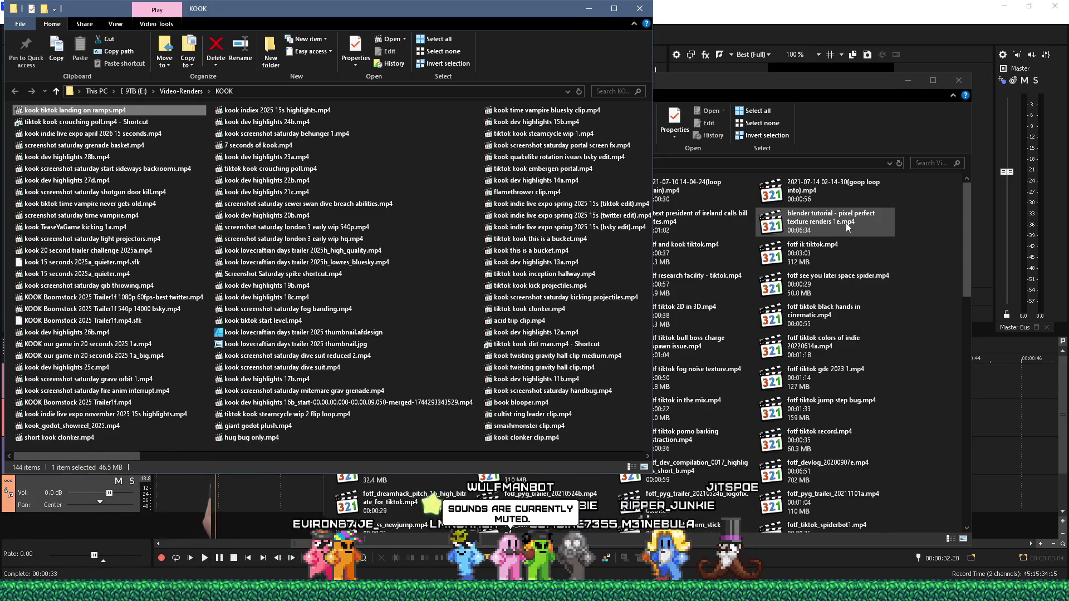
key(ctrl+w)
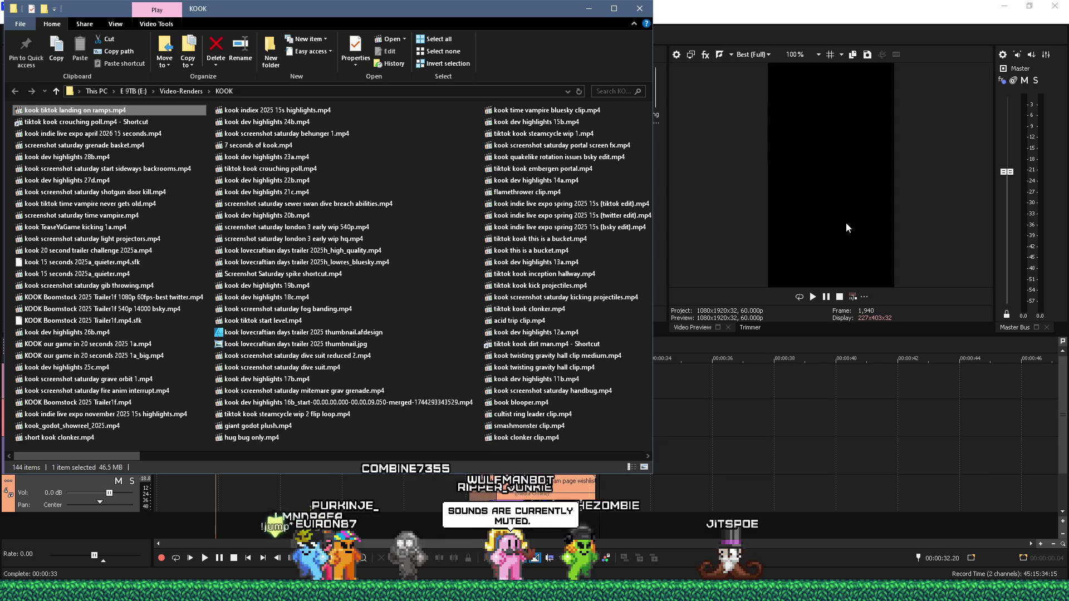